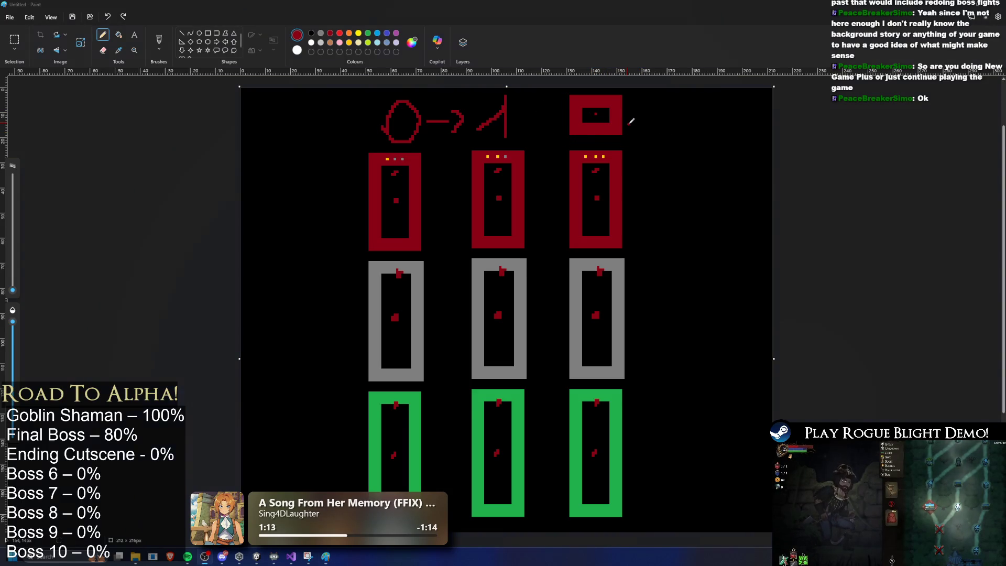
Duplicate the right column of red, grey and green frames as a new fourth column on the right
{"action": "key", "text": "alt+Tab"}
{"action": "key", "text": "alt+Tab"}
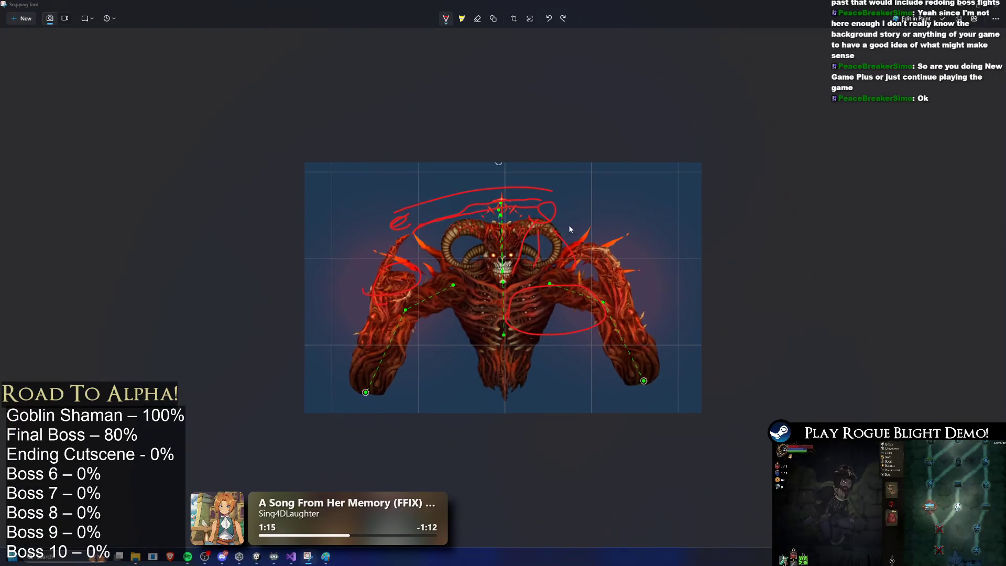
{"action": "key", "text": "alt+Tab"}
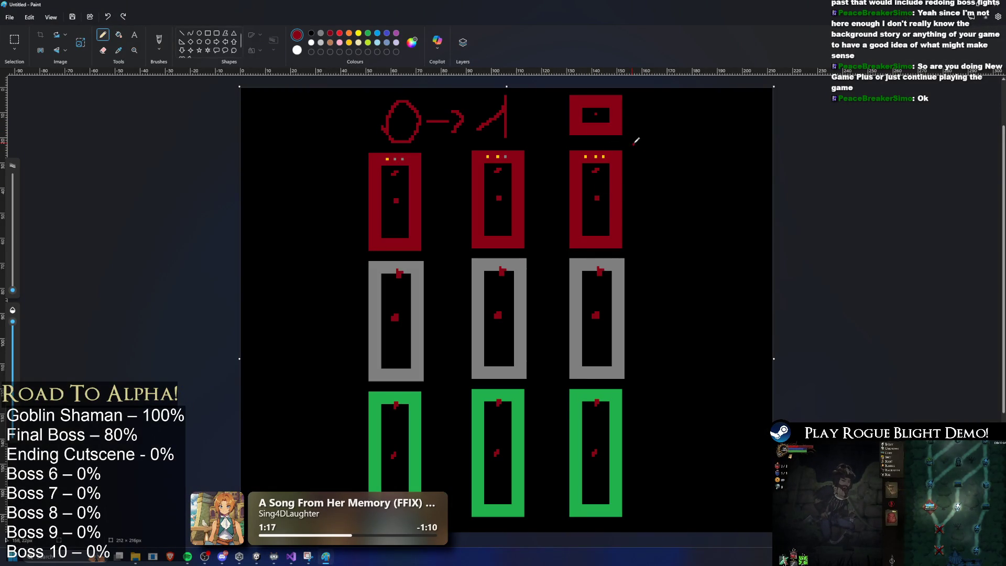
{"action": "left_click", "coordinate": [15, 39]}
{"action": "mouse_move", "coordinate": [640, 519]}
{"action": "left_mouse_down"}
{"action": "mouse_move", "coordinate": [632, 431]}
{"action": "mouse_move", "coordinate": [554, 88]}
{"action": "left_mouse_up"}
{"action": "key", "text": "ctrl+c"}
{"action": "key", "text": "ctrl+v"}
{"action": "left_click_drag", "start_coordinate": [283, 244], "coordinate": [719, 247]}
{"action": "key", "text": "Escape"}
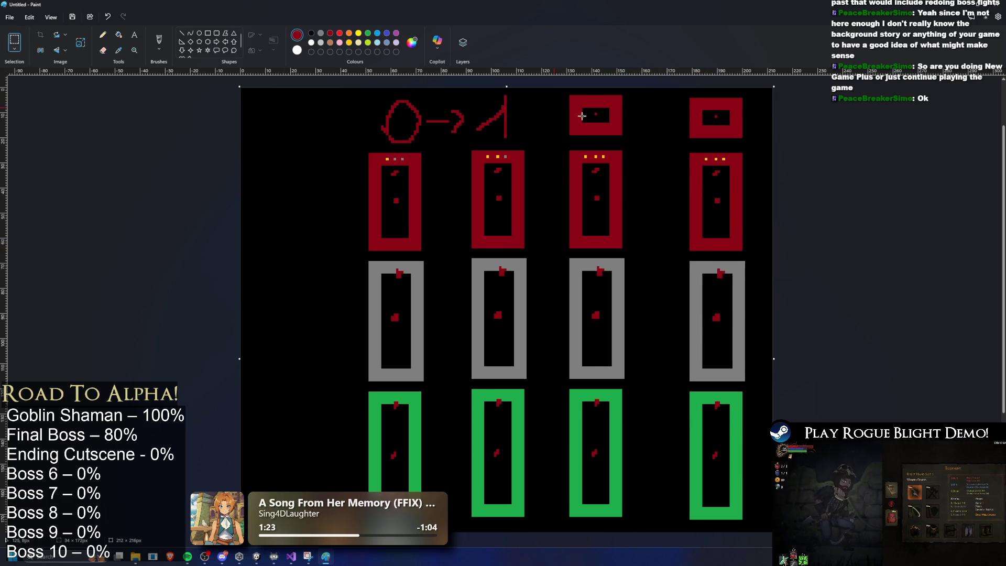
Pencil a red arrow pointing at the new column's top square, discarding the trial circles
{"action": "left_click", "coordinate": [102, 35]}
{"action": "mouse_move", "coordinate": [674, 131]}
{"action": "left_mouse_down"}
{"action": "mouse_move", "coordinate": [635, 131]}
{"action": "mouse_move", "coordinate": [673, 142]}
{"action": "left_mouse_up"}
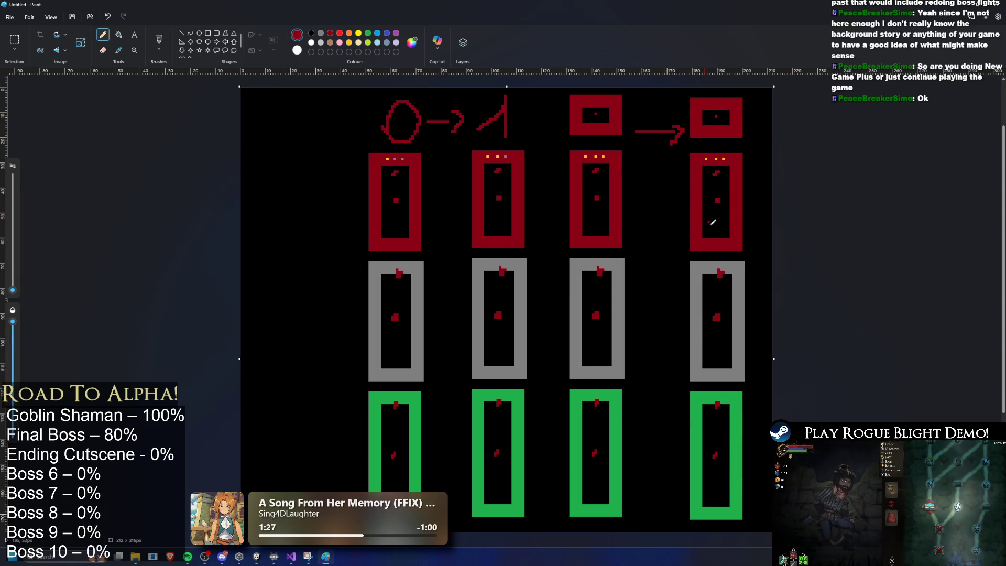
{"action": "left_click_drag", "start_coordinate": [674, 201], "coordinate": [676, 209]}
{"action": "left_click_drag", "start_coordinate": [682, 301], "coordinate": [687, 298]}
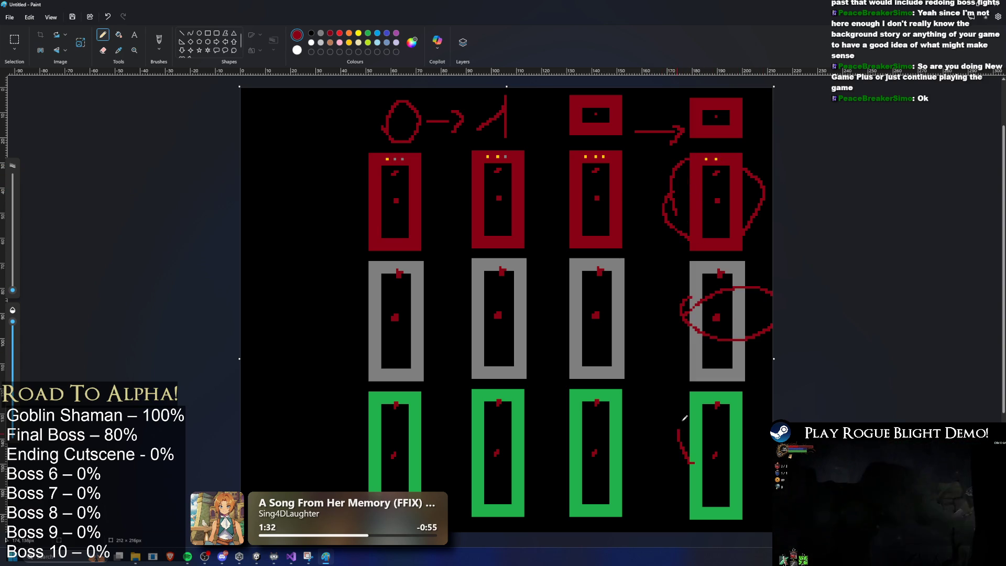
{"action": "left_click_drag", "start_coordinate": [681, 419], "coordinate": [691, 461]}
{"action": "key", "text": "ctrl+z"}
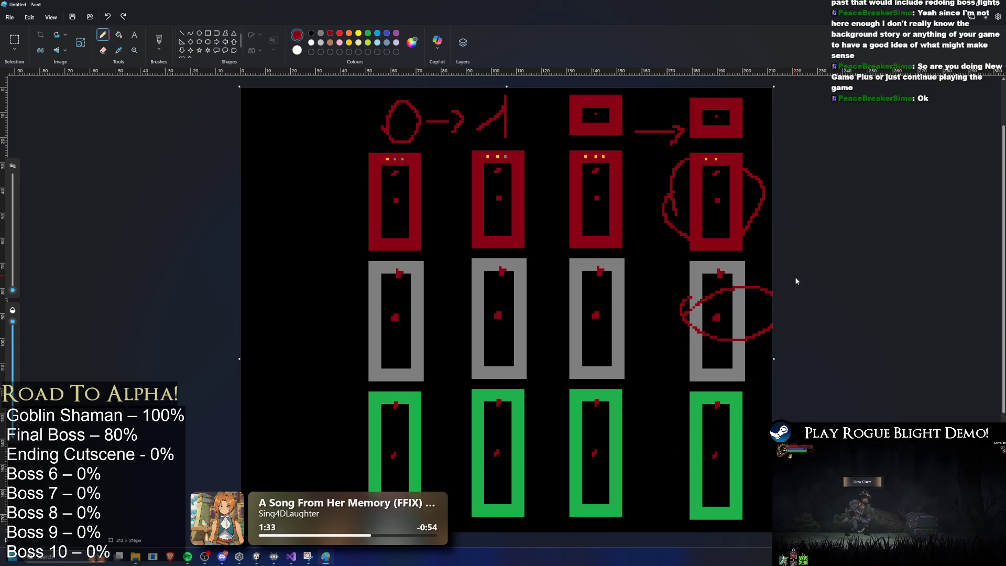
{"action": "key", "text": "ctrl+z"}
{"action": "key", "text": "ctrl+z"}
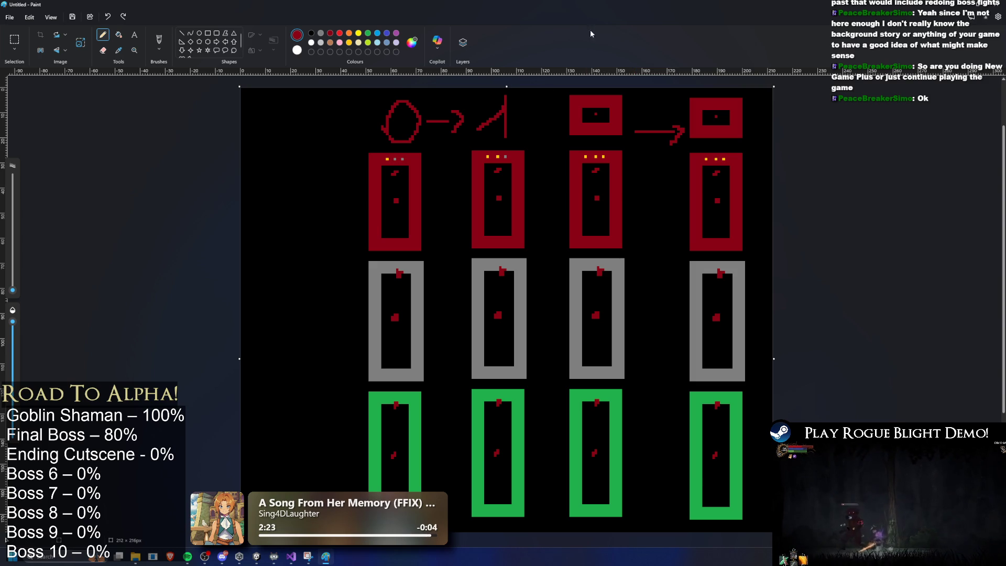
Scribble a small solid red notched square just above the arrow between the top squares
{"action": "mouse_move", "coordinate": [634, 101]}
{"action": "left_mouse_down"}
{"action": "mouse_move", "coordinate": [649, 115]}
{"action": "mouse_move", "coordinate": [657, 105]}
{"action": "left_mouse_up"}
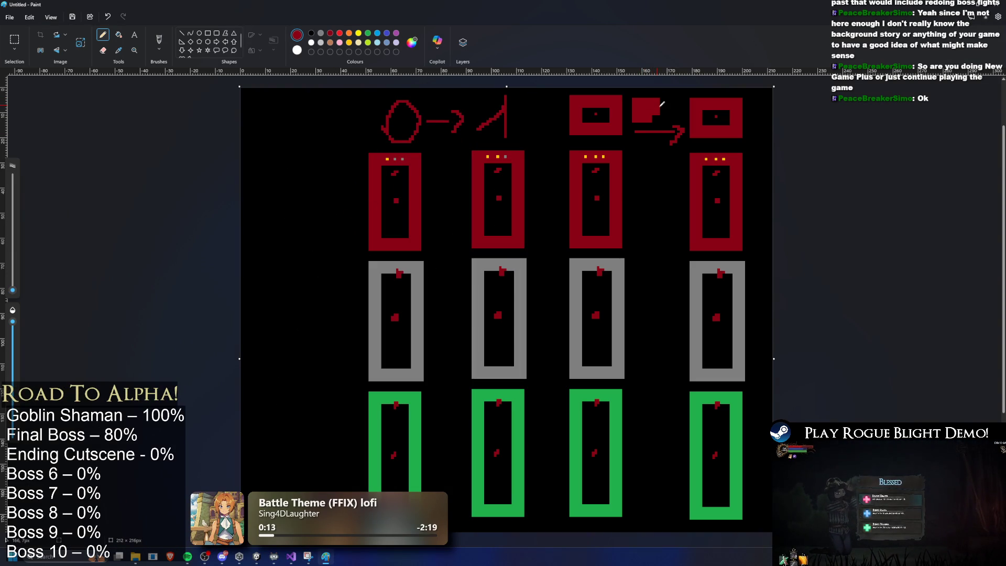
Remove the extra red square and add a short red tick below the fourth top square
{"action": "left_click_drag", "start_coordinate": [659, 115], "coordinate": [656, 120]}
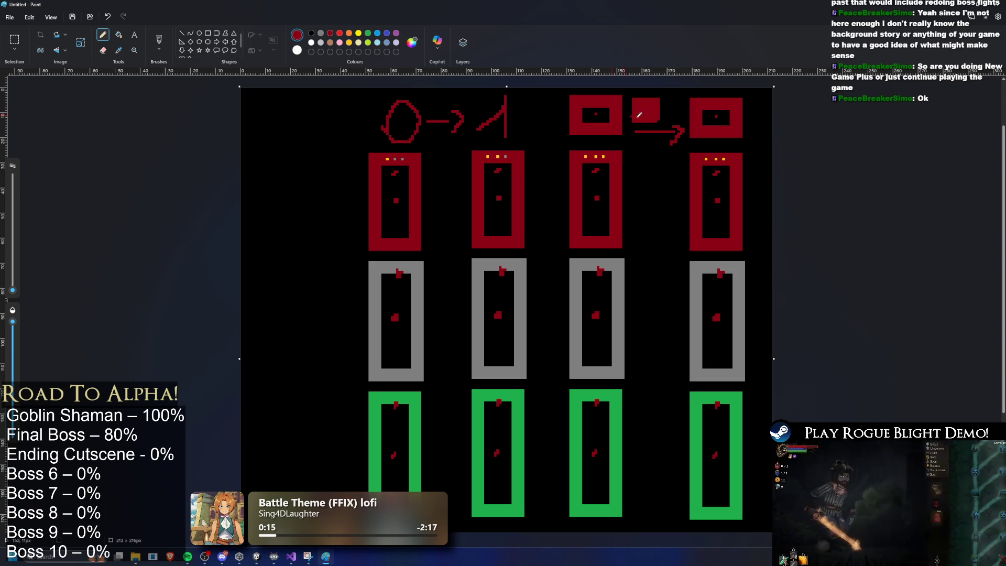
{"action": "key", "text": "ctrl+z"}
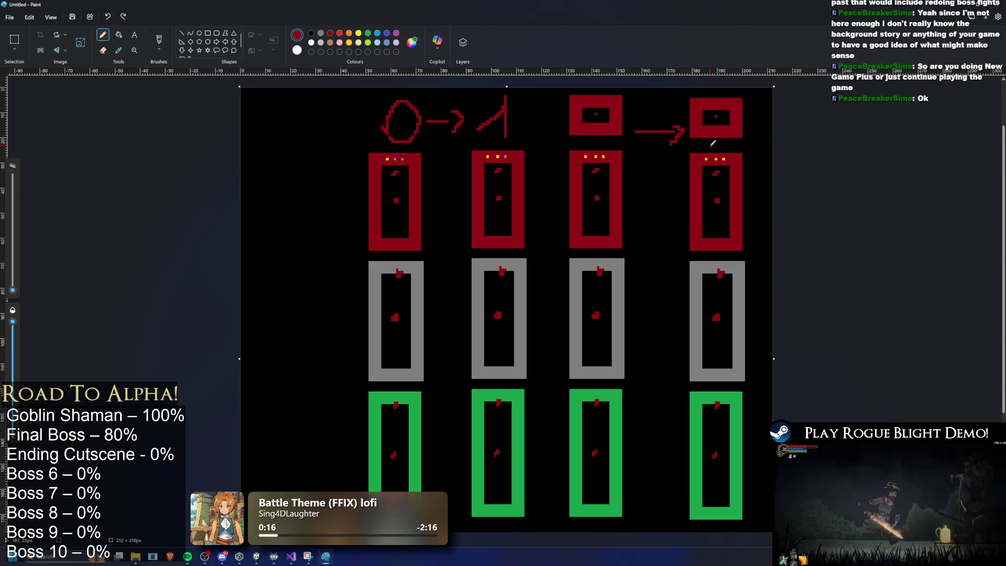
{"action": "left_click", "coordinate": [711, 148]}
{"action": "mouse_move", "coordinate": [728, 524]}
{"action": "left_mouse_down"}
{"action": "mouse_move", "coordinate": [710, 529]}
{"action": "mouse_move", "coordinate": [716, 516]}
{"action": "mouse_move", "coordinate": [738, 513]}
{"action": "left_mouse_up"}
{"action": "key", "text": "ctrl+z"}
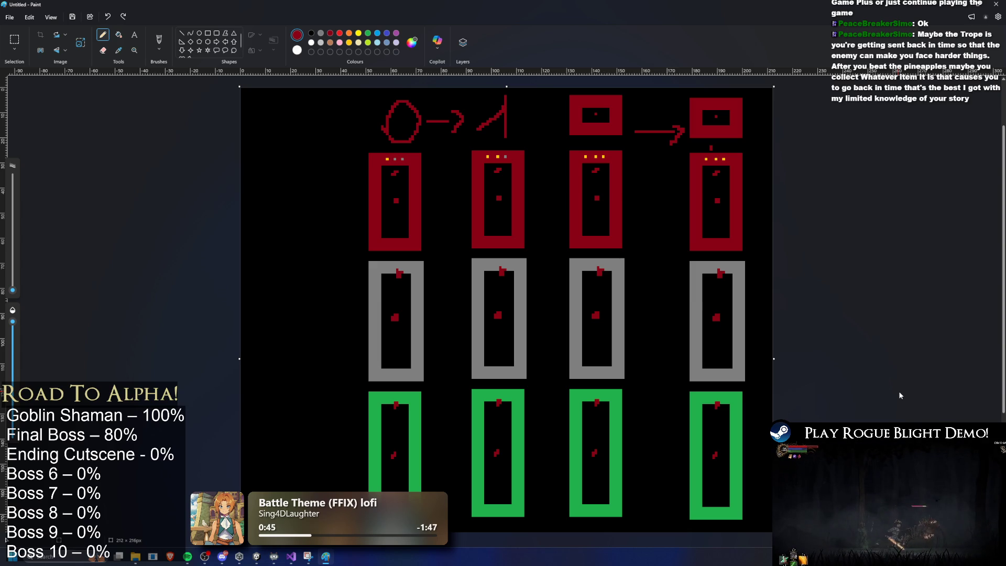
Fill the arrowhead in solid red, undoing the stray attempts
{"action": "left_click_drag", "start_coordinate": [683, 124], "coordinate": [670, 119]}
{"action": "key", "text": "ctrl+z"}
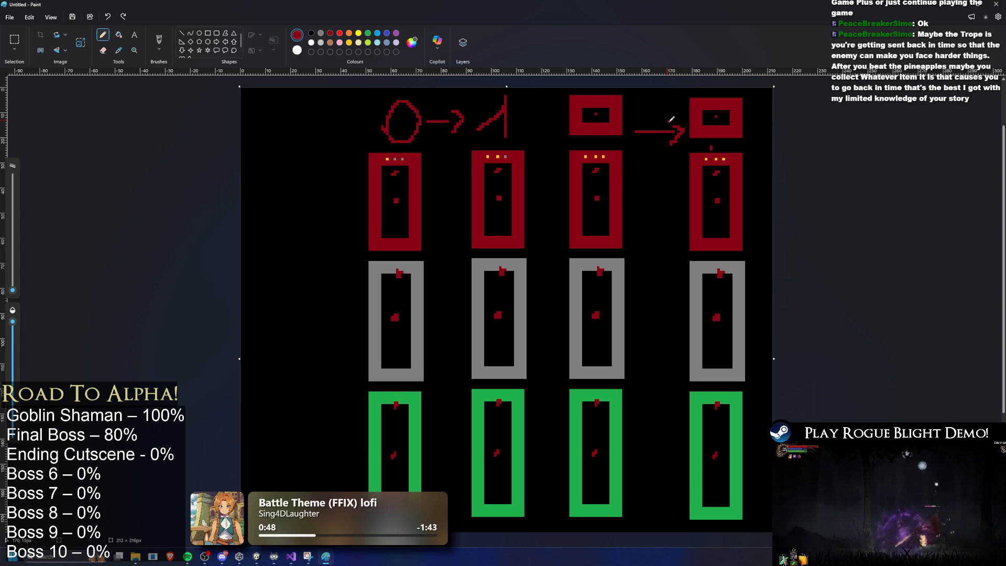
{"action": "mouse_move", "coordinate": [677, 132]}
{"action": "left_mouse_down"}
{"action": "mouse_move", "coordinate": [673, 140]}
{"action": "mouse_move", "coordinate": [676, 124]}
{"action": "left_mouse_up"}
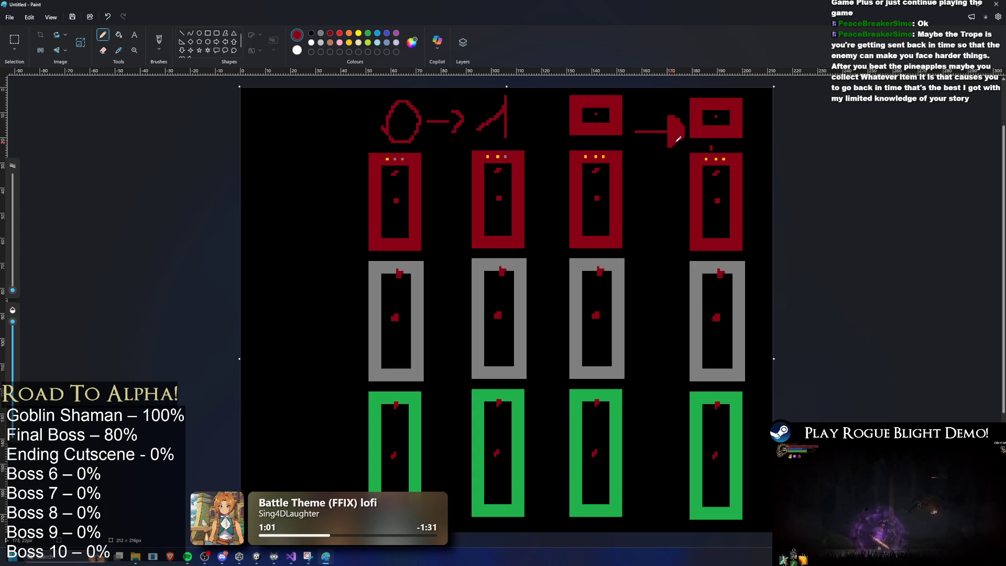
{"action": "key", "text": "ctrl+z"}
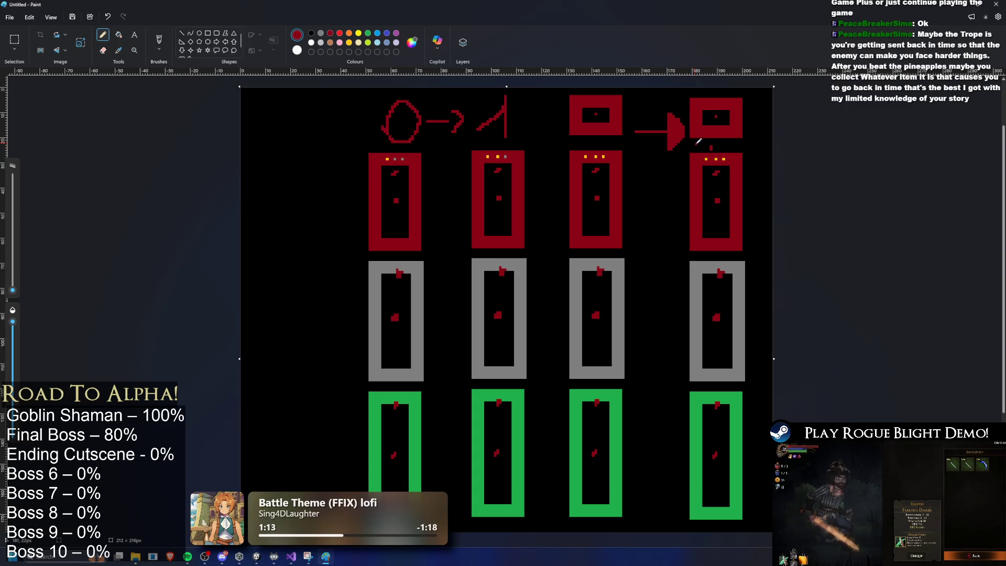
{"action": "key", "text": "ctrl+z"}
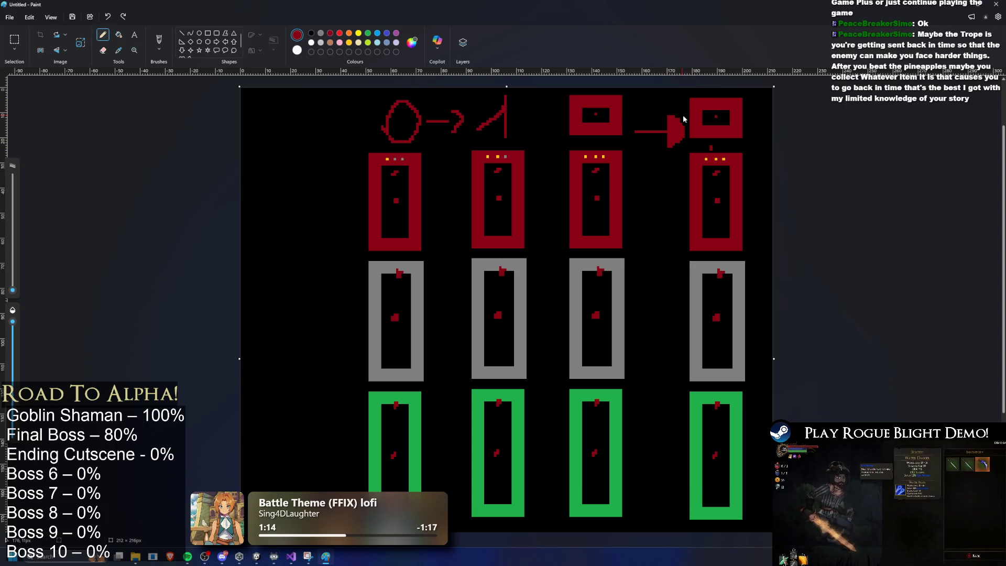
{"action": "left_click", "coordinate": [134, 50]}
{"action": "left_click", "coordinate": [102, 34]}
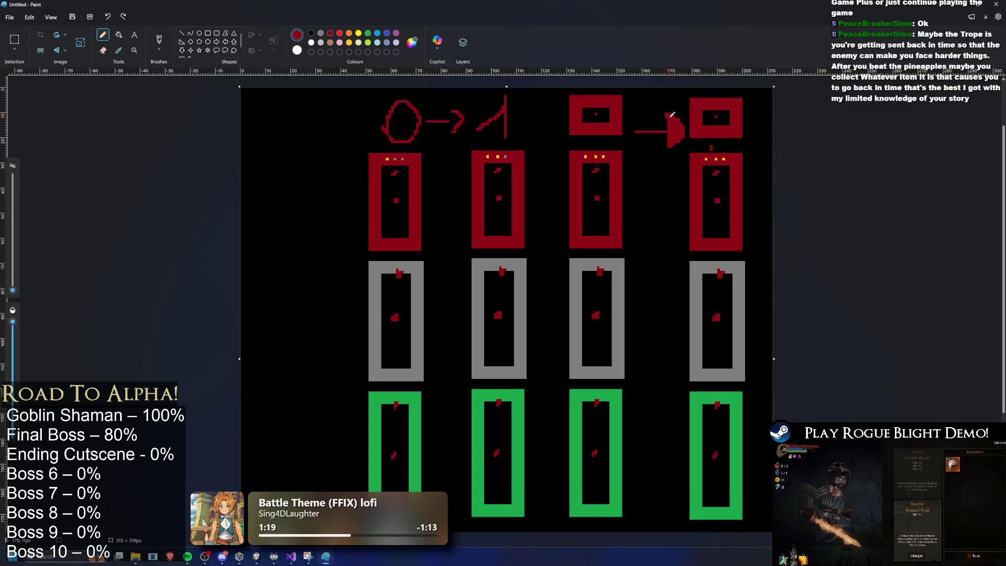
{"action": "left_click_drag", "start_coordinate": [670, 114], "coordinate": [664, 116]}
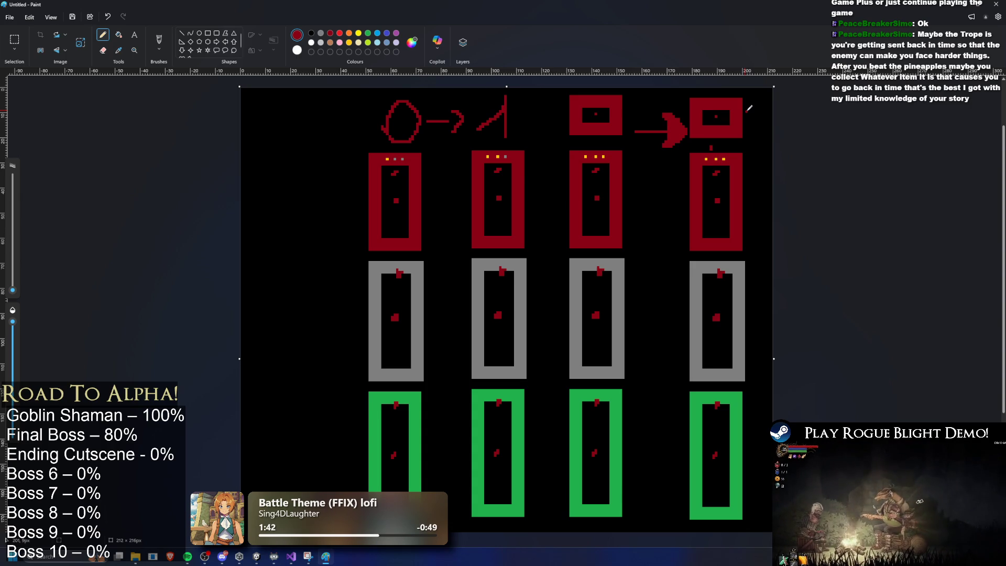
{"action": "left_click", "coordinate": [334, 141]}
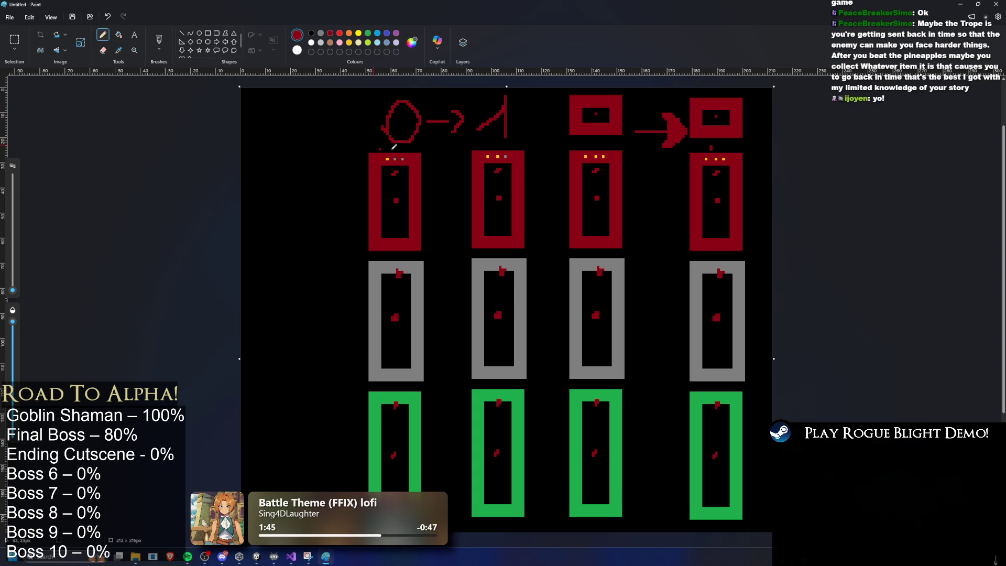
Switch to Unity and scrub the ice attack clip to frame 35
{"action": "key", "text": "alt+Tab"}
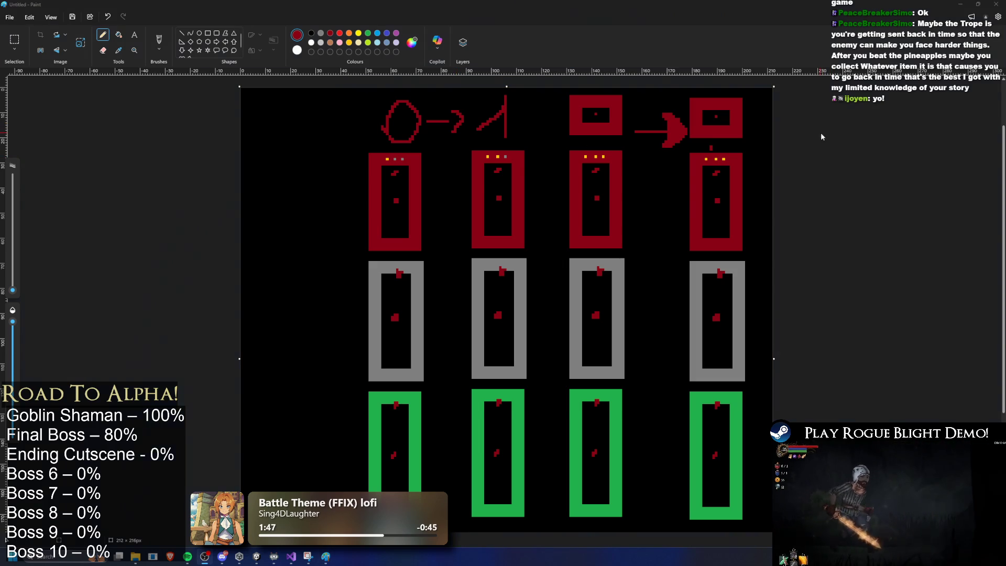
{"action": "key", "text": "alt+Tab"}
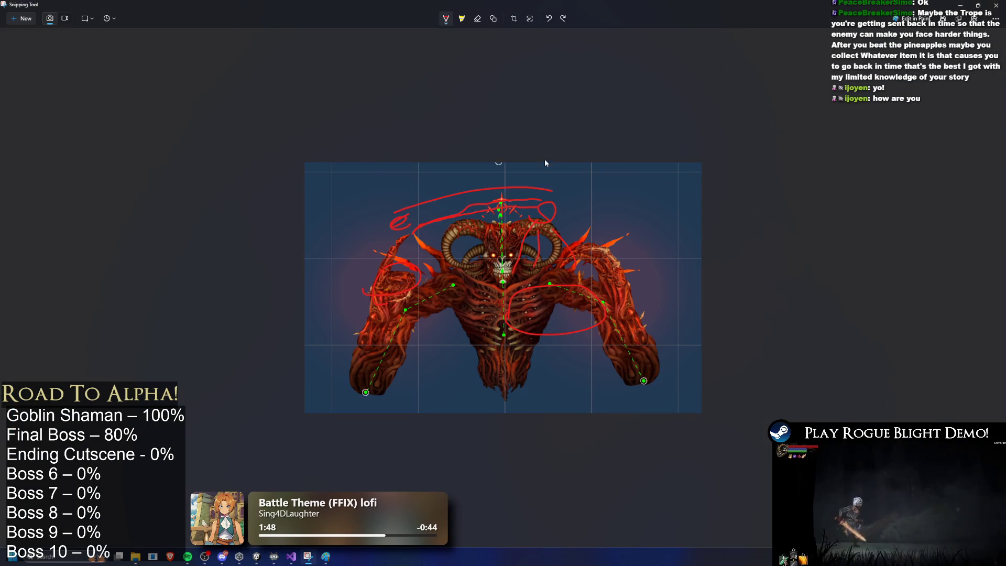
{"action": "key", "text": "alt+Tab"}
{"action": "key", "text": "alt+Tab"}
{"action": "key", "text": "alt+Tab"}
{"action": "mouse_move", "coordinate": [643, 43]}
{"action": "left_mouse_down"}
{"action": "mouse_move", "coordinate": [625, 43]}
{"action": "mouse_move", "coordinate": [659, 41]}
{"action": "left_mouse_up"}
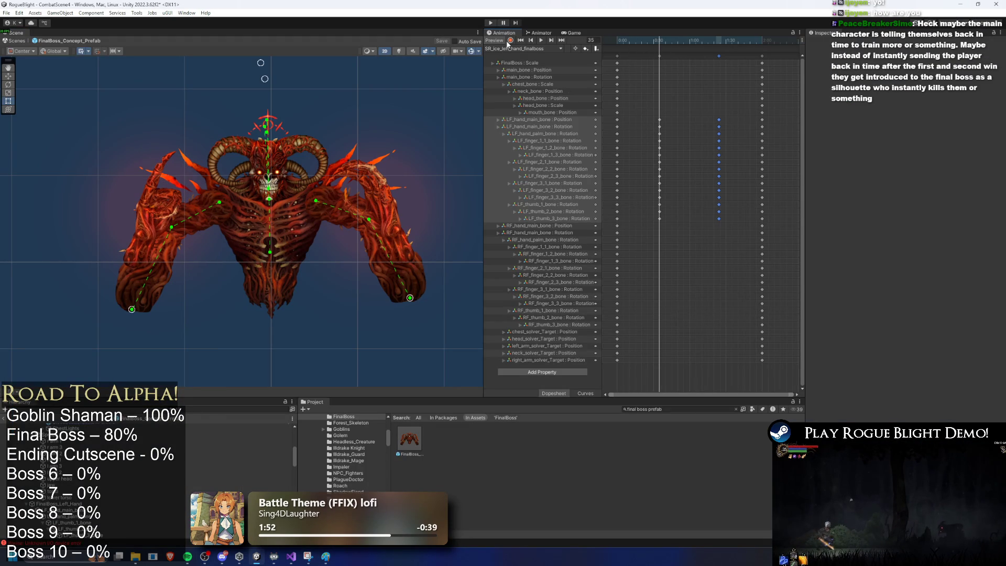
Pose the left-hand fingers, then swing the left hand up toward the body at frame 84
{"action": "left_click", "coordinate": [139, 231]}
{"action": "left_click_drag", "start_coordinate": [155, 224], "coordinate": [159, 227]}
{"action": "mouse_move", "coordinate": [643, 41]}
{"action": "left_mouse_down"}
{"action": "mouse_move", "coordinate": [633, 39]}
{"action": "mouse_move", "coordinate": [711, 47]}
{"action": "left_mouse_up"}
{"action": "left_click", "coordinate": [132, 270]}
{"action": "left_click_drag", "start_coordinate": [719, 48], "coordinate": [718, 47]}
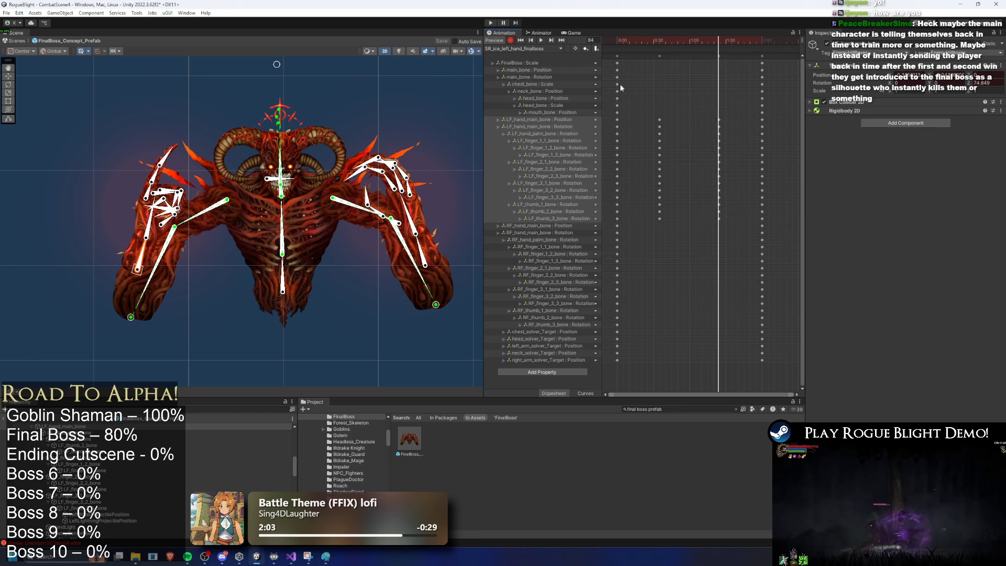
{"action": "left_click_drag", "start_coordinate": [149, 270], "coordinate": [184, 220]}
{"action": "key", "text": "space"}
{"action": "left_click_drag", "start_coordinate": [661, 48], "coordinate": [659, 48]}
{"action": "left_click", "coordinate": [660, 48]}
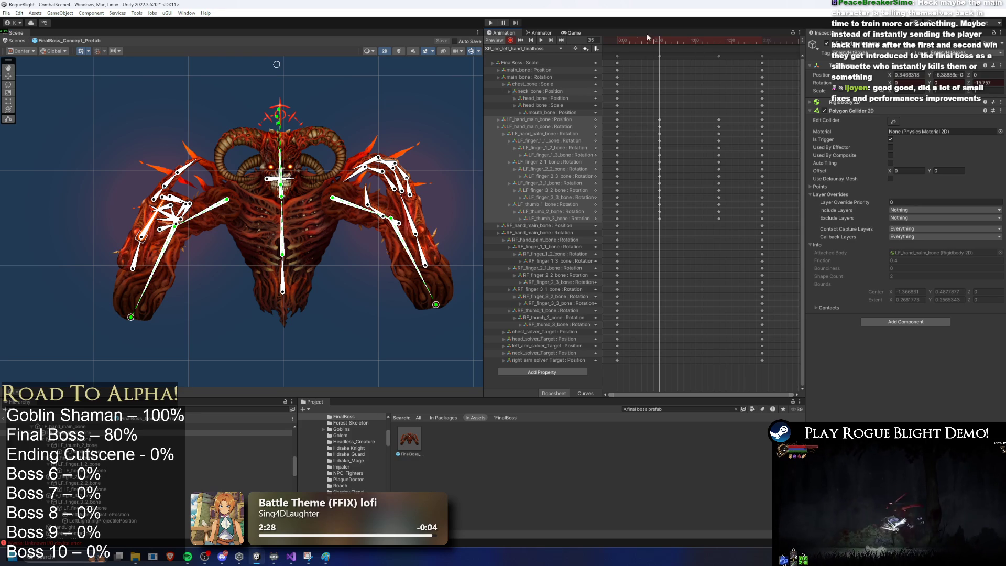
Nudge the left arm bones slightly right and review the clip between frames 70 and 85
{"action": "mouse_move", "coordinate": [650, 40]}
{"action": "left_mouse_down"}
{"action": "mouse_move", "coordinate": [626, 32]}
{"action": "mouse_move", "coordinate": [659, 44]}
{"action": "left_mouse_up"}
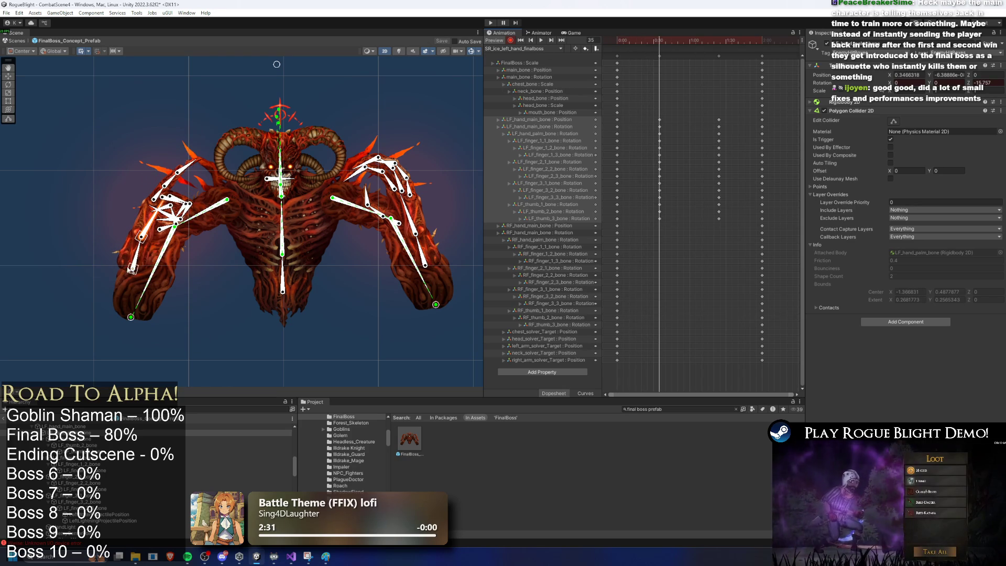
{"action": "left_click", "coordinate": [159, 267]}
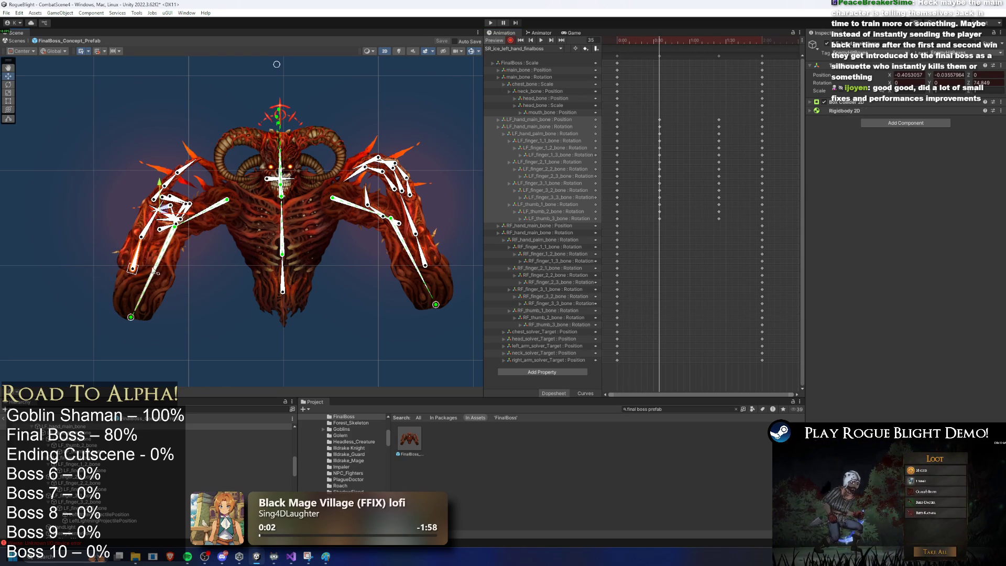
{"action": "left_click_drag", "start_coordinate": [192, 218], "coordinate": [194, 219]}
{"action": "mouse_move", "coordinate": [661, 40]}
{"action": "left_mouse_down"}
{"action": "mouse_move", "coordinate": [643, 41]}
{"action": "mouse_move", "coordinate": [719, 41]}
{"action": "mouse_move", "coordinate": [640, 41]}
{"action": "left_mouse_up"}
{"action": "key", "text": "space"}
{"action": "left_click", "coordinate": [701, 41]}
{"action": "left_click_drag", "start_coordinate": [723, 110], "coordinate": [717, 122]}
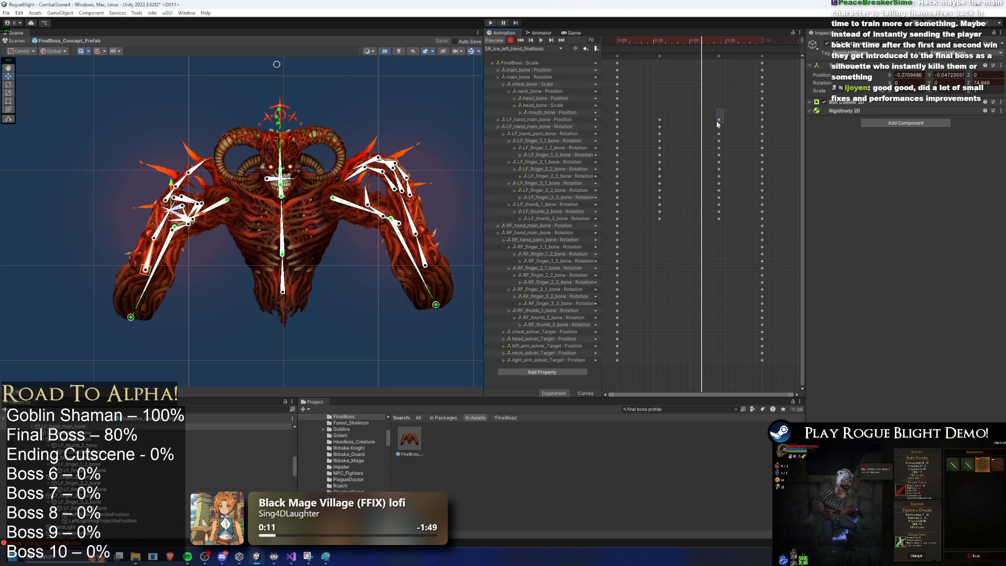
{"action": "left_click_drag", "start_coordinate": [717, 41], "coordinate": [718, 41]}
Pull the left hand outward, then at frame 73 bend two fingers and raise the arm up-right
{"action": "mouse_move", "coordinate": [203, 214]}
{"action": "left_mouse_down"}
{"action": "mouse_move", "coordinate": [189, 194]}
{"action": "mouse_move", "coordinate": [212, 178]}
{"action": "left_mouse_up"}
{"action": "scroll", "coordinate": [759, 125], "scroll_direction": "up", "scroll_amount": 2}
{"action": "left_click_drag", "start_coordinate": [688, 40], "coordinate": [696, 39]}
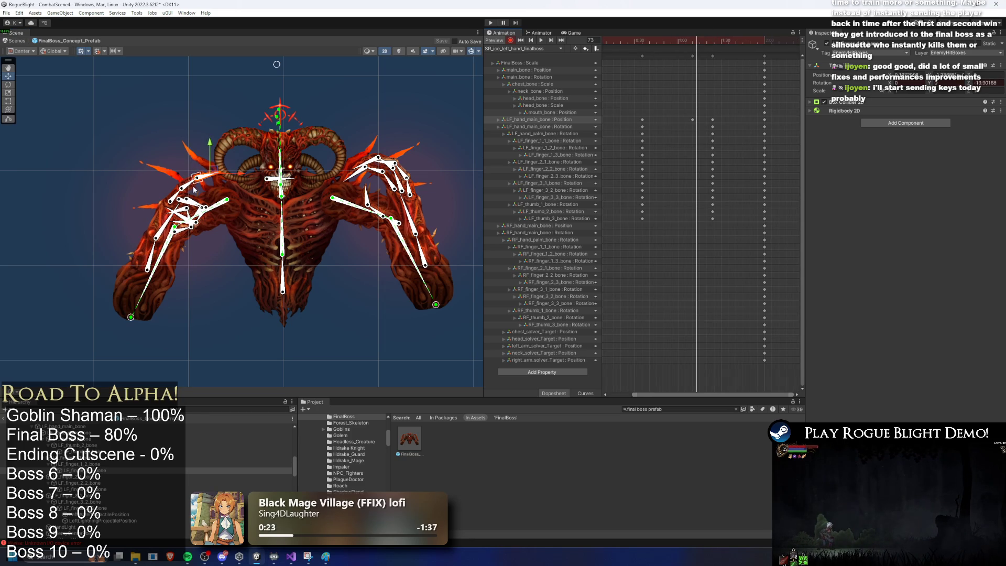
{"action": "left_click_drag", "start_coordinate": [193, 187], "coordinate": [206, 171]}
{"action": "left_click_drag", "start_coordinate": [171, 201], "coordinate": [183, 195]}
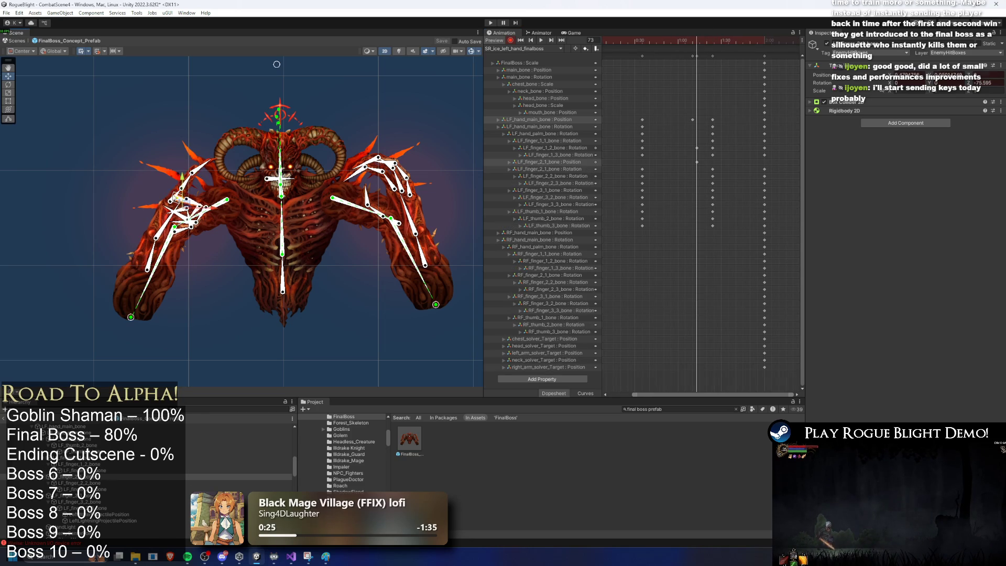
{"action": "key", "text": "ctrl+z"}
{"action": "scroll", "coordinate": [183, 195], "scroll_direction": "up", "scroll_amount": 2}
{"action": "left_click_drag", "start_coordinate": [181, 190], "coordinate": [228, 150]}
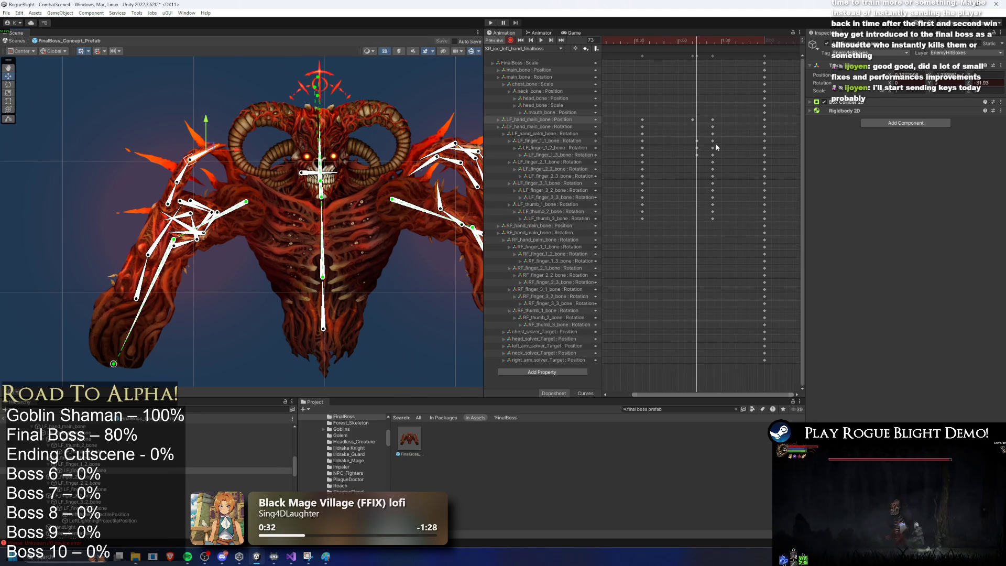
Copy the first finger's keys and paste them at a later frame
{"action": "left_click_drag", "start_coordinate": [703, 151], "coordinate": [690, 137]}
{"action": "key", "text": "ctrl+c"}
{"action": "left_click", "coordinate": [670, 40]}
{"action": "key", "text": "ctrl+v"}
{"action": "mouse_move", "coordinate": [669, 39]}
{"action": "left_mouse_down"}
{"action": "mouse_move", "coordinate": [632, 43]}
{"action": "mouse_move", "coordinate": [668, 69]}
{"action": "mouse_move", "coordinate": [677, 61]}
{"action": "mouse_move", "coordinate": [653, 39]}
{"action": "mouse_move", "coordinate": [693, 42]}
{"action": "left_mouse_up"}
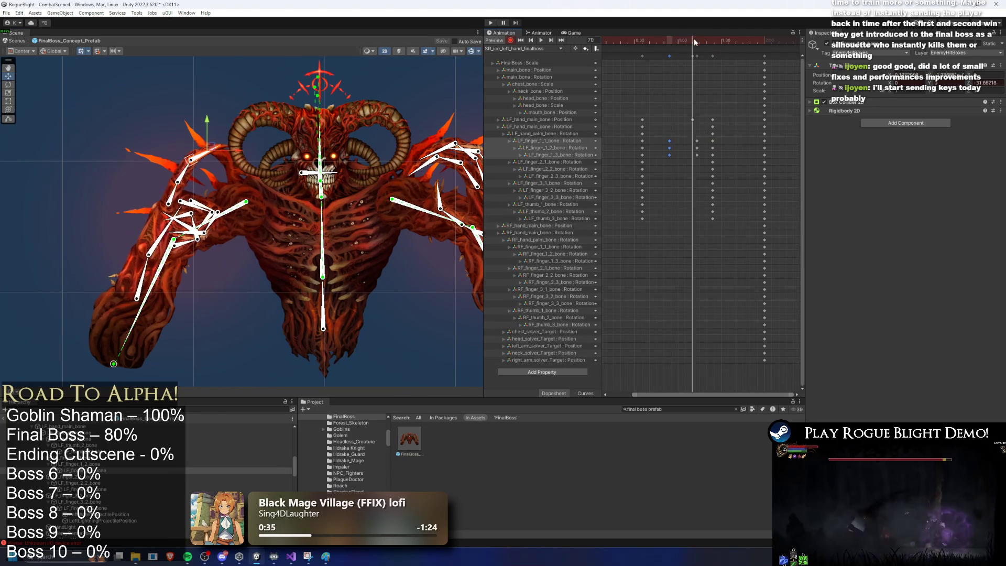
{"action": "key", "text": "ctrl+v"}
Delete the unwanted finger keys at frame 84 and paste the finger keys at frame 89
{"action": "left_click", "coordinate": [711, 42]}
{"action": "left_click", "coordinate": [713, 148]}
{"action": "key", "text": "Delete"}
{"action": "left_click_drag", "start_coordinate": [681, 40], "coordinate": [698, 120]}
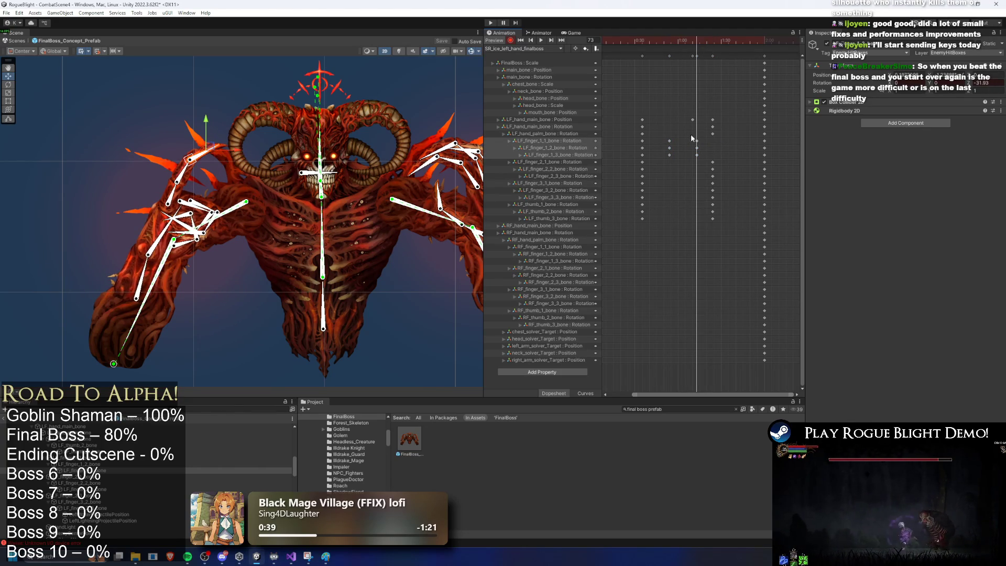
{"action": "left_click", "coordinate": [719, 37]}
{"action": "key", "text": "ctrl+v"}
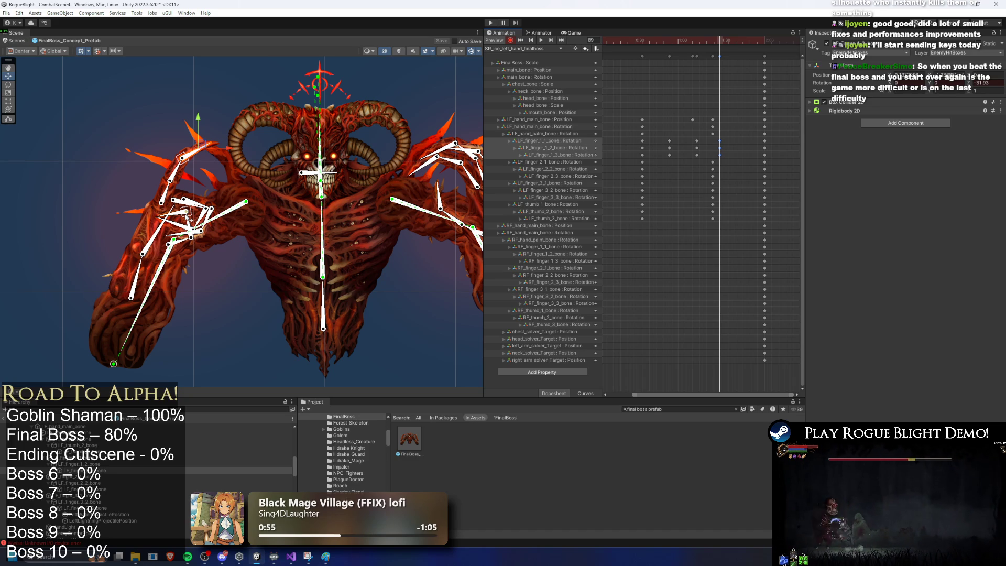
{"action": "left_click_drag", "start_coordinate": [726, 40], "coordinate": [697, 39]}
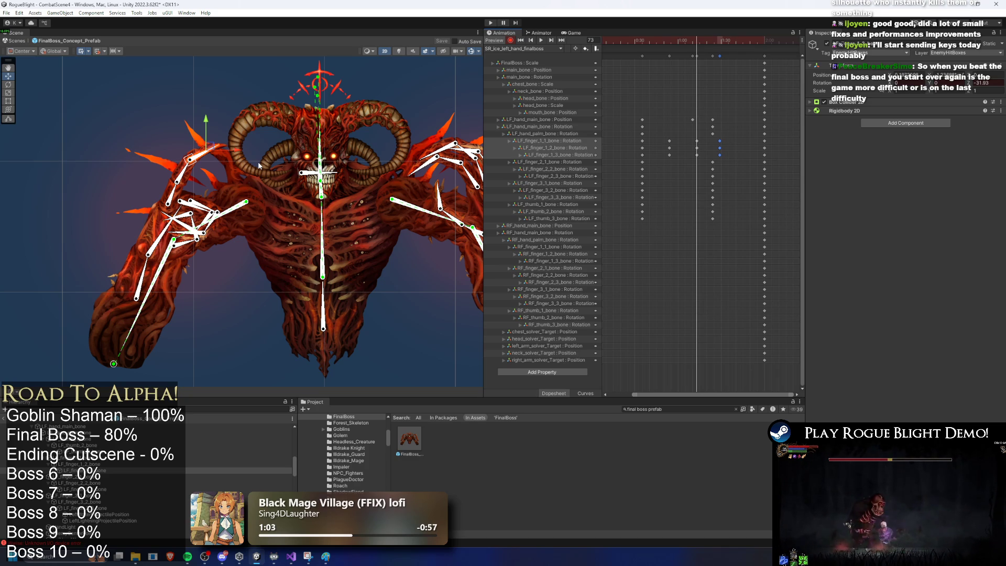
{"action": "left_click", "coordinate": [740, 113]}
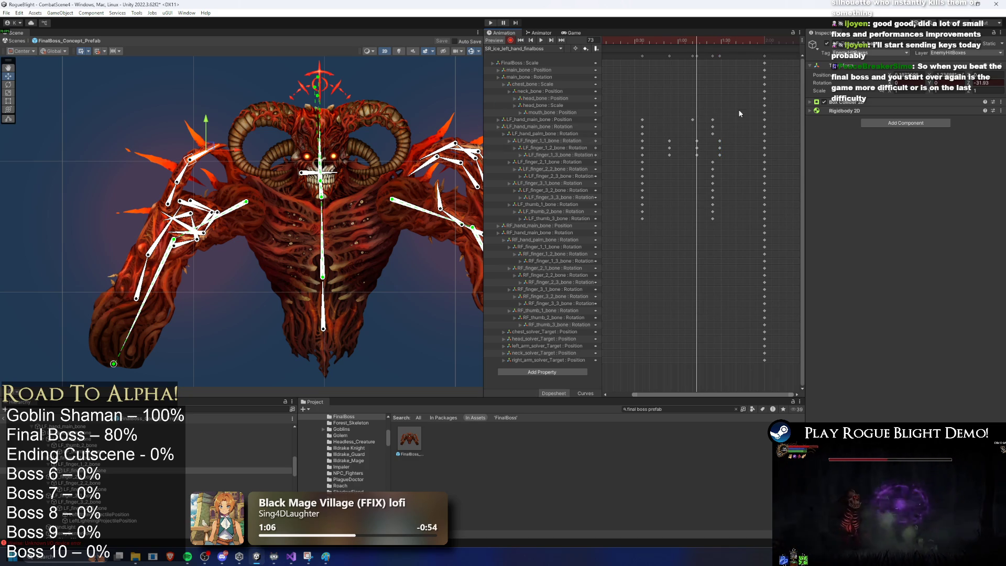
Rotate the left arm into a new pose and preview it at frame 73
{"action": "left_click_drag", "start_coordinate": [173, 234], "coordinate": [224, 179]}
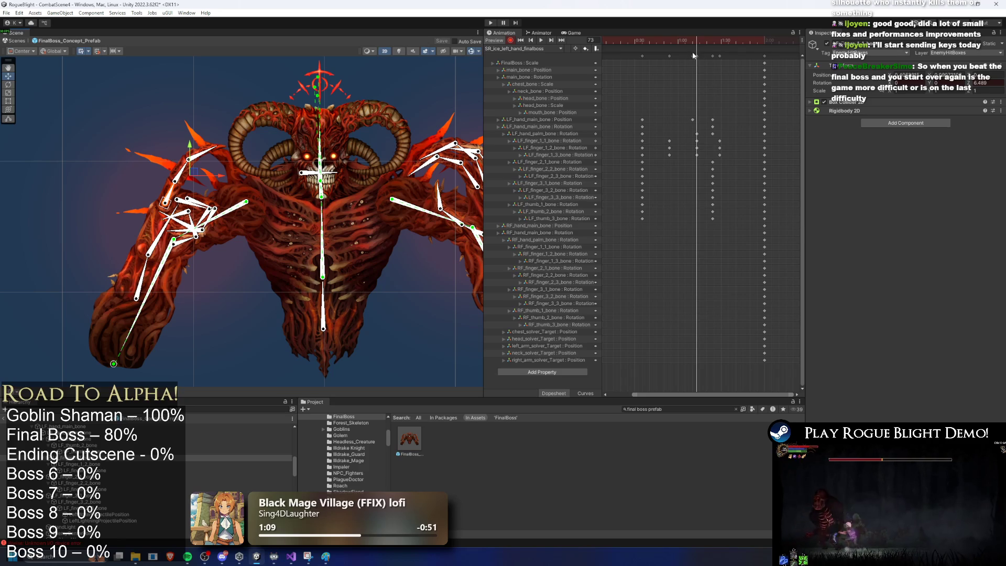
{"action": "left_click_drag", "start_coordinate": [655, 43], "coordinate": [720, 49]}
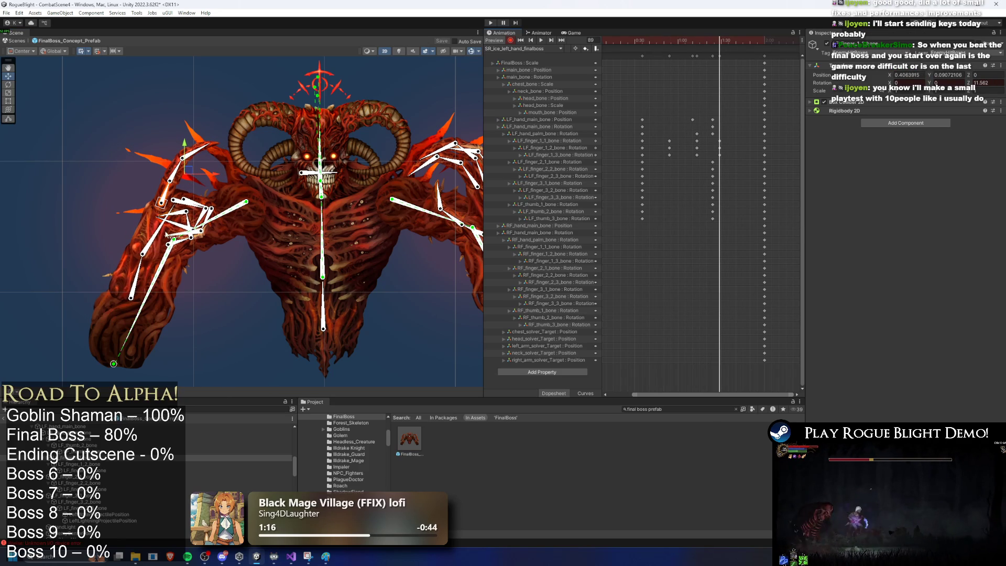
{"action": "key", "text": "space"}
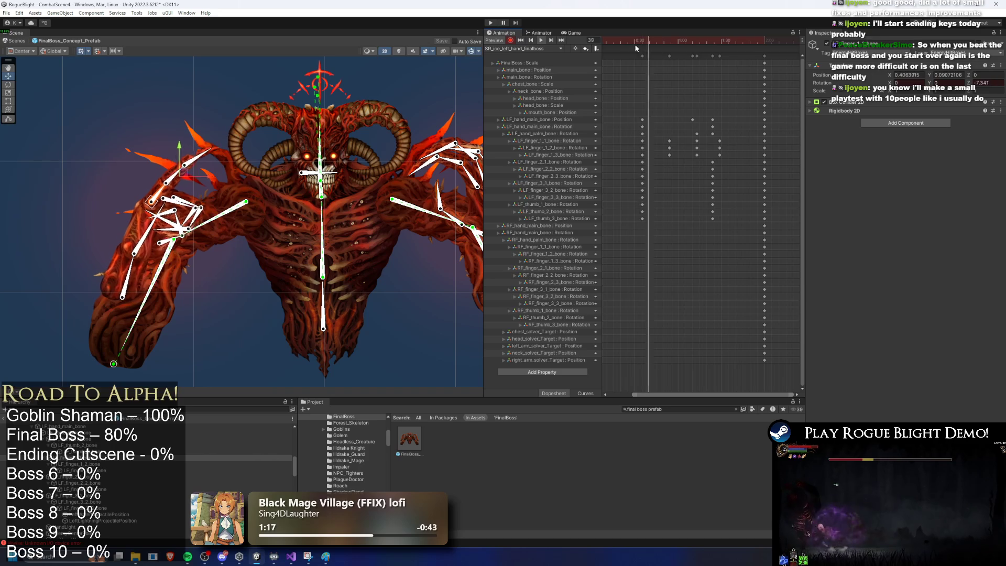
{"action": "mouse_move", "coordinate": [667, 48]}
{"action": "left_mouse_down"}
{"action": "mouse_move", "coordinate": [708, 46]}
{"action": "mouse_move", "coordinate": [699, 48]}
{"action": "left_mouse_up"}
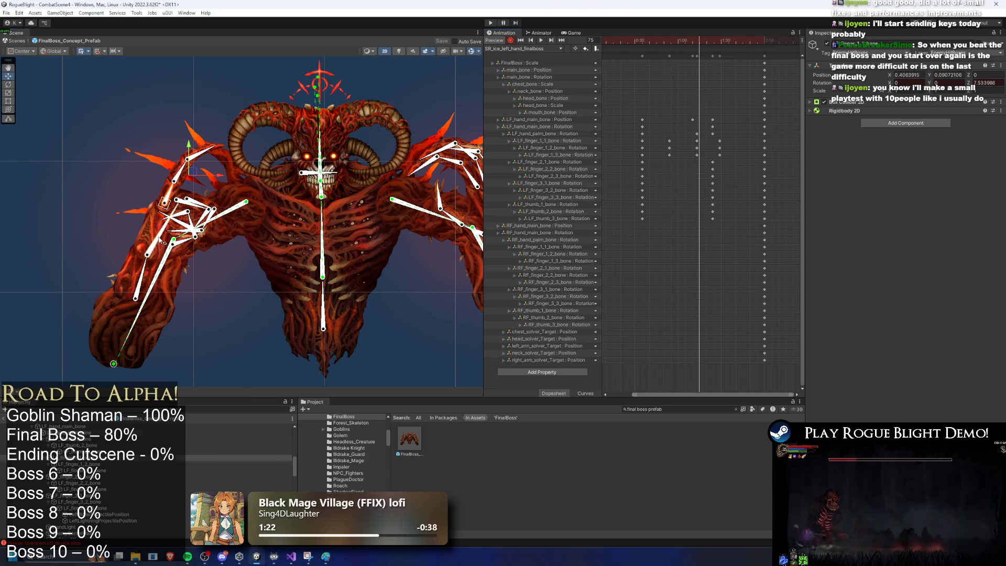
Re-pose the left palm bone's rotation at frame 73 and delete its palm key near frame 84
{"action": "left_click_drag", "start_coordinate": [159, 240], "coordinate": [174, 237]}
{"action": "key", "text": "ctrl+z"}
{"action": "key", "text": "ctrl+z"}
{"action": "left_click", "coordinate": [697, 47]}
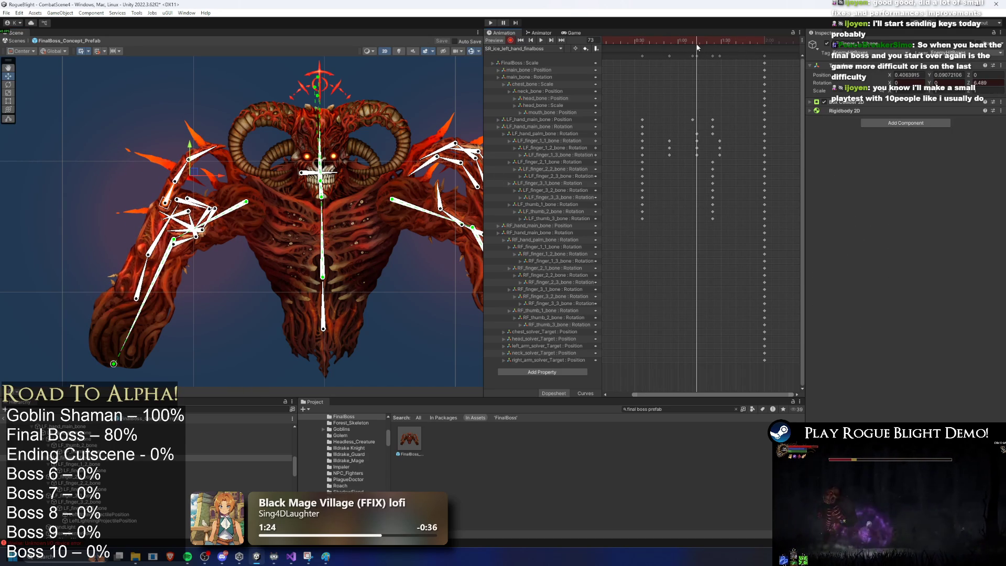
{"action": "left_click_drag", "start_coordinate": [162, 236], "coordinate": [175, 237]}
{"action": "left_click_drag", "start_coordinate": [689, 46], "coordinate": [712, 38]}
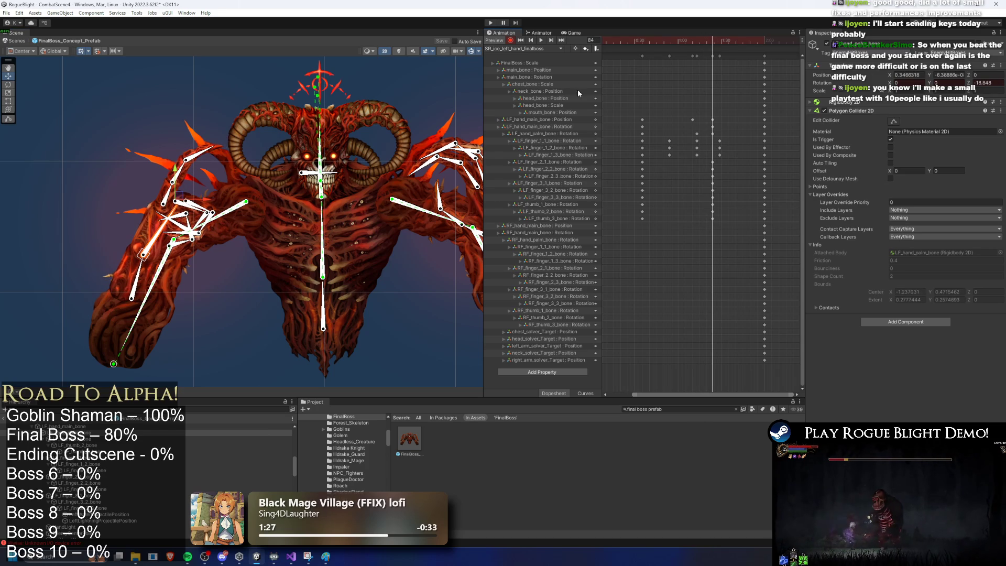
{"action": "left_click_drag", "start_coordinate": [162, 228], "coordinate": [168, 224]}
{"action": "key", "text": "space"}
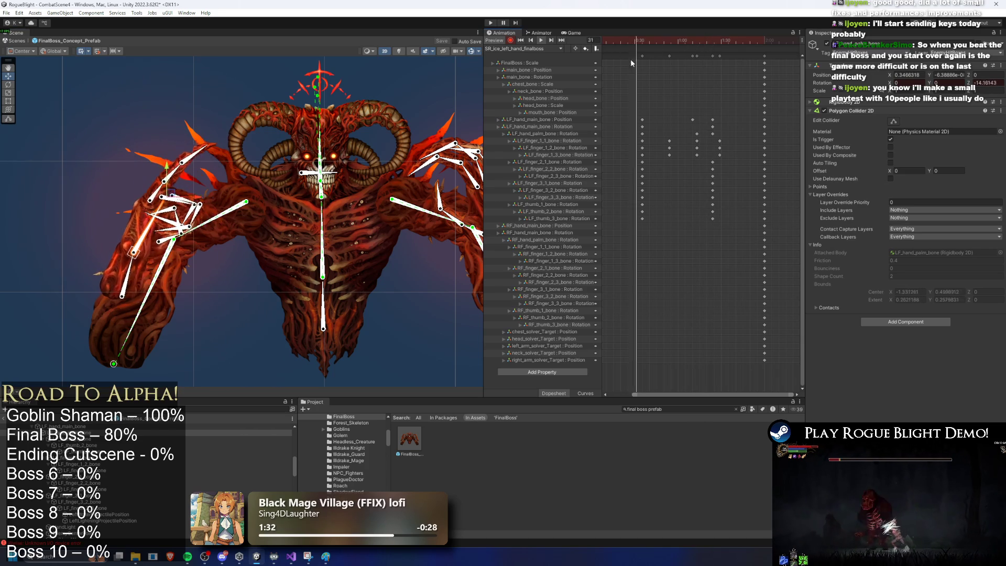
{"action": "left_click", "coordinate": [698, 134]}
{"action": "key", "text": "Delete"}
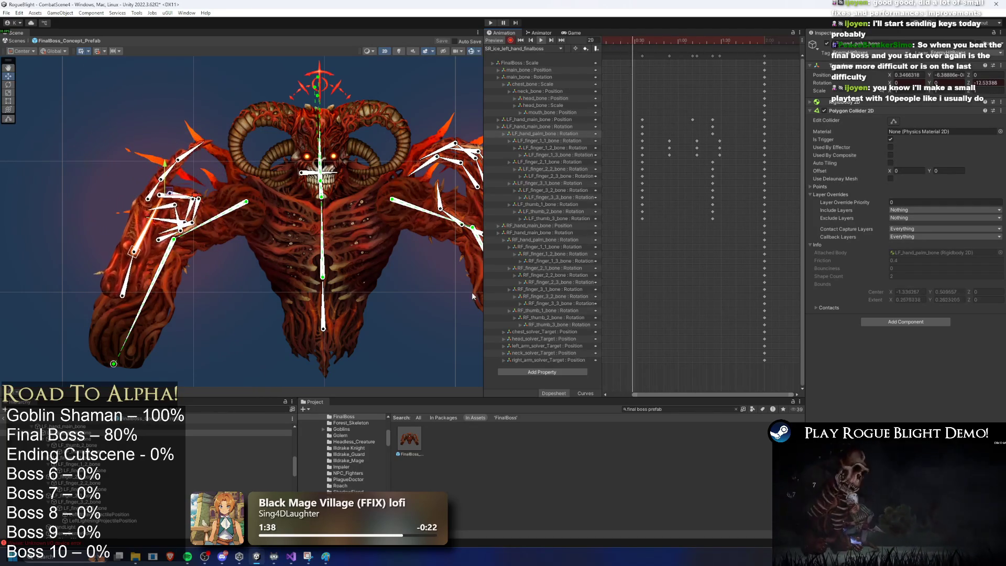
{"action": "left_click", "coordinate": [204, 72]}
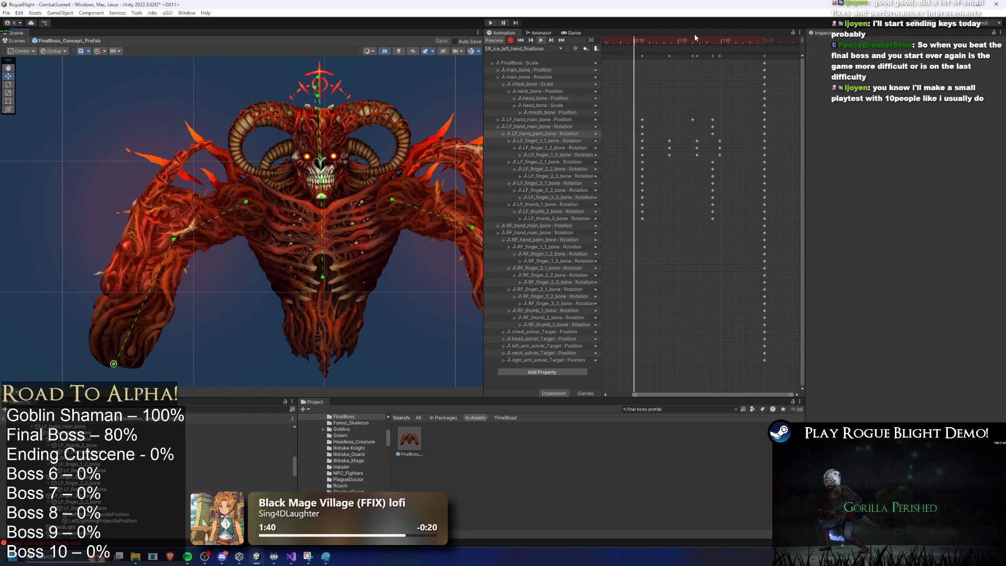
Shift the hand main bone, finger and thumb keys earlier in the clip
{"action": "left_click", "coordinate": [634, 40]}
{"action": "left_click_drag", "start_coordinate": [635, 40], "coordinate": [694, 37]}
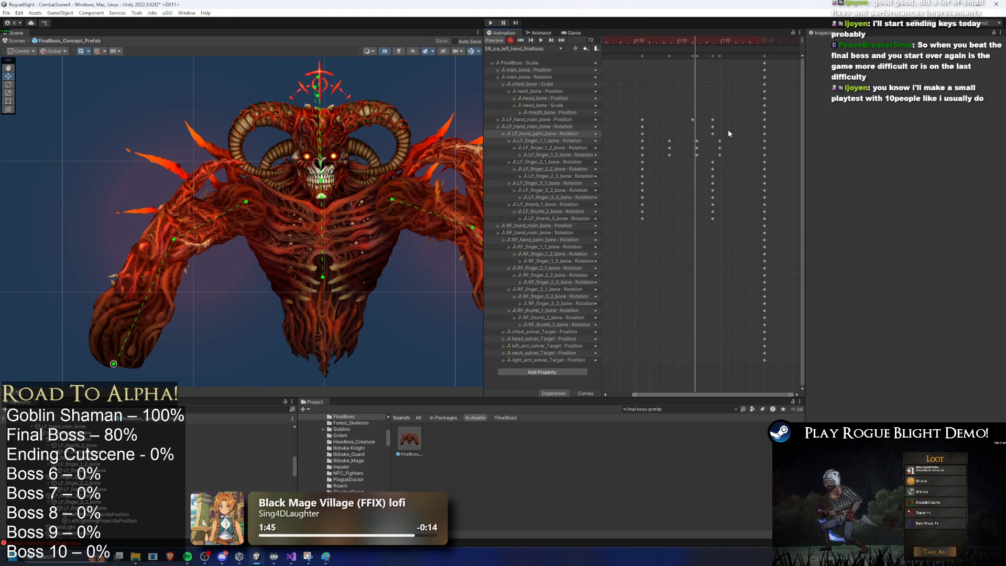
{"action": "left_click", "coordinate": [692, 122]}
{"action": "left_click_drag", "start_coordinate": [699, 124], "coordinate": [692, 123]}
{"action": "mouse_move", "coordinate": [706, 158]}
{"action": "left_mouse_down"}
{"action": "mouse_move", "coordinate": [719, 222]}
{"action": "mouse_move", "coordinate": [700, 215]}
{"action": "left_mouse_up"}
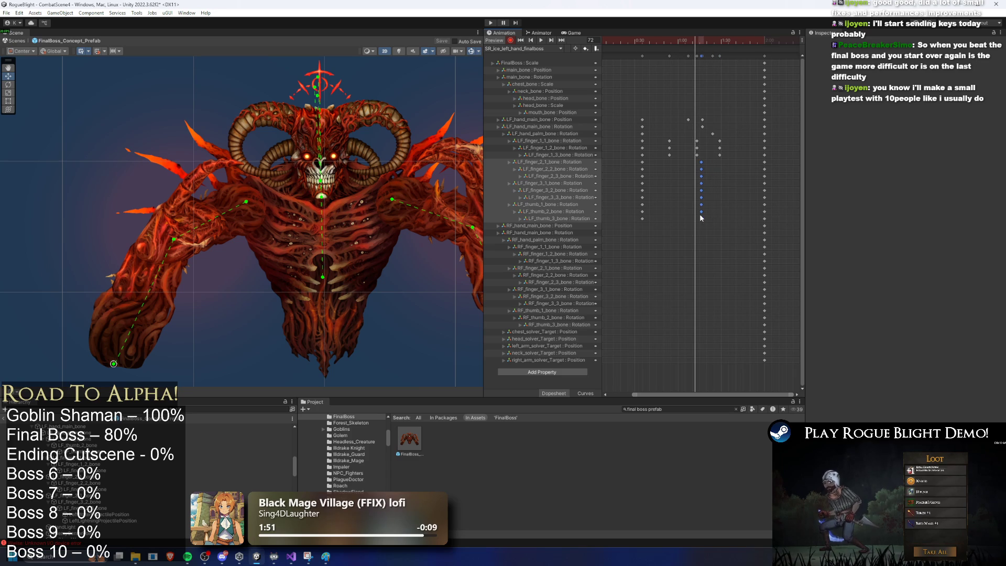
{"action": "left_click", "coordinate": [676, 40]}
{"action": "key", "text": "space"}
{"action": "left_click_drag", "start_coordinate": [684, 41], "coordinate": [702, 44]}
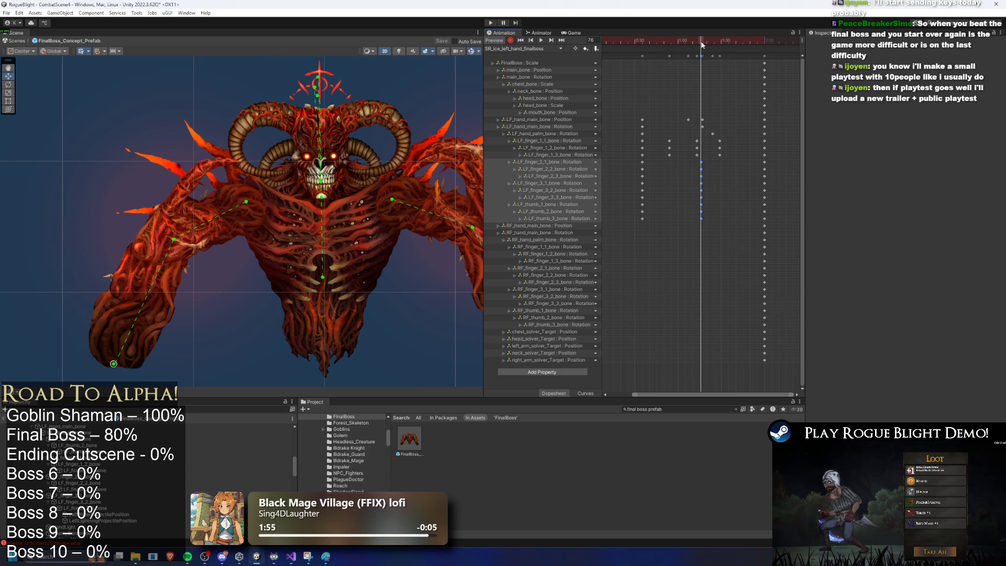
Copy the palm rotation key to frame 63 and delete the later palm key at frame 78
{"action": "left_click", "coordinate": [193, 207]}
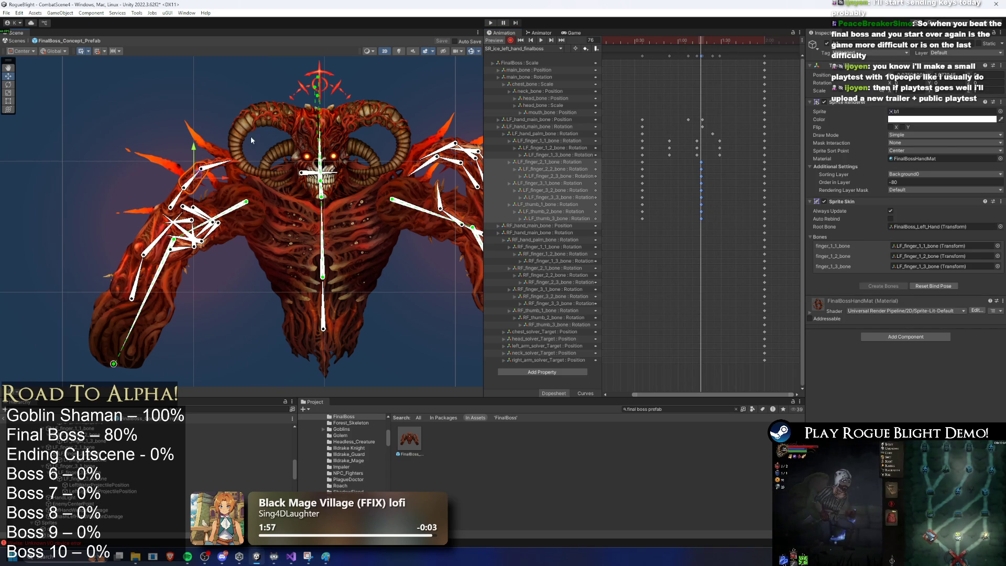
{"action": "left_click", "coordinate": [152, 241]}
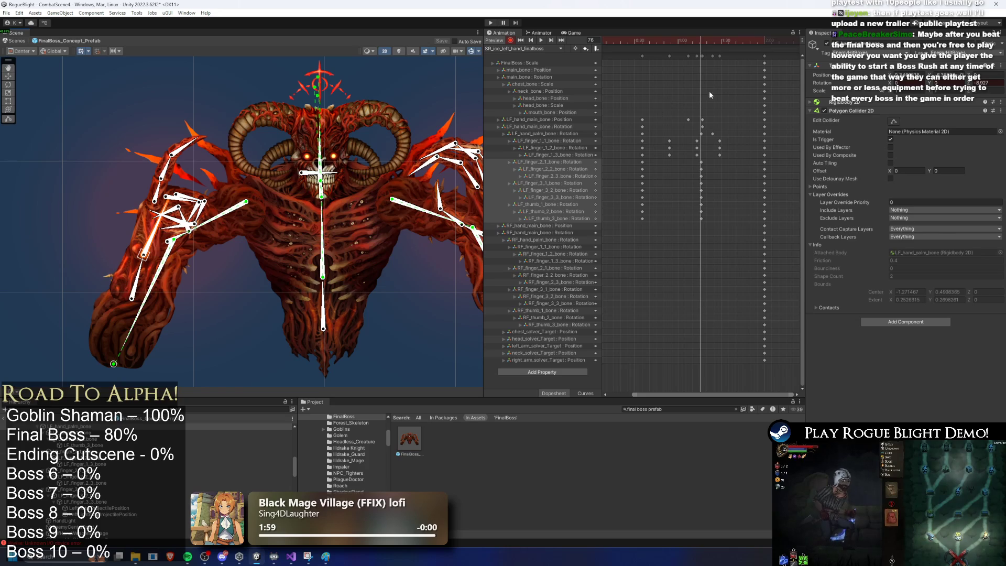
{"action": "left_click", "coordinate": [641, 134]}
{"action": "left_click", "coordinate": [683, 41]}
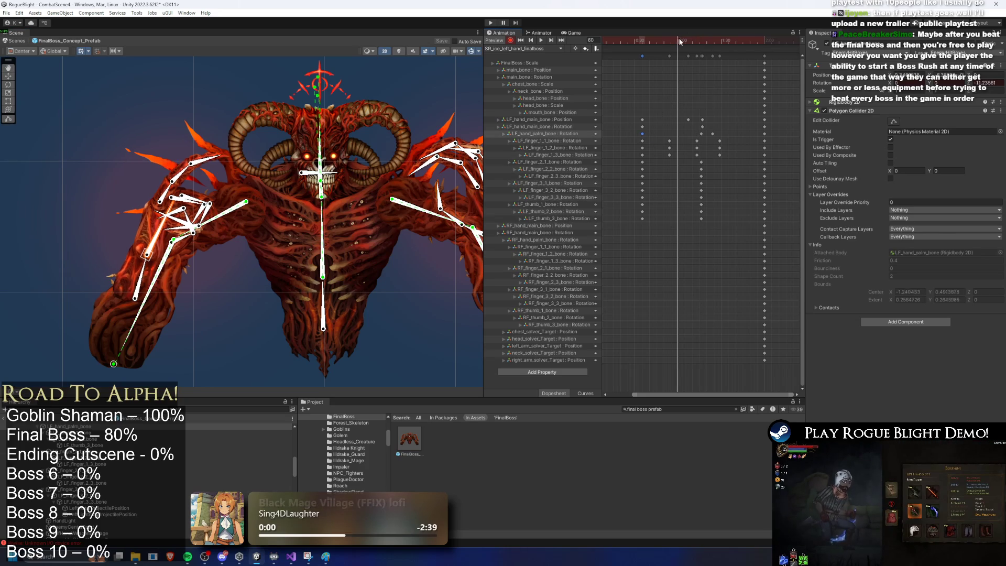
{"action": "key", "text": "ctrl+c"}
{"action": "key", "text": "ctrl+v"}
{"action": "left_click_drag", "start_coordinate": [683, 41], "coordinate": [704, 42]}
{"action": "left_click", "coordinate": [713, 134]}
{"action": "key", "text": "Delete"}
{"action": "left_click", "coordinate": [639, 42]}
{"action": "mouse_move", "coordinate": [639, 42]}
{"action": "left_mouse_down"}
{"action": "mouse_move", "coordinate": [763, 42]}
{"action": "mouse_move", "coordinate": [680, 42]}
{"action": "mouse_move", "coordinate": [699, 42]}
{"action": "left_mouse_up"}
Compress the hand and finger keys closer together and key a palm rotation at frame 90
{"action": "mouse_move", "coordinate": [718, 101]}
{"action": "left_mouse_down"}
{"action": "mouse_move", "coordinate": [665, 230]}
{"action": "mouse_move", "coordinate": [637, 229]}
{"action": "left_mouse_up"}
{"action": "left_click_drag", "start_coordinate": [734, 105], "coordinate": [666, 226]}
{"action": "left_click_drag", "start_coordinate": [722, 205], "coordinate": [692, 163]}
{"action": "key", "text": "space"}
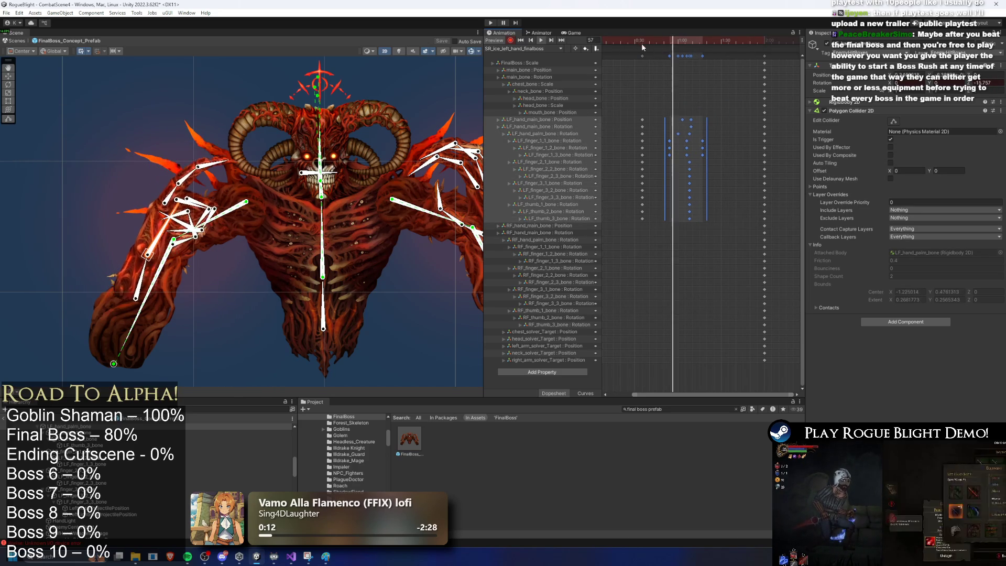
{"action": "left_click_drag", "start_coordinate": [663, 43], "coordinate": [722, 46]}
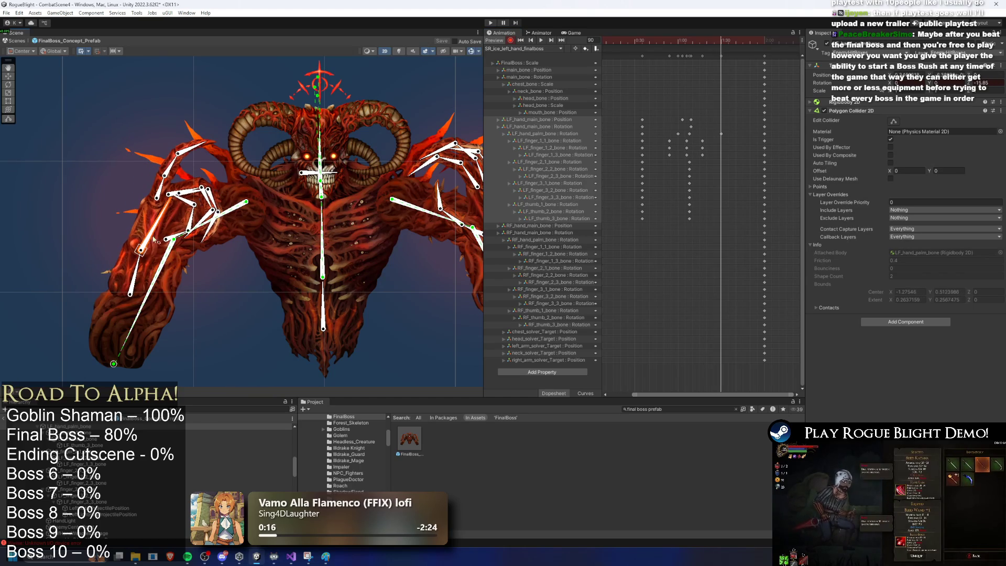
{"action": "left_click_drag", "start_coordinate": [131, 295], "coordinate": [135, 303]}
{"action": "left_click", "coordinate": [133, 302]}
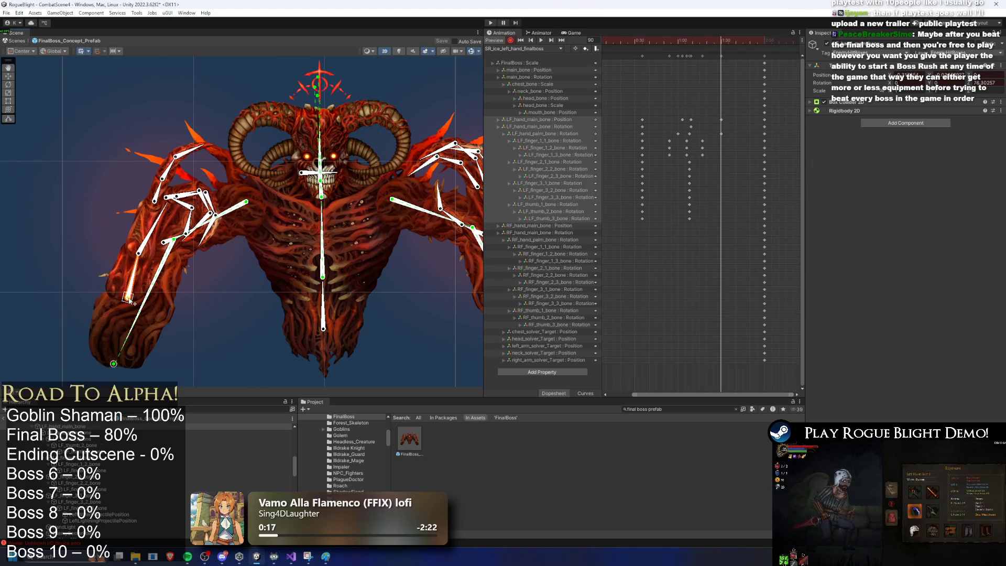
{"action": "left_click", "coordinate": [153, 197]}
{"action": "left_click", "coordinate": [189, 198]}
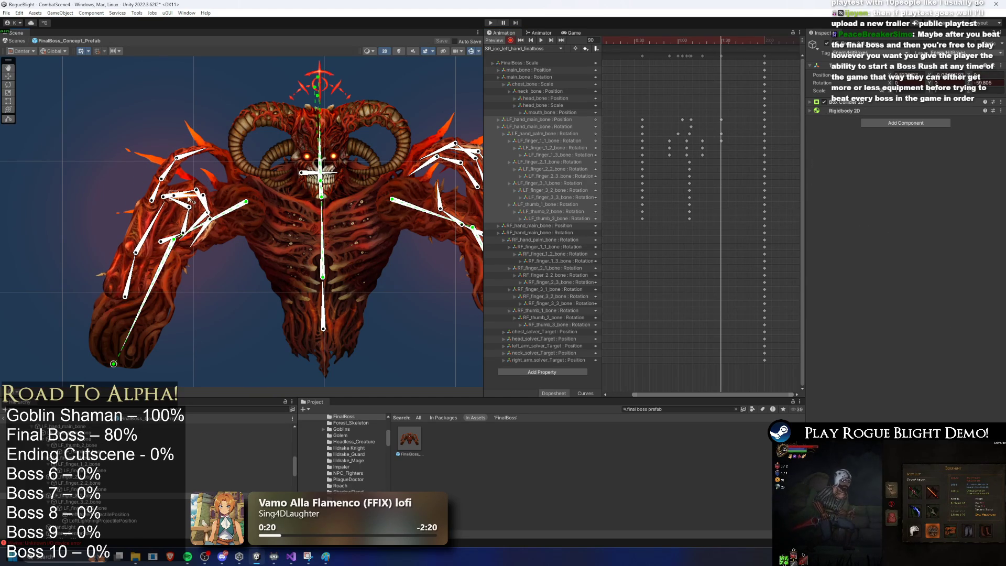
{"action": "scroll", "coordinate": [185, 215], "scroll_direction": "up", "scroll_amount": 2}
{"action": "mouse_move", "coordinate": [192, 182]}
{"action": "left_mouse_down"}
{"action": "mouse_move", "coordinate": [211, 201]}
{"action": "mouse_move", "coordinate": [205, 236]}
{"action": "mouse_move", "coordinate": [181, 230]}
{"action": "left_mouse_up"}
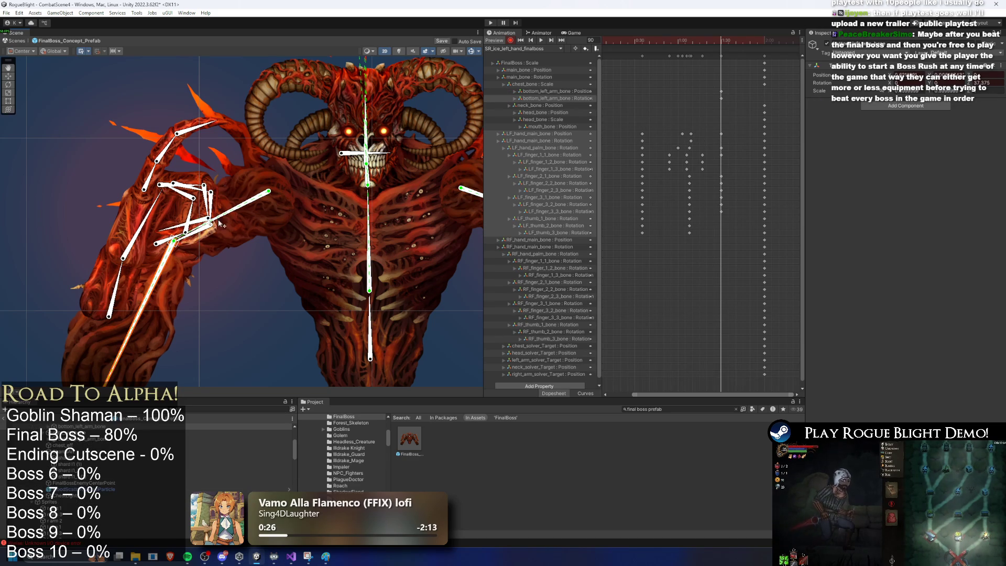
{"action": "key", "text": "ctrl+z"}
{"action": "key", "text": "space"}
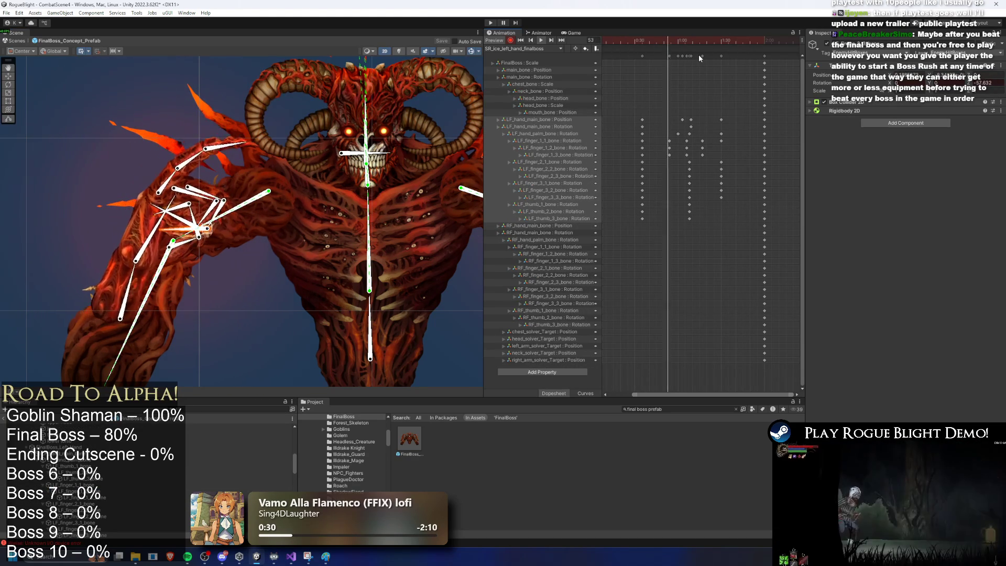
{"action": "left_click_drag", "start_coordinate": [660, 44], "coordinate": [680, 47]}
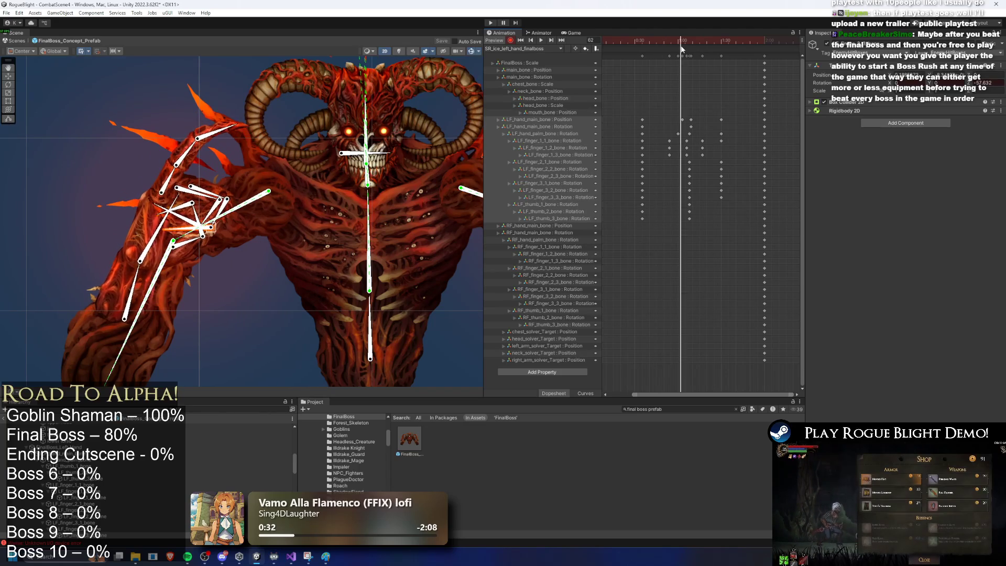
{"action": "left_click", "coordinate": [602, 45]}
{"action": "key", "text": "space"}
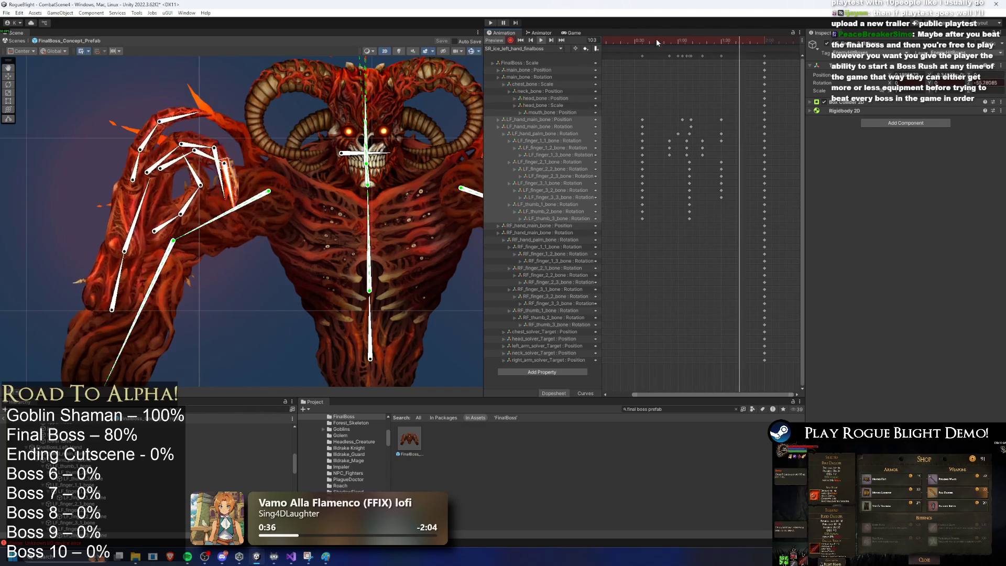
{"action": "left_click_drag", "start_coordinate": [653, 40], "coordinate": [660, 39]}
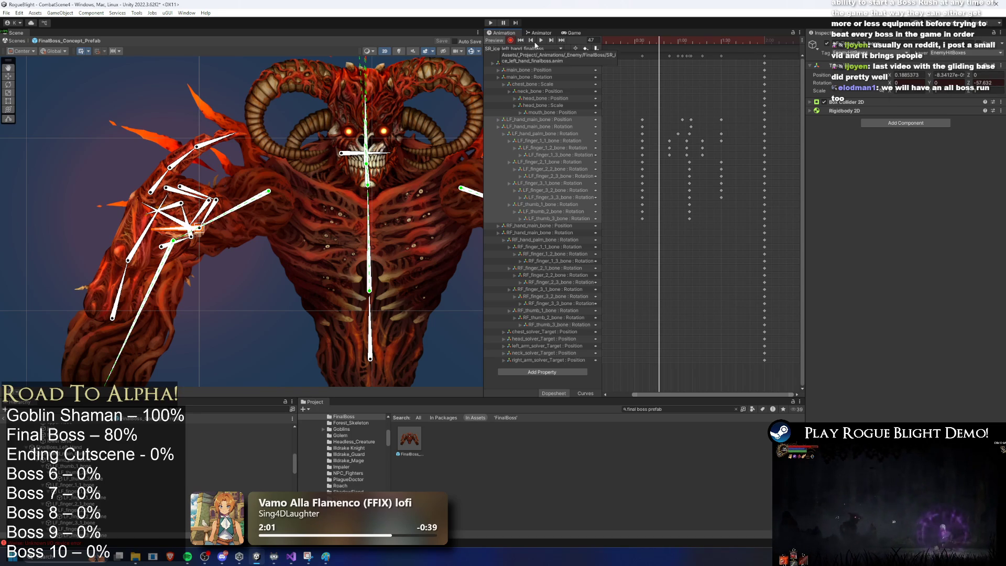
Scrub the ice attack clip back to frame 47, where the left hand is curled into a claw
{"action": "left_click_drag", "start_coordinate": [650, 41], "coordinate": [625, 41]}
Key a downward rotation on a left finger bone at frame 46
{"action": "key", "text": "space"}
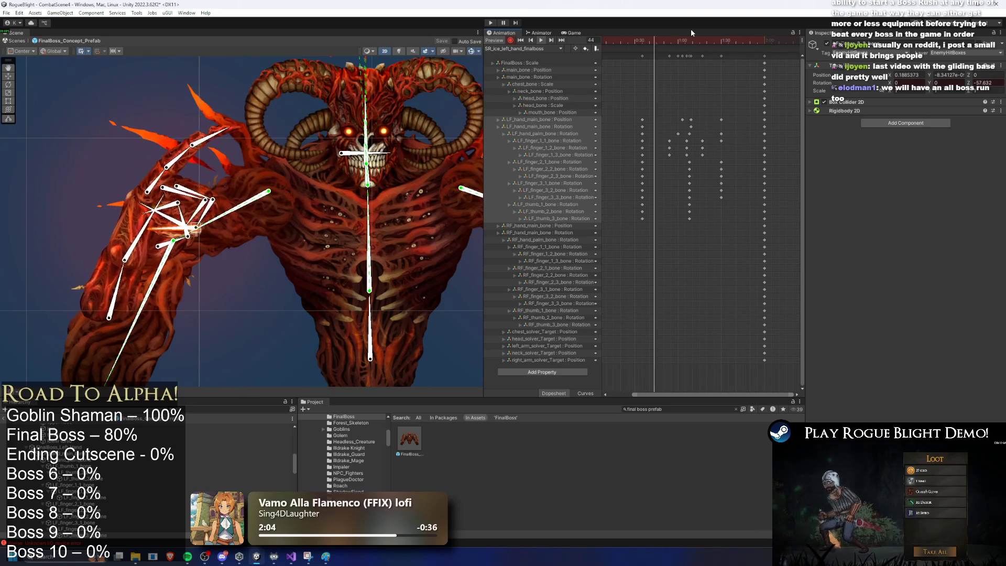
{"action": "left_click", "coordinate": [643, 40]}
{"action": "left_click_drag", "start_coordinate": [644, 39], "coordinate": [659, 38]}
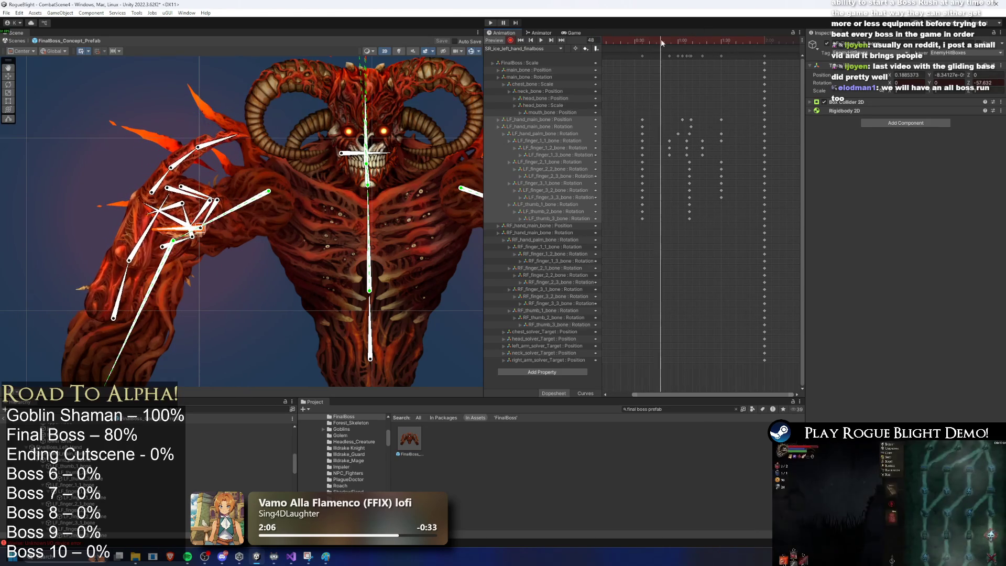
{"action": "left_click_drag", "start_coordinate": [225, 135], "coordinate": [232, 155]}
{"action": "key", "text": "space"}
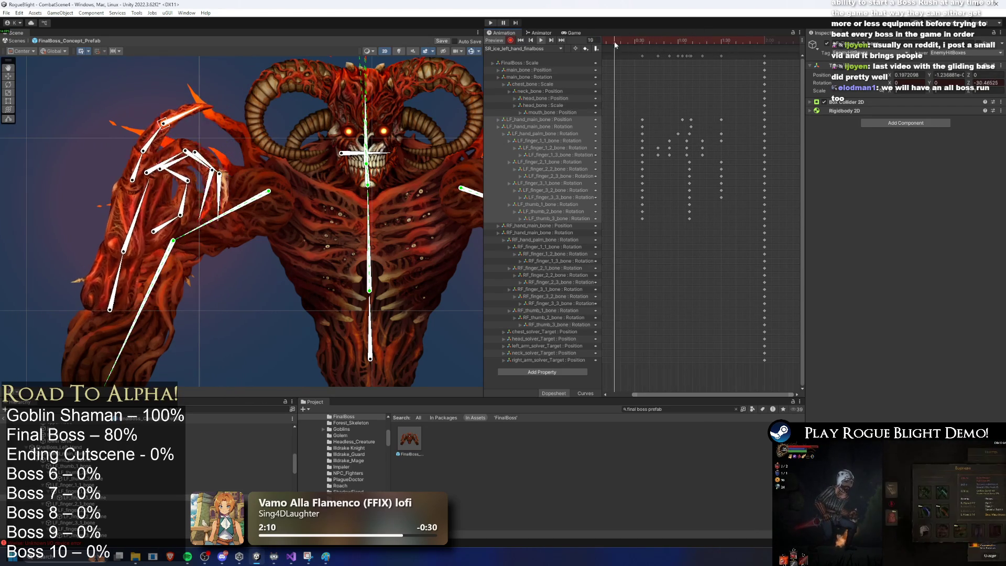
{"action": "left_click", "coordinate": [677, 40]}
Delete the LF_finger_1_2 and LF_finger_1_3 keys at frame 54
{"action": "left_click_drag", "start_coordinate": [678, 39], "coordinate": [672, 41]}
{"action": "mouse_move", "coordinate": [678, 138]}
{"action": "left_mouse_down"}
{"action": "mouse_move", "coordinate": [666, 156]}
{"action": "mouse_move", "coordinate": [640, 140]}
{"action": "mouse_move", "coordinate": [618, 157]}
{"action": "mouse_move", "coordinate": [658, 153]}
{"action": "left_mouse_up"}
{"action": "key", "text": "Delete"}
{"action": "left_click", "coordinate": [656, 40]}
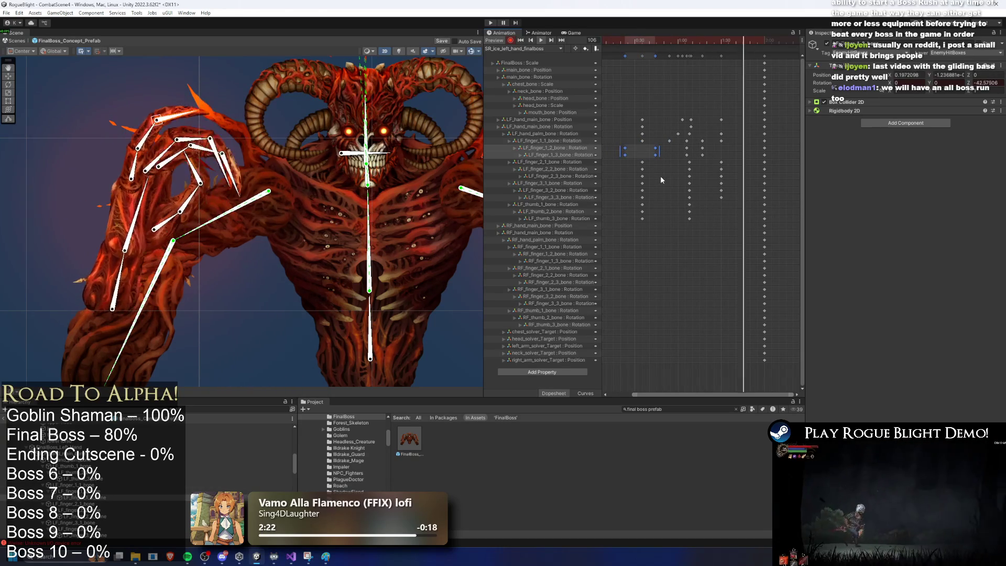
{"action": "key", "text": "space"}
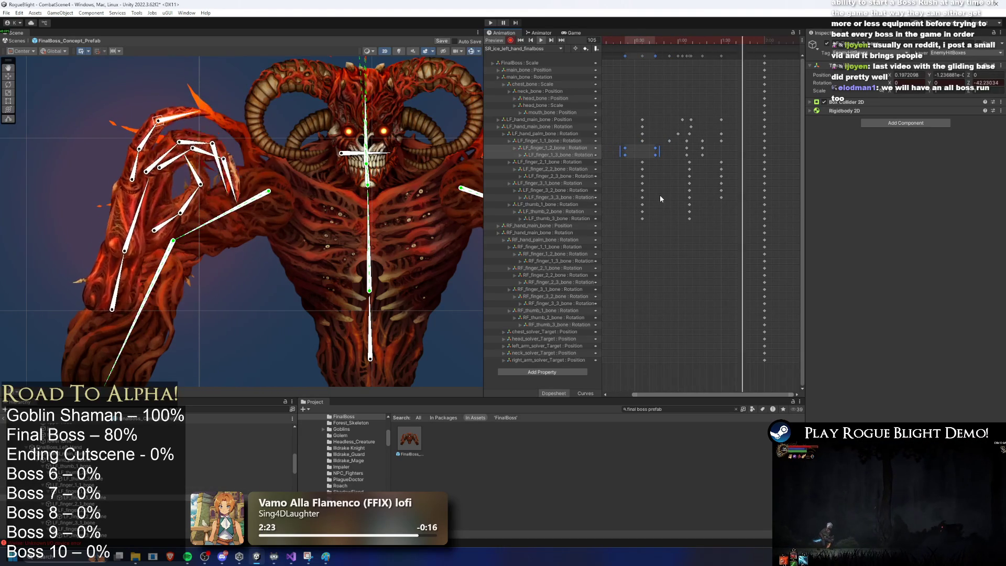
{"action": "left_click", "coordinate": [660, 195]}
{"action": "left_click", "coordinate": [676, 42]}
Move the LF_finger_2 and LF_finger_3 keys slightly later, checking the pose around frame 90
{"action": "left_click_drag", "start_coordinate": [677, 43], "coordinate": [702, 43]}
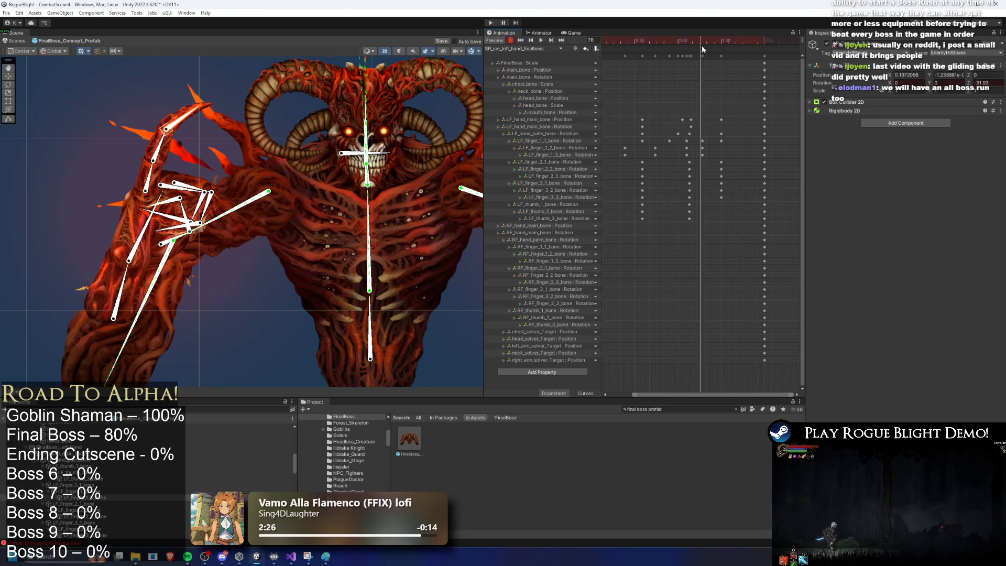
{"action": "left_click", "coordinate": [702, 34]}
{"action": "key", "text": "space"}
{"action": "mouse_move", "coordinate": [681, 41]}
{"action": "left_mouse_down"}
{"action": "mouse_move", "coordinate": [722, 50]}
{"action": "mouse_move", "coordinate": [712, 49]}
{"action": "left_mouse_up"}
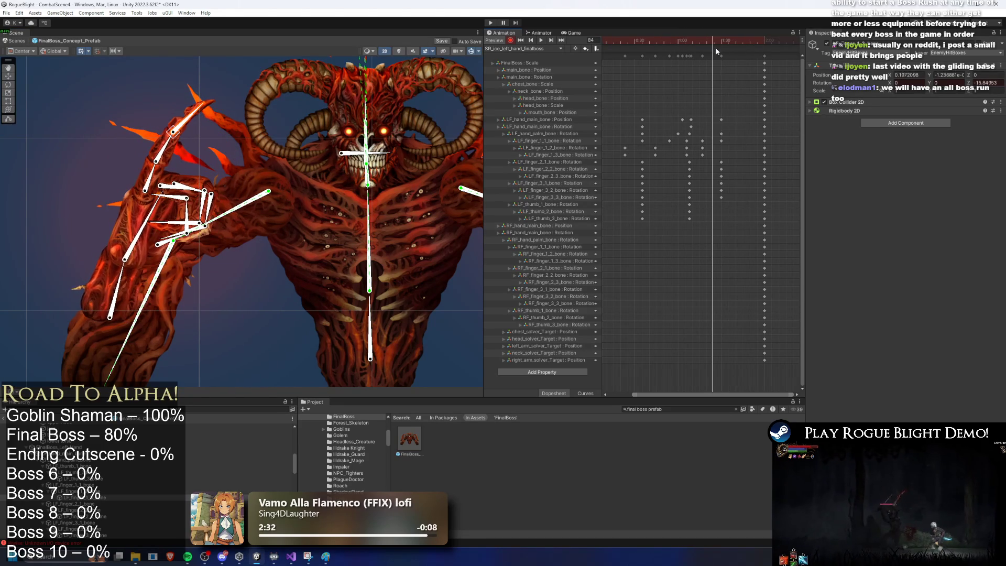
{"action": "mouse_move", "coordinate": [739, 157]}
{"action": "left_mouse_down"}
{"action": "mouse_move", "coordinate": [709, 200]}
{"action": "mouse_move", "coordinate": [726, 203]}
{"action": "left_mouse_up"}
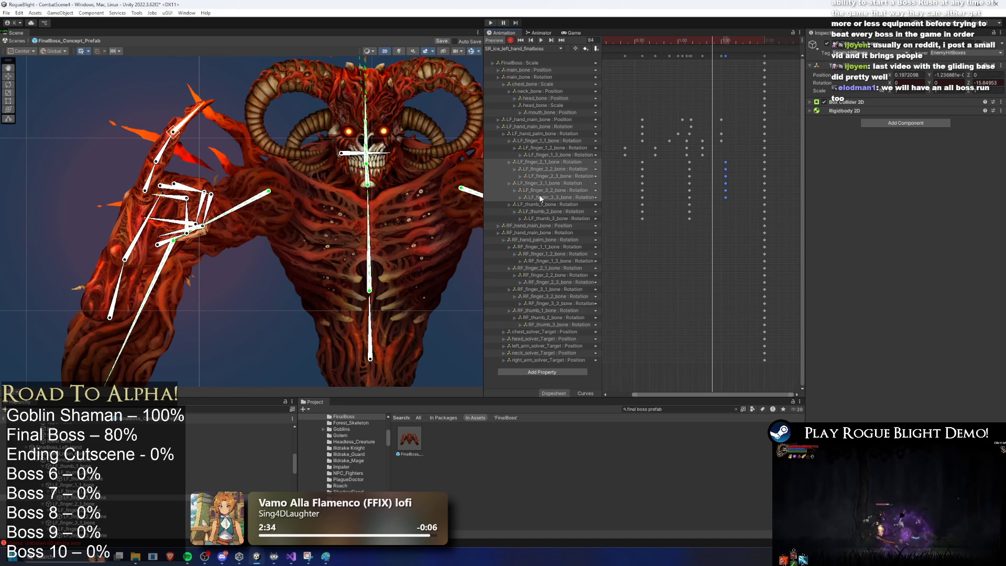
{"action": "left_click", "coordinate": [555, 204]}
{"action": "left_click_drag", "start_coordinate": [722, 52], "coordinate": [725, 45]}
Select a left-hand thumb bone and rotate it a little further
{"action": "scroll", "coordinate": [183, 244], "scroll_direction": "up", "scroll_amount": 2}
{"action": "scroll", "coordinate": [184, 244], "scroll_direction": "up", "scroll_amount": 2}
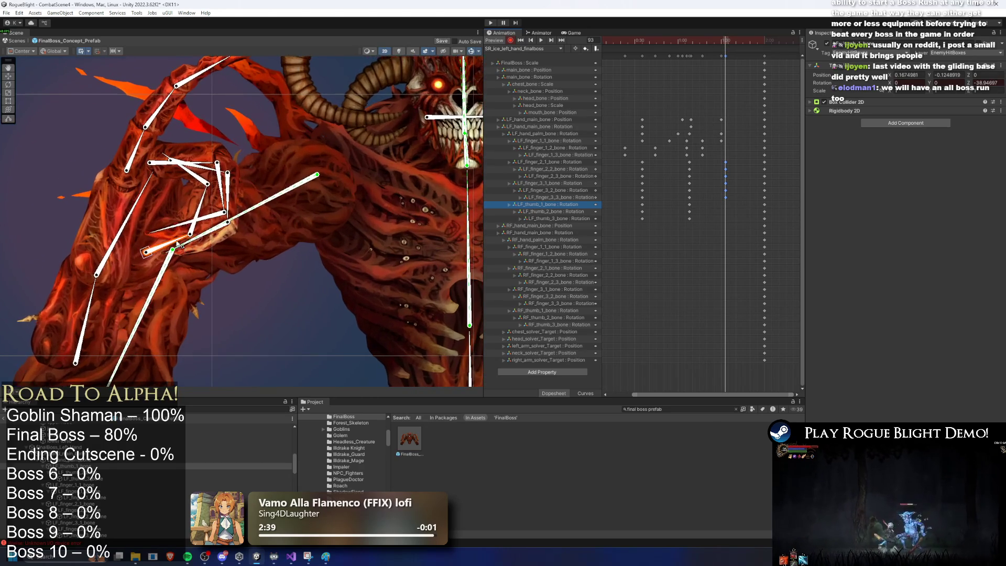
{"action": "left_click", "coordinate": [181, 178]}
{"action": "left_click_drag", "start_coordinate": [182, 178], "coordinate": [183, 175]}
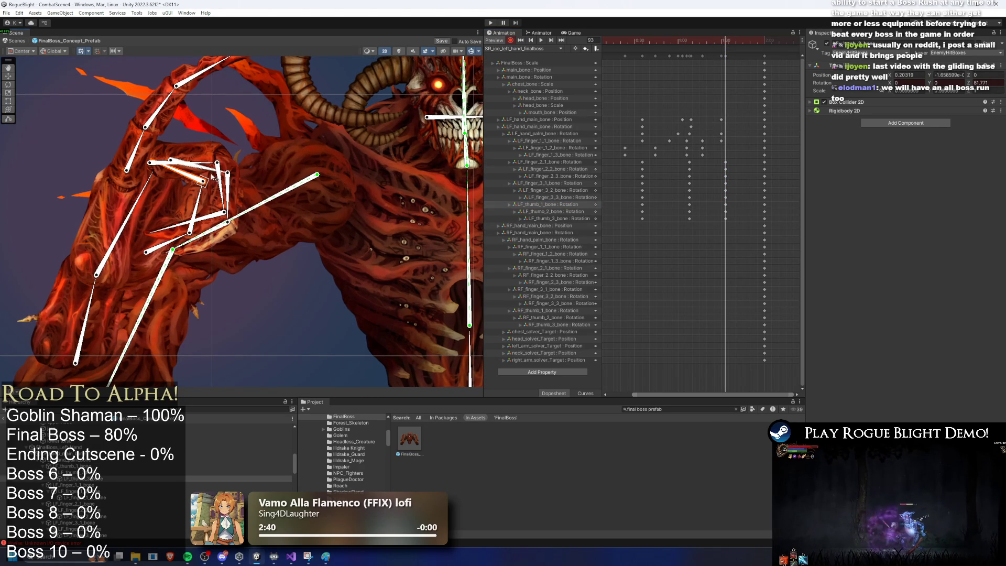
Stagger the LF_thumb, LF_finger_3 and LF_finger_2 keys so each _3 key trails its _2 key
{"action": "mouse_move", "coordinate": [751, 231]}
{"action": "left_mouse_down"}
{"action": "mouse_move", "coordinate": [630, 211]}
{"action": "mouse_move", "coordinate": [690, 219]}
{"action": "left_mouse_up"}
{"action": "mouse_move", "coordinate": [753, 223]}
{"action": "left_mouse_down"}
{"action": "mouse_move", "coordinate": [645, 216]}
{"action": "mouse_move", "coordinate": [708, 218]}
{"action": "left_mouse_up"}
{"action": "mouse_move", "coordinate": [631, 195]}
{"action": "left_mouse_down"}
{"action": "mouse_move", "coordinate": [736, 200]}
{"action": "mouse_move", "coordinate": [697, 194]}
{"action": "left_mouse_up"}
{"action": "mouse_move", "coordinate": [632, 195]}
{"action": "left_mouse_down"}
{"action": "mouse_move", "coordinate": [728, 201]}
{"action": "mouse_move", "coordinate": [706, 197]}
{"action": "left_mouse_up"}
{"action": "left_click_drag", "start_coordinate": [632, 166], "coordinate": [743, 181]}
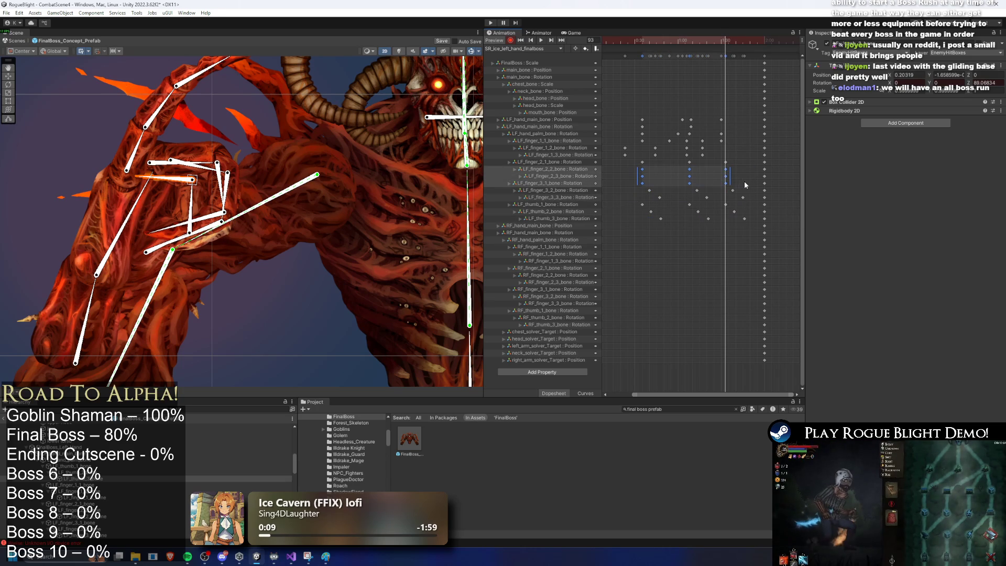
{"action": "mouse_move", "coordinate": [666, 182]}
{"action": "left_mouse_down"}
{"action": "mouse_move", "coordinate": [736, 180]}
{"action": "mouse_move", "coordinate": [711, 179]}
{"action": "left_mouse_up"}
Shift the whole finger and thumb key cascade earlier, then deselect and scrub back to frame 31
{"action": "mouse_move", "coordinate": [629, 157]}
{"action": "left_mouse_down"}
{"action": "mouse_move", "coordinate": [781, 218]}
{"action": "mouse_move", "coordinate": [756, 222]}
{"action": "left_mouse_up"}
{"action": "mouse_move", "coordinate": [716, 204]}
{"action": "left_mouse_down"}
{"action": "mouse_move", "coordinate": [690, 205]}
{"action": "mouse_move", "coordinate": [703, 206]}
{"action": "left_mouse_up"}
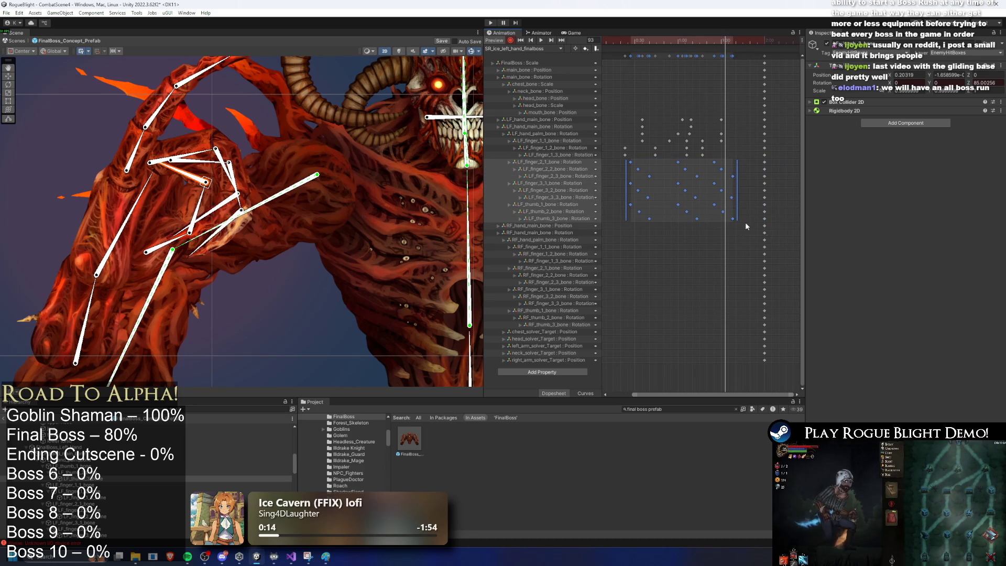
{"action": "scroll", "coordinate": [764, 231], "scroll_direction": "down", "scroll_amount": 3}
{"action": "left_click", "coordinate": [638, 46]}
{"action": "mouse_move", "coordinate": [638, 45]}
{"action": "left_mouse_down"}
{"action": "mouse_move", "coordinate": [621, 48]}
{"action": "mouse_move", "coordinate": [667, 58]}
{"action": "left_mouse_up"}
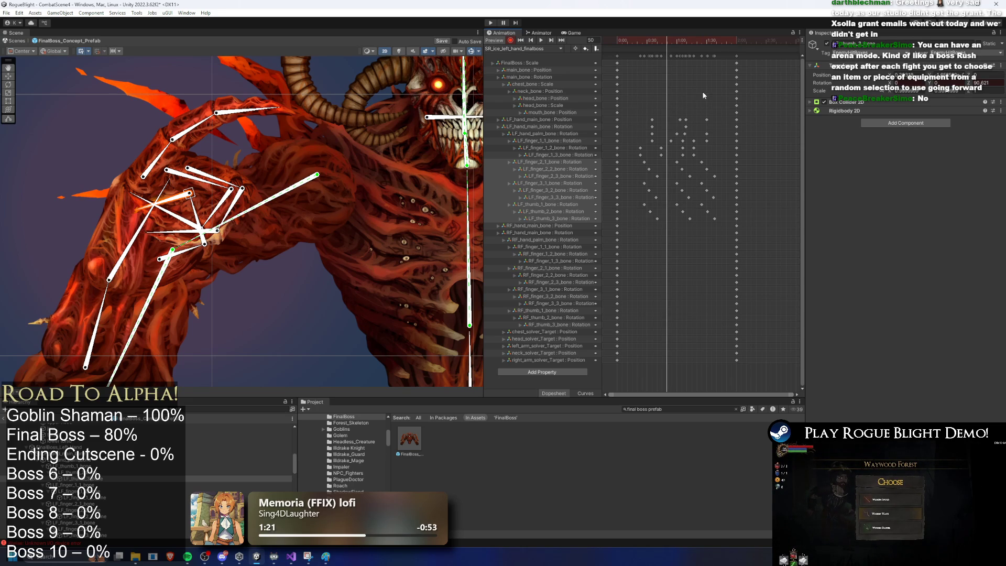
Scrub the ice attack clip's playhead to frame 42 to inspect the left arm pose
{"action": "left_click_drag", "start_coordinate": [656, 41], "coordinate": [658, 41]}
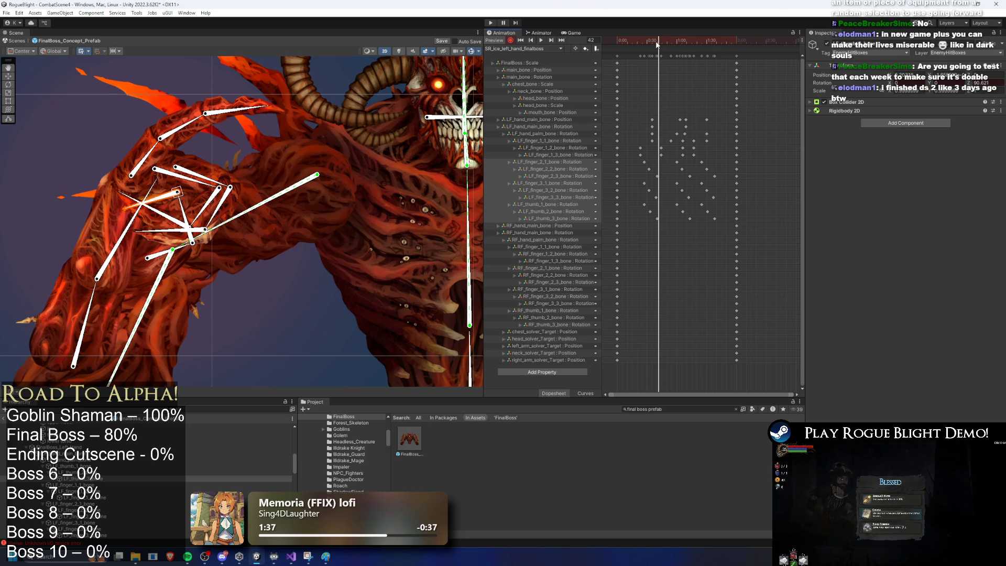
Search the assets for 'challenge mode' and open that asset's settings
{"action": "left_click", "coordinate": [699, 412]}
{"action": "type", "text": "chal"}
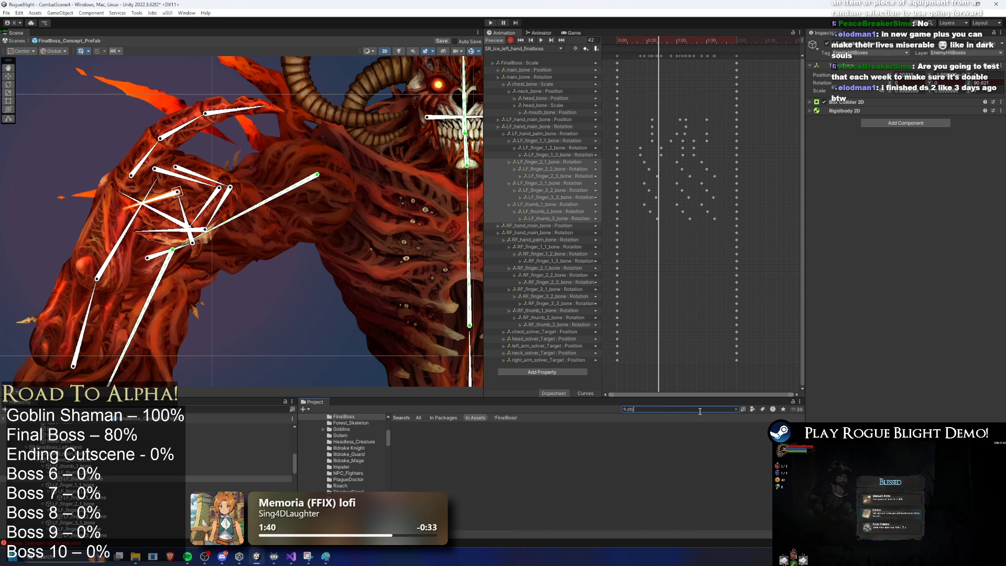
{"action": "type", "text": "lenge mode"}
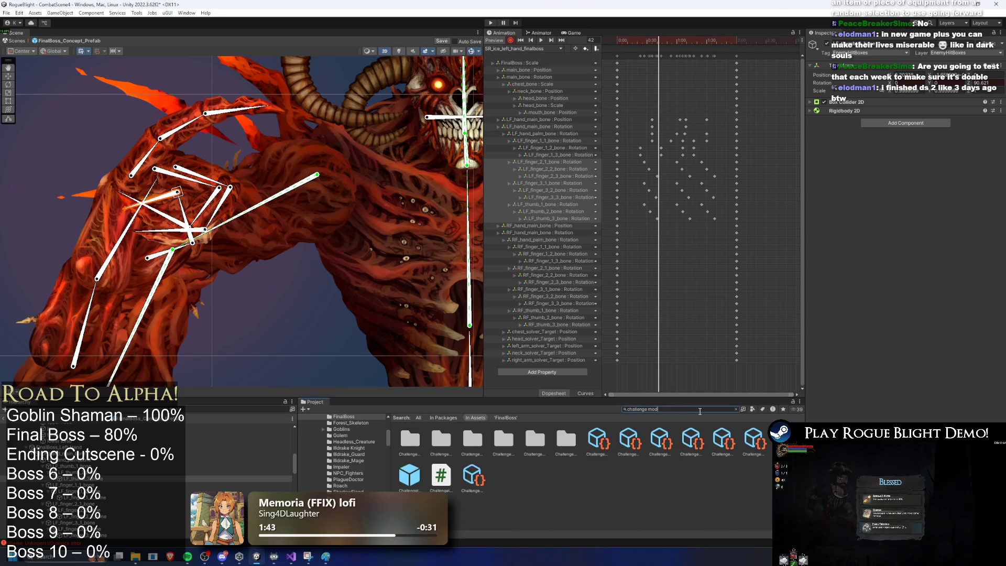
{"action": "left_click", "coordinate": [408, 440]}
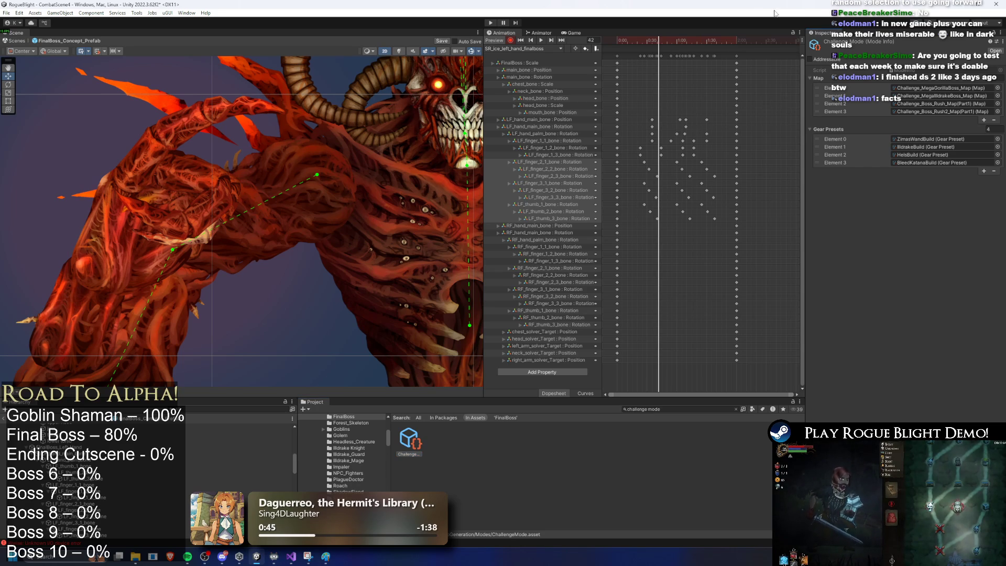
Preview the left arm attack pose across frames 22 to 90, selecting the arm and LF_hand_main_bone
{"action": "scroll", "coordinate": [440, 95], "scroll_direction": "down", "scroll_amount": 10}
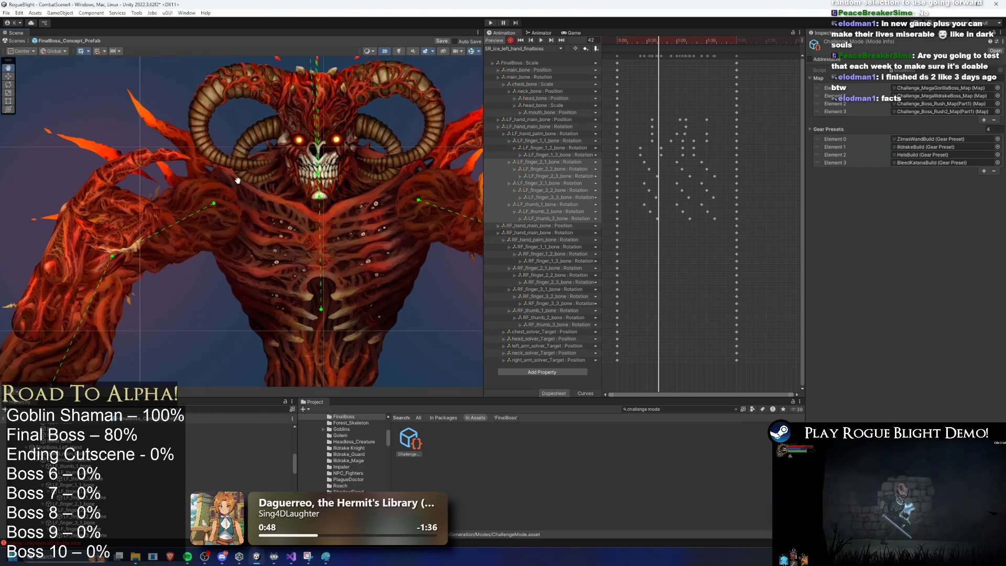
{"action": "mouse_move", "coordinate": [668, 42]}
{"action": "left_mouse_down"}
{"action": "mouse_move", "coordinate": [636, 42]}
{"action": "mouse_move", "coordinate": [684, 42]}
{"action": "mouse_move", "coordinate": [605, 42]}
{"action": "left_mouse_up"}
{"action": "key", "text": "space"}
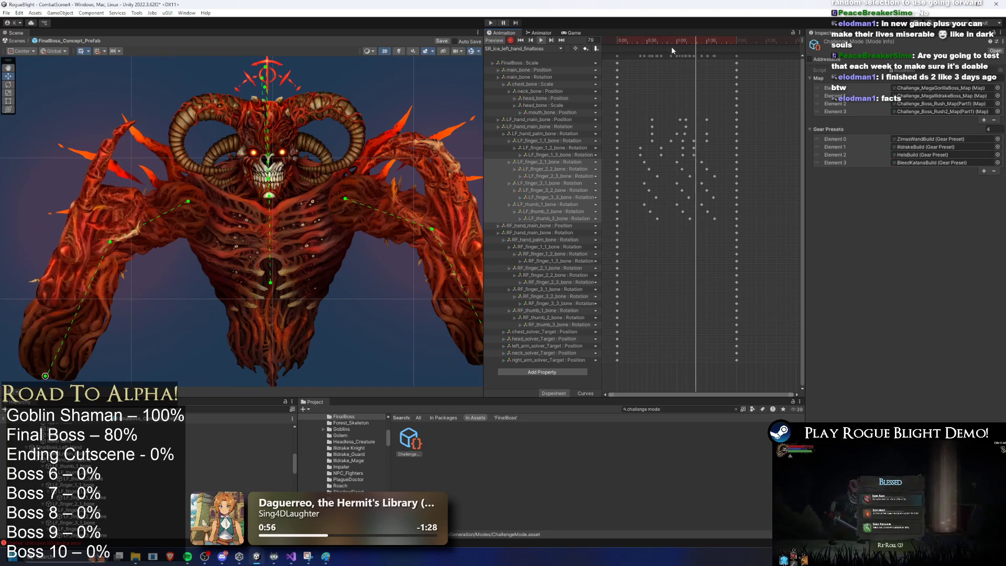
{"action": "left_click", "coordinate": [666, 40]}
{"action": "left_click_drag", "start_coordinate": [666, 39], "coordinate": [692, 38]}
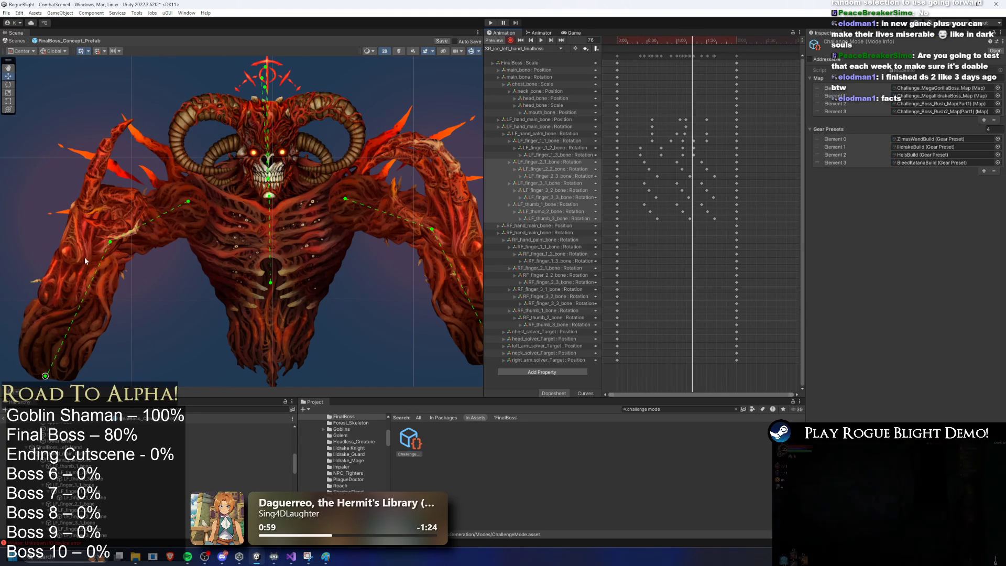
{"action": "left_click", "coordinate": [62, 309]}
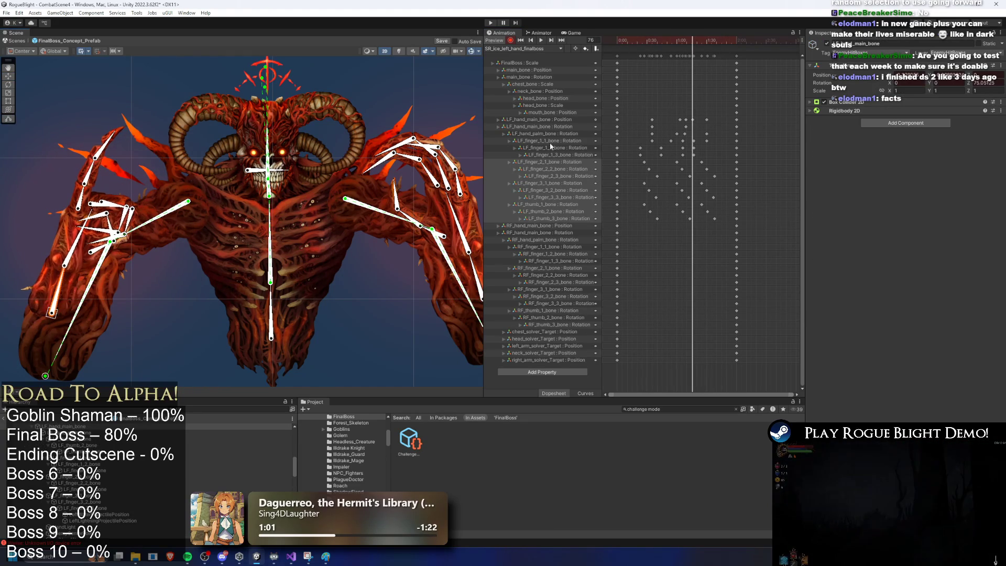
{"action": "left_click_drag", "start_coordinate": [691, 39], "coordinate": [706, 39]}
{"action": "left_click", "coordinate": [57, 305]}
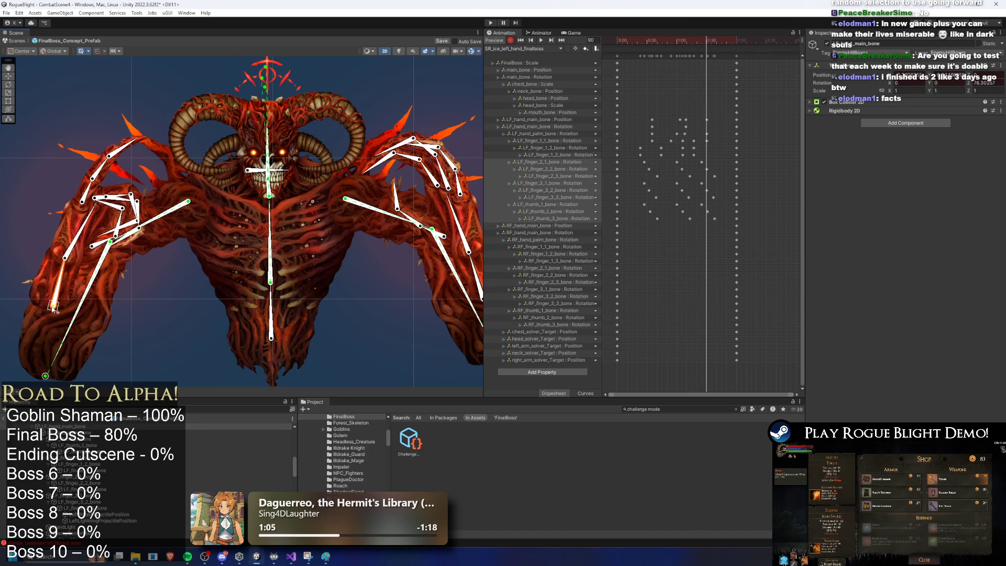
{"action": "mouse_move", "coordinate": [686, 40]}
{"action": "left_mouse_down"}
{"action": "mouse_move", "coordinate": [657, 40]}
{"action": "mouse_move", "coordinate": [715, 40]}
{"action": "mouse_move", "coordinate": [679, 40]}
{"action": "mouse_move", "coordinate": [691, 40]}
{"action": "left_mouse_up"}
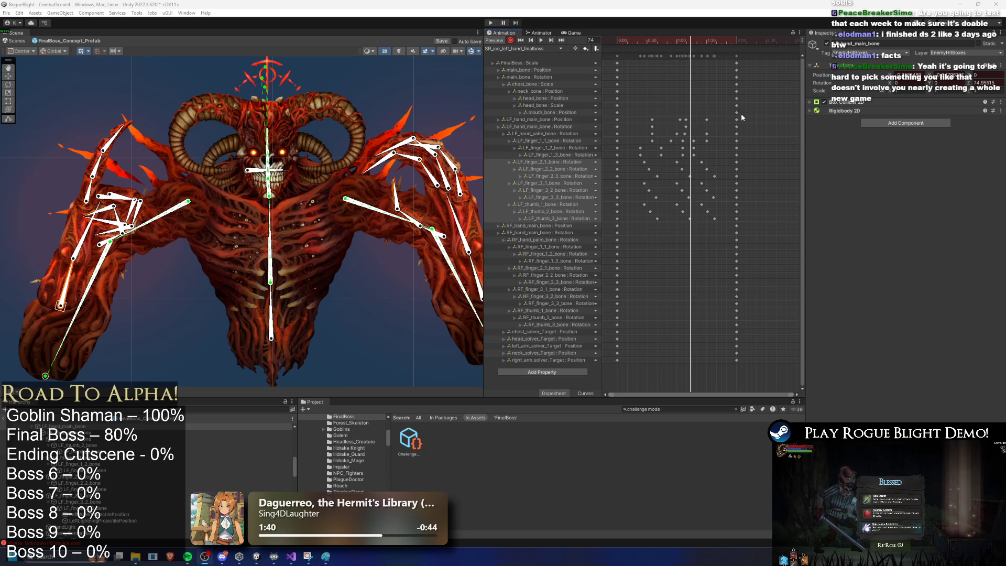
Inspect the Challenge Mode asset's map elements 1 and 3
{"action": "left_click", "coordinate": [409, 440]}
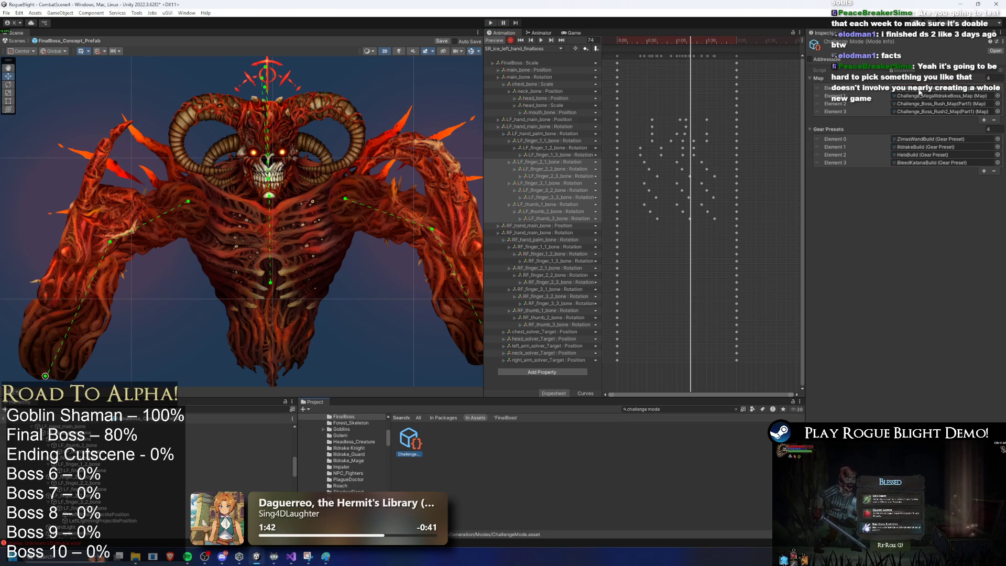
{"action": "left_click", "coordinate": [935, 112]}
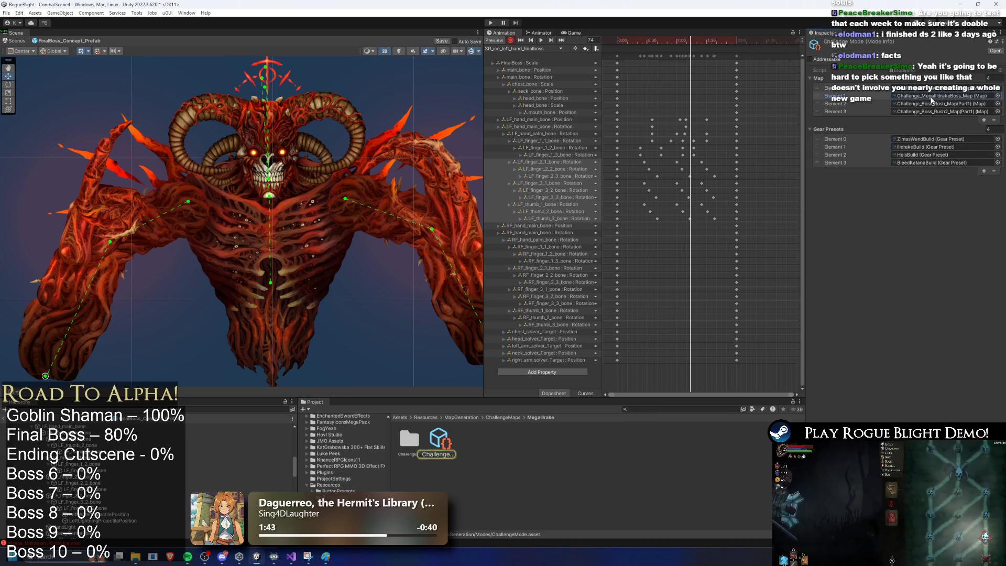
{"action": "left_click", "coordinate": [936, 104]}
{"action": "left_click", "coordinate": [938, 96]}
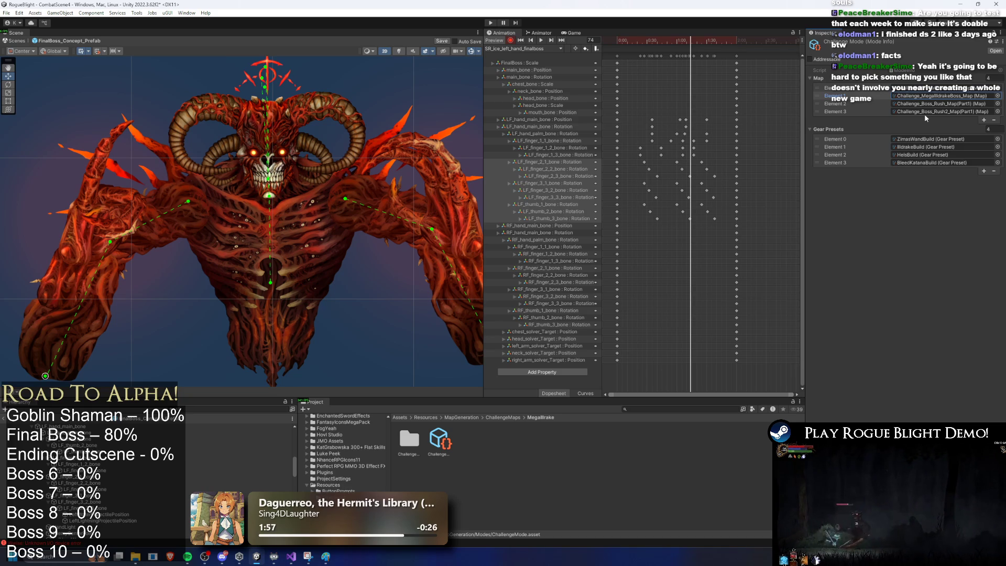
{"action": "scroll", "coordinate": [107, 426], "scroll_direction": "up", "scroll_amount": 10}
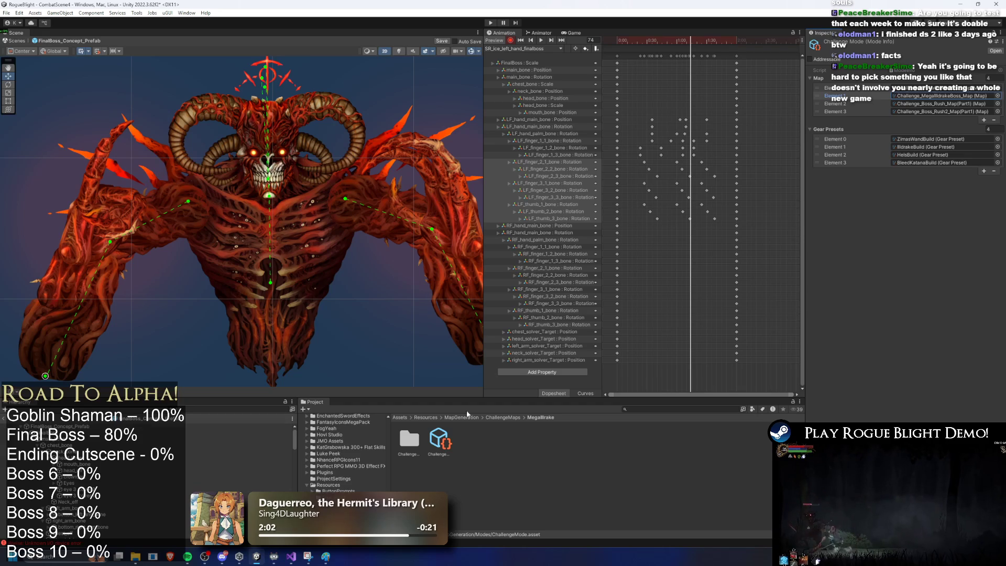
Save the boss prefab and show FinalBoss_Concept_Prefab's Action Patterns in the Inspector
{"action": "key", "text": "ctrl+s"}
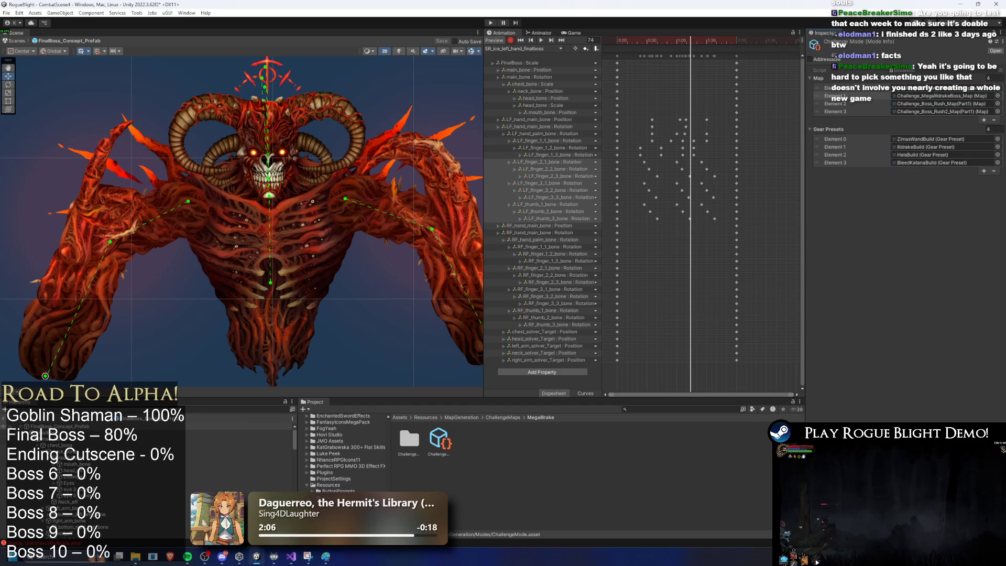
{"action": "left_click", "coordinate": [63, 426]}
{"action": "scroll", "coordinate": [944, 211], "scroll_direction": "down", "scroll_amount": 10}
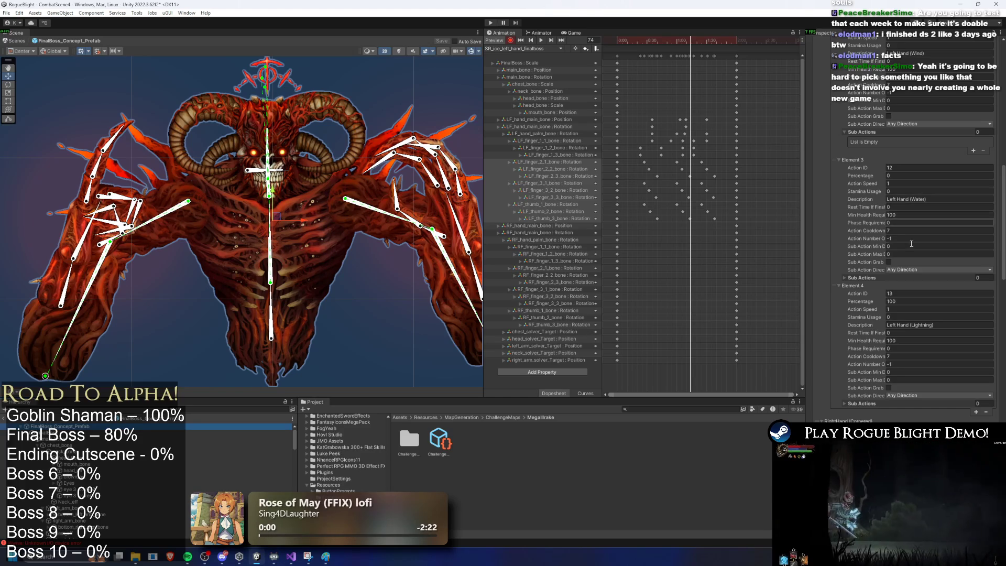
Scroll to the RightHand (Cornered) attack pattern and scrub the ice clip to an earlier frame
{"action": "scroll", "coordinate": [934, 333], "scroll_direction": "down", "scroll_amount": 4}
{"action": "scroll", "coordinate": [934, 334], "scroll_direction": "down", "scroll_amount": 3}
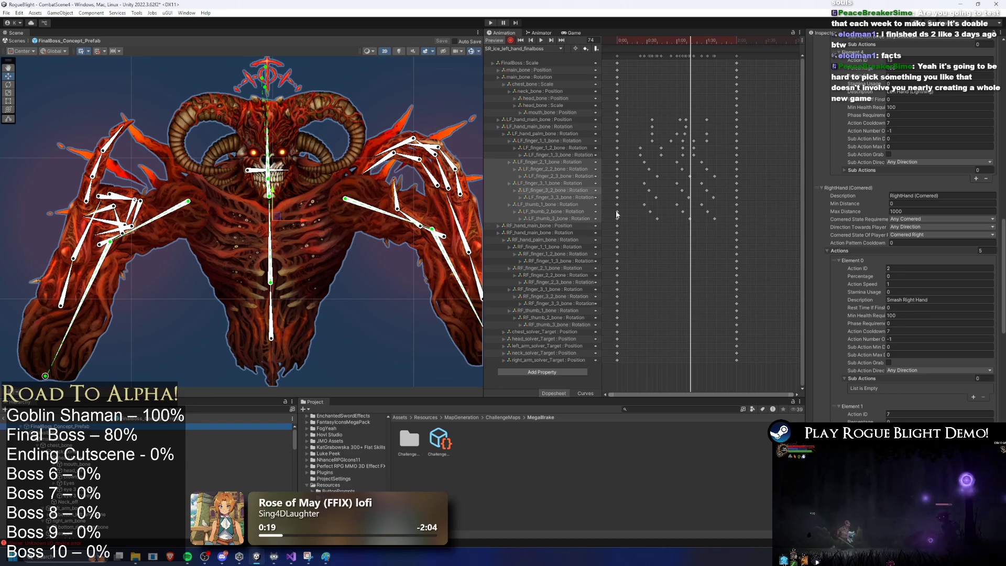
{"action": "mouse_move", "coordinate": [634, 41]}
{"action": "left_mouse_down"}
{"action": "mouse_move", "coordinate": [614, 41]}
{"action": "mouse_move", "coordinate": [700, 41]}
{"action": "mouse_move", "coordinate": [680, 41]}
{"action": "left_mouse_up"}
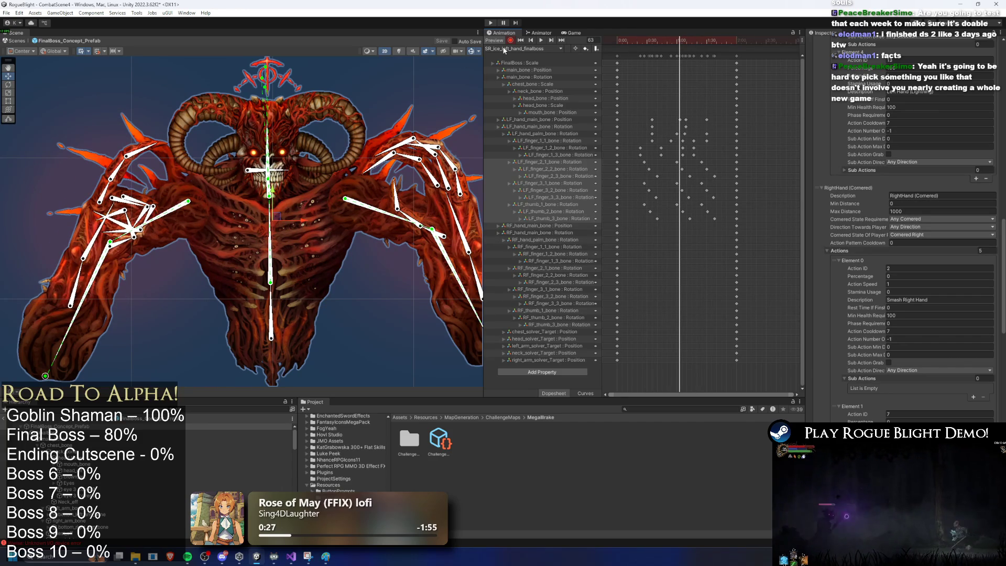
Load SR_lightning_left_hand_finalboss and box-select its upper bone and solver-target keyframes, previewing frame 49
{"action": "left_click", "coordinate": [504, 50]}
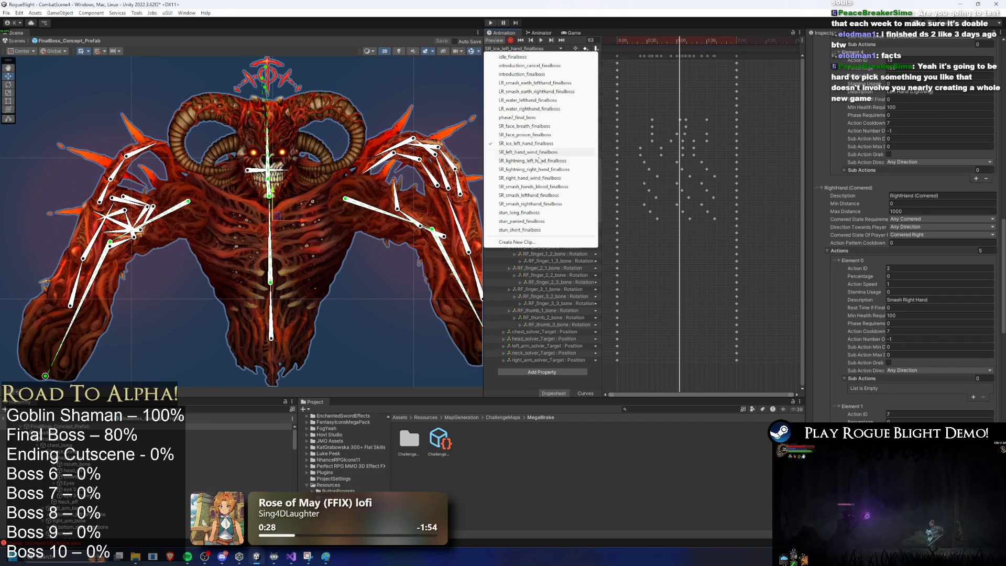
{"action": "left_click", "coordinate": [635, 40]}
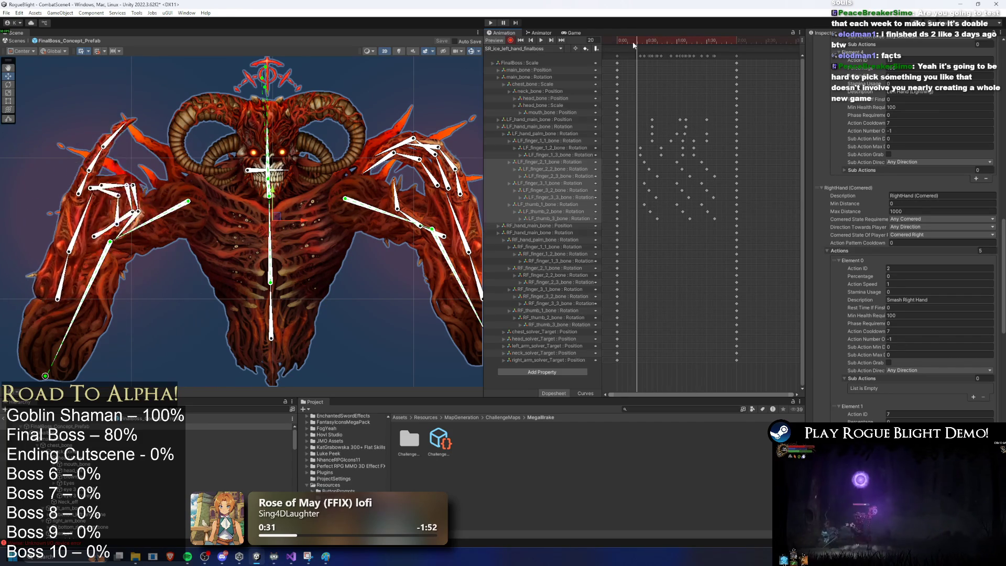
{"action": "left_click", "coordinate": [538, 49]}
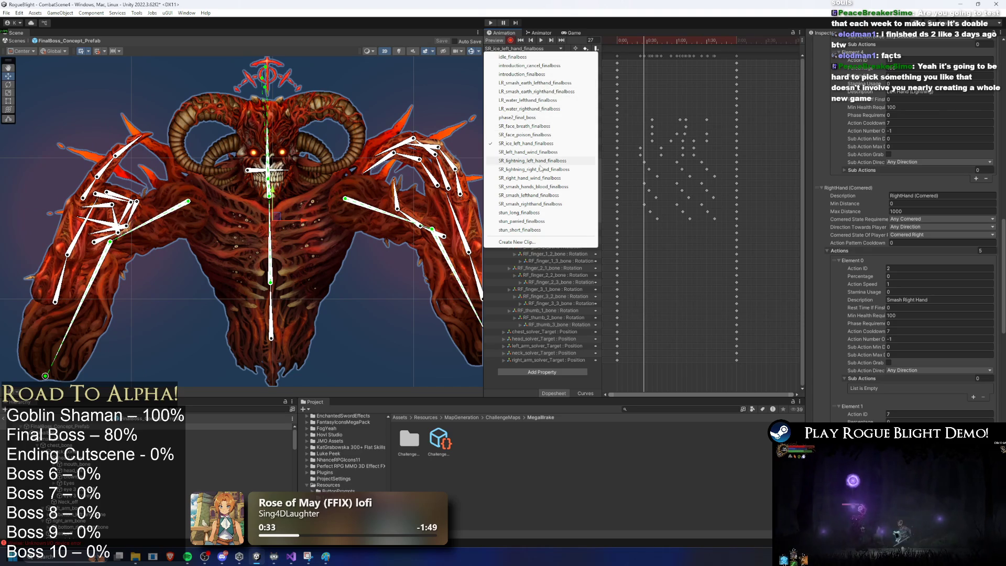
{"action": "left_click", "coordinate": [539, 161]}
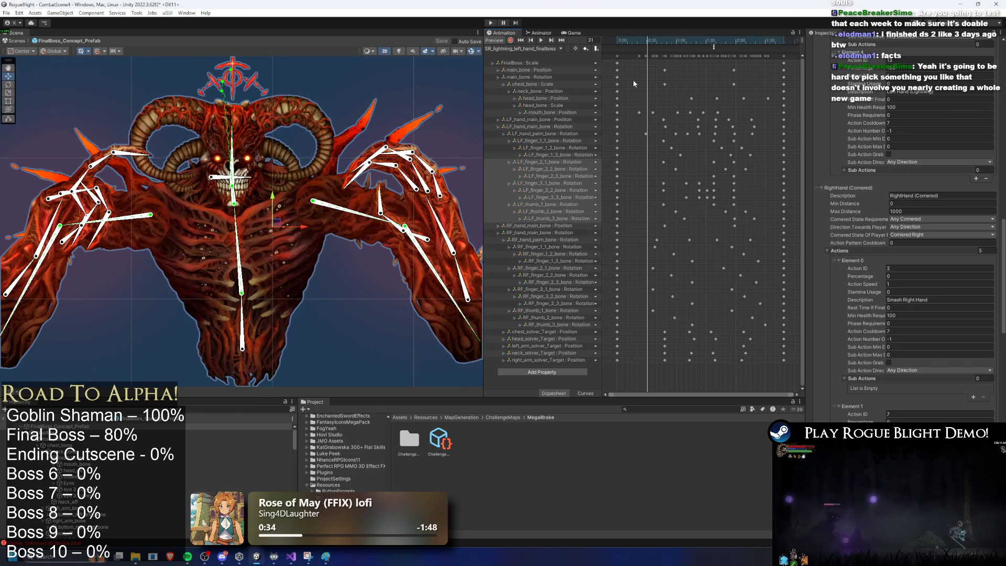
{"action": "mouse_move", "coordinate": [629, 59]}
{"action": "left_mouse_down"}
{"action": "mouse_move", "coordinate": [713, 100]}
{"action": "mouse_move", "coordinate": [788, 102]}
{"action": "mouse_move", "coordinate": [779, 105]}
{"action": "left_mouse_up"}
{"action": "left_click_drag", "start_coordinate": [654, 376], "coordinate": [771, 329]}
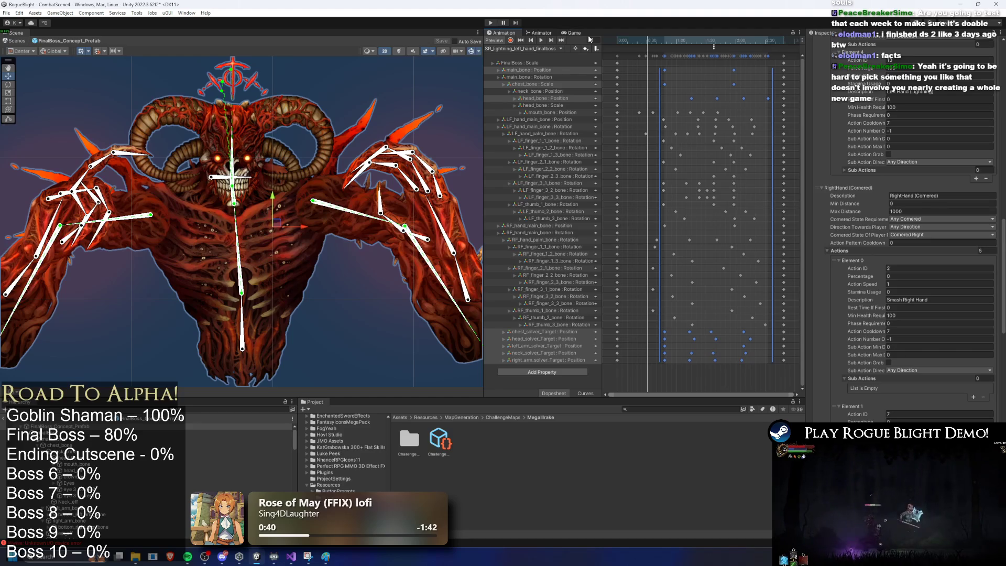
{"action": "left_click", "coordinate": [667, 40]}
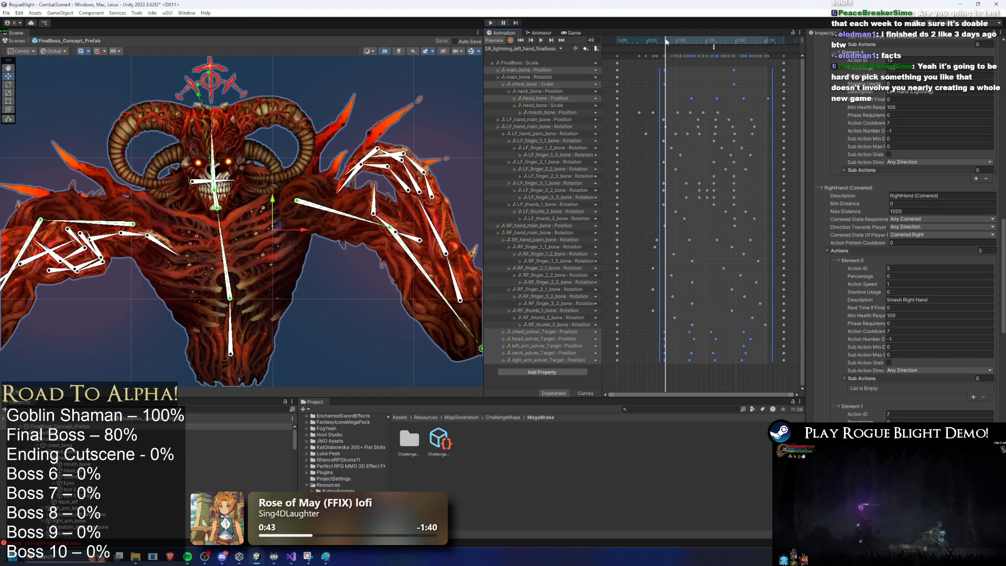
{"action": "left_click", "coordinate": [540, 48]}
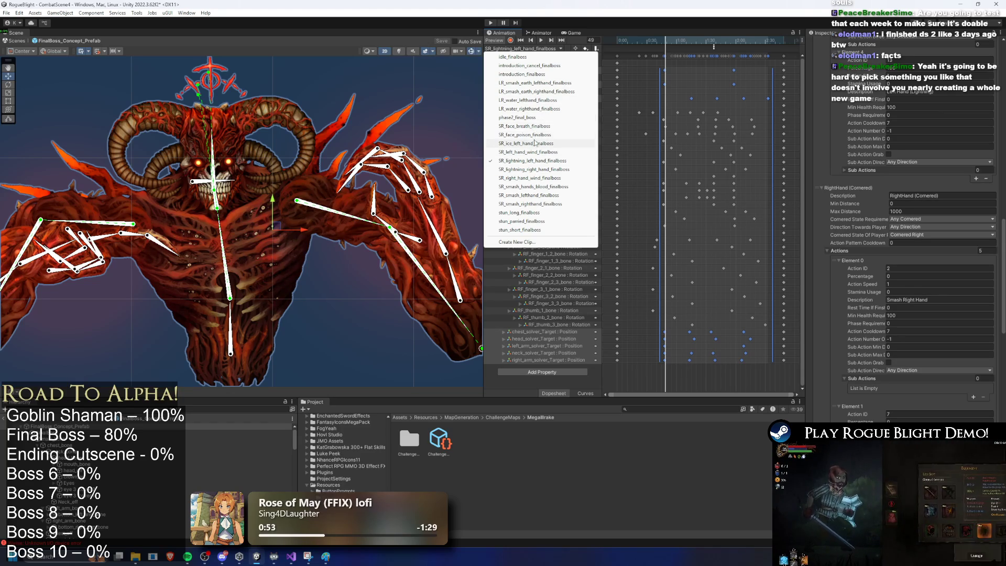
On SR_ice_left_hand_finalboss, paste the copied keyframes at frame 24 and compress them into a shorter span
{"action": "left_click", "coordinate": [566, 143]}
{"action": "left_click_drag", "start_coordinate": [646, 38], "coordinate": [651, 45]}
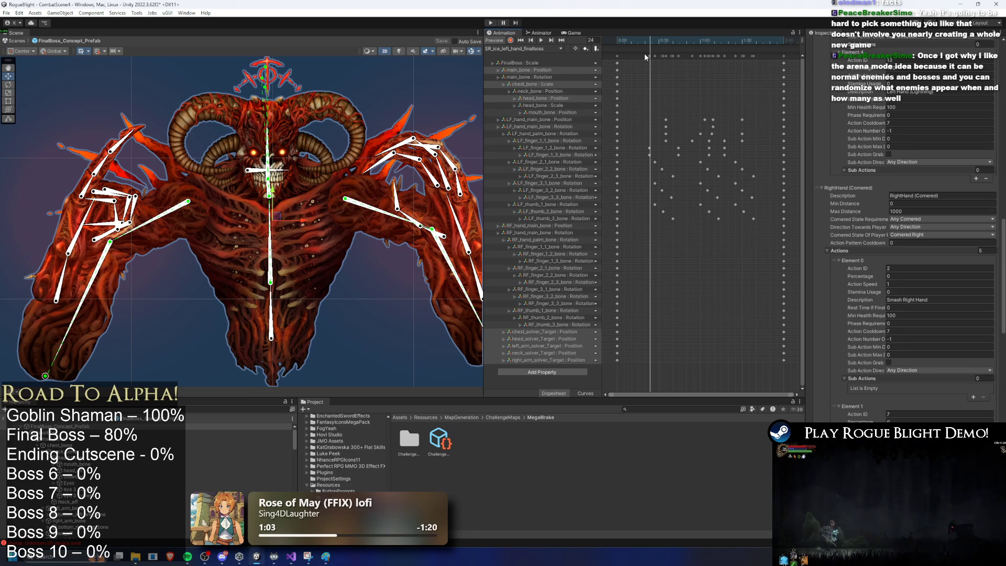
{"action": "key", "text": "ctrl+v"}
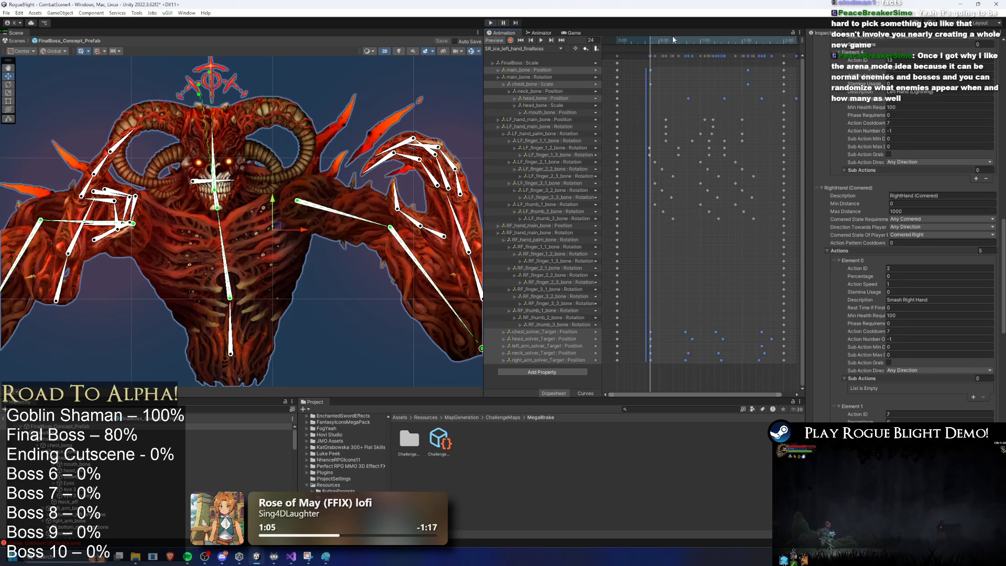
{"action": "scroll", "coordinate": [757, 107], "scroll_direction": "down", "scroll_amount": 3}
{"action": "left_click_drag", "start_coordinate": [738, 107], "coordinate": [709, 108]}
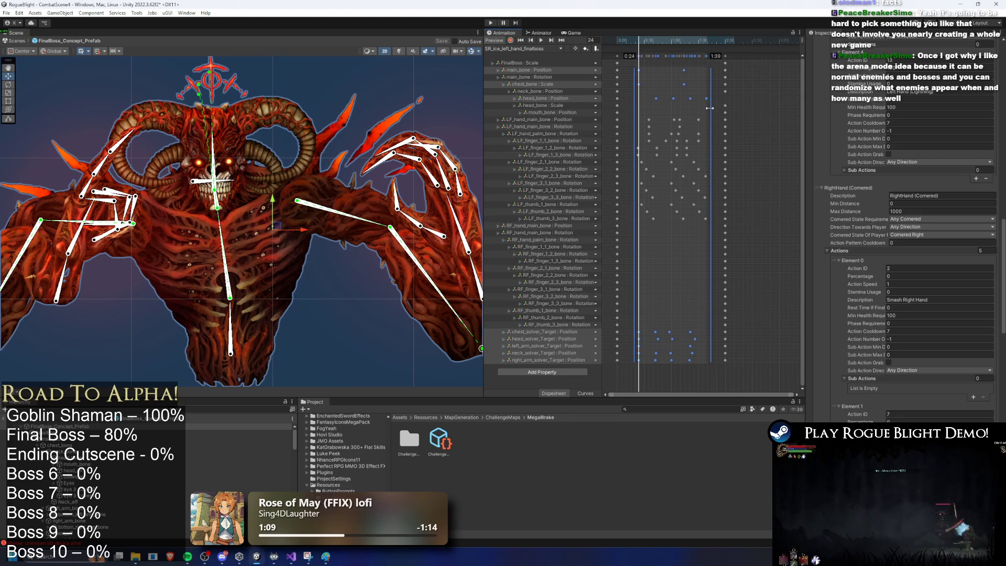
Select the head bone's position track and play the ice attack preview from frame 119
{"action": "left_click", "coordinate": [574, 98]}
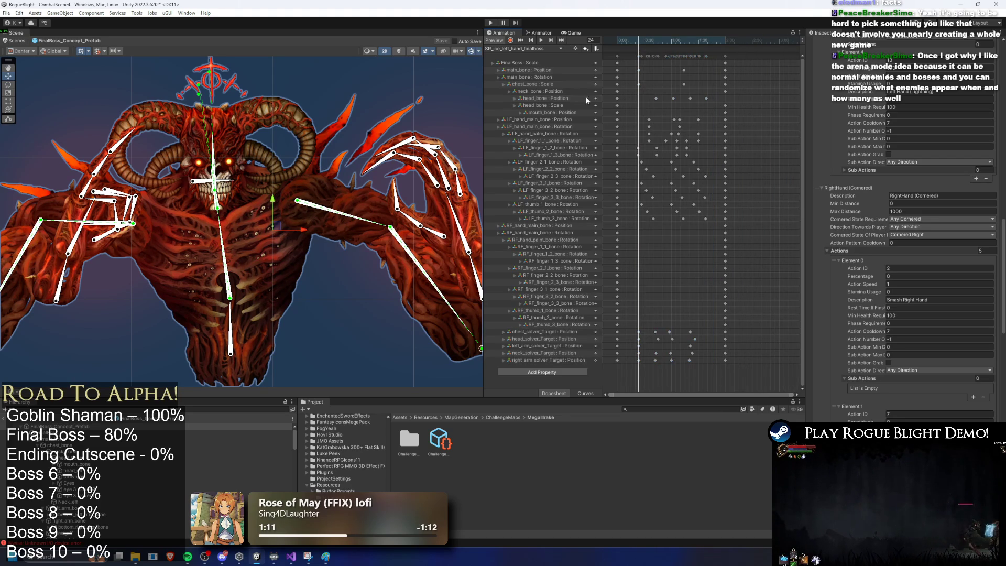
{"action": "left_click_drag", "start_coordinate": [712, 41], "coordinate": [725, 45]}
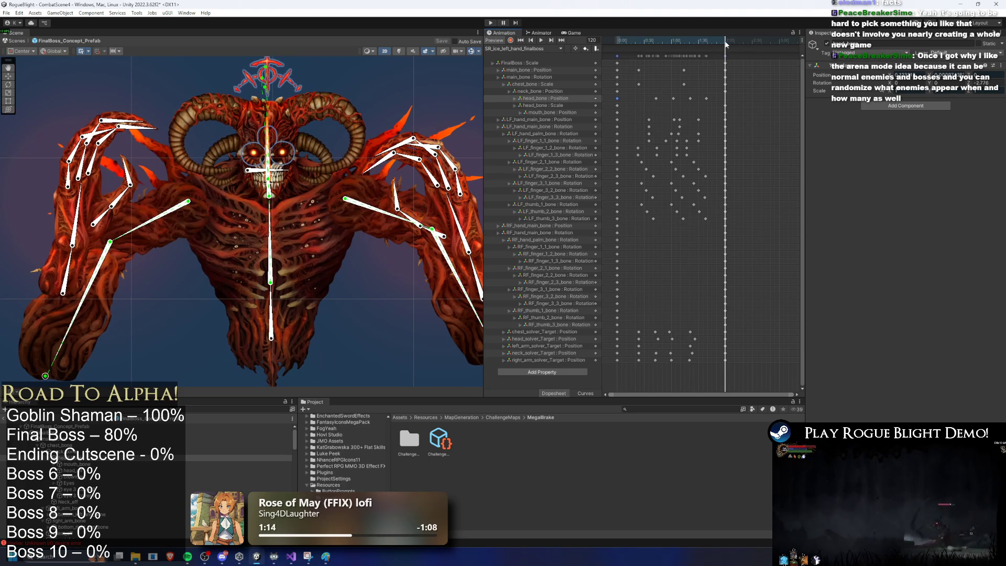
{"action": "key", "text": "space"}
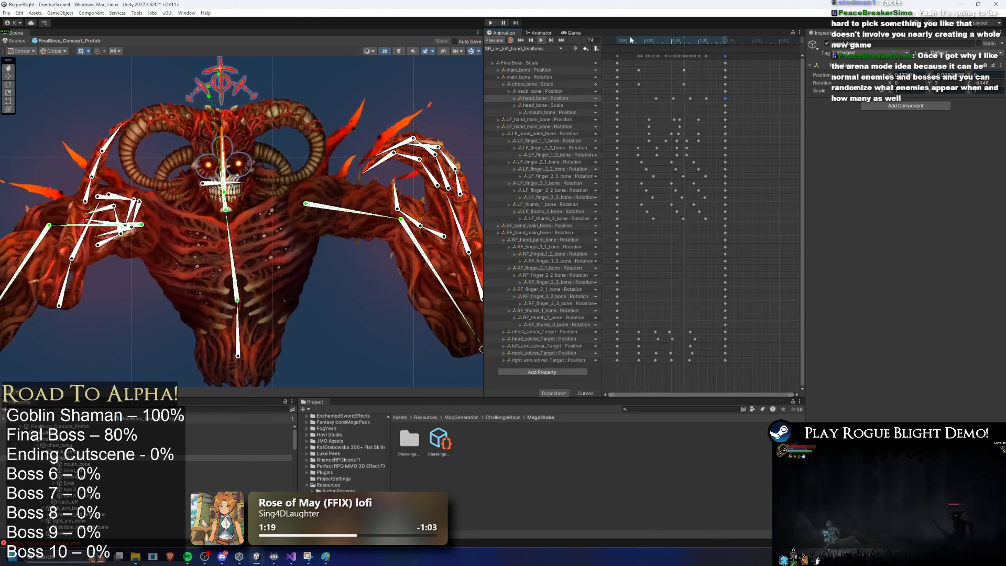
{"action": "left_click", "coordinate": [527, 49]}
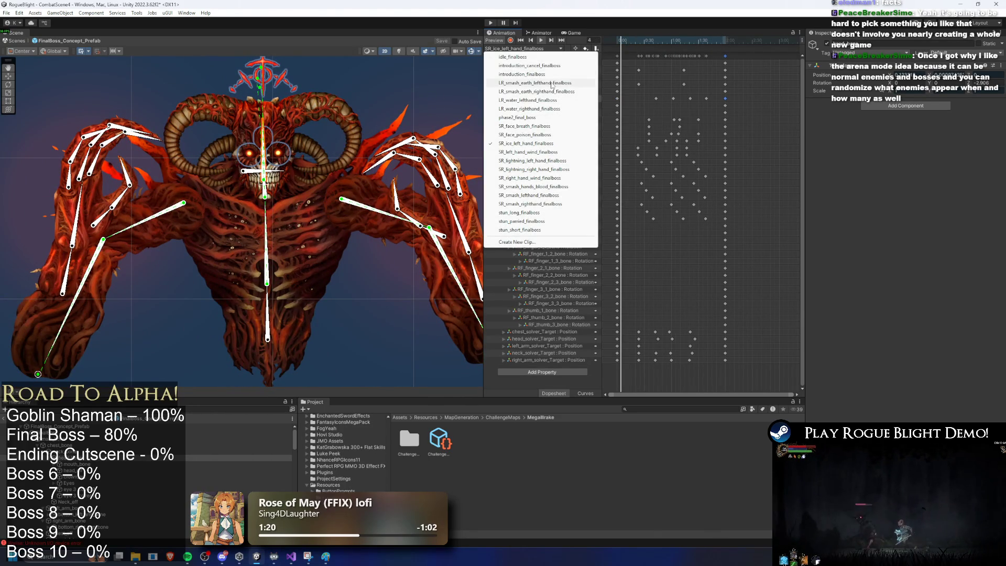
Swap the ice clip for LR_smash_earth_lefthand_finalboss in the clip list
{"action": "left_click", "coordinate": [770, 83]}
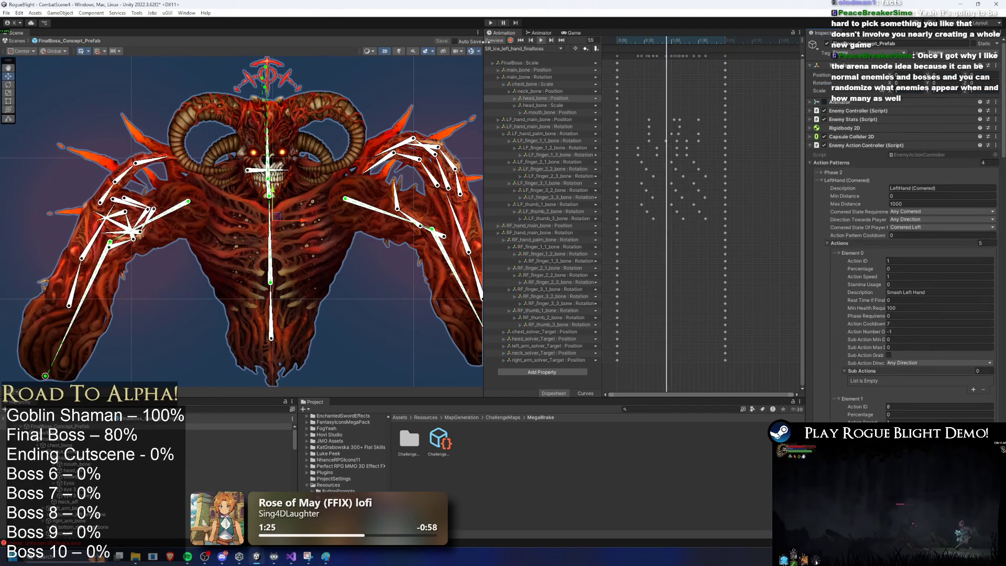
{"action": "left_click", "coordinate": [526, 48]}
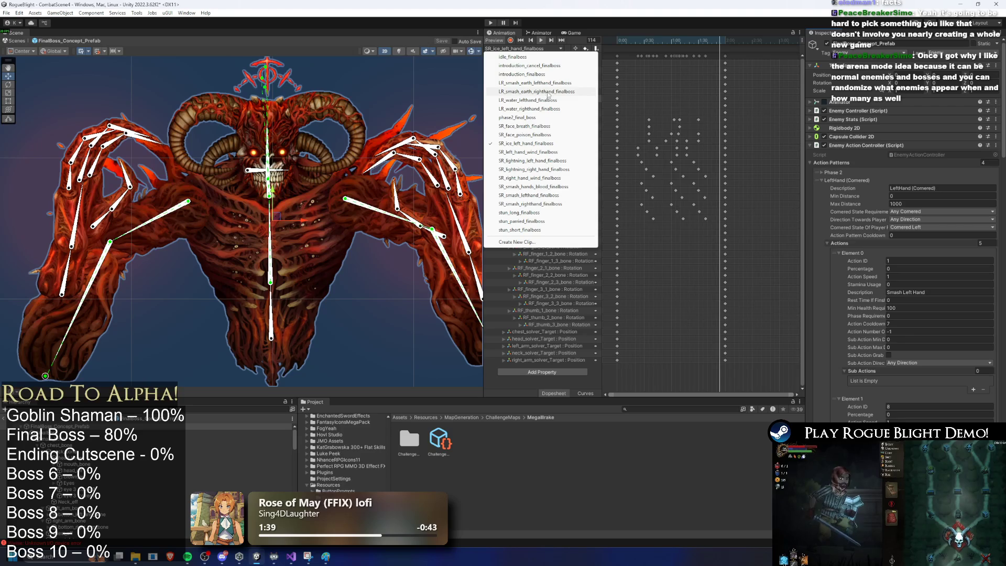
{"action": "left_click", "coordinate": [532, 83]}
{"action": "left_click", "coordinate": [535, 48]}
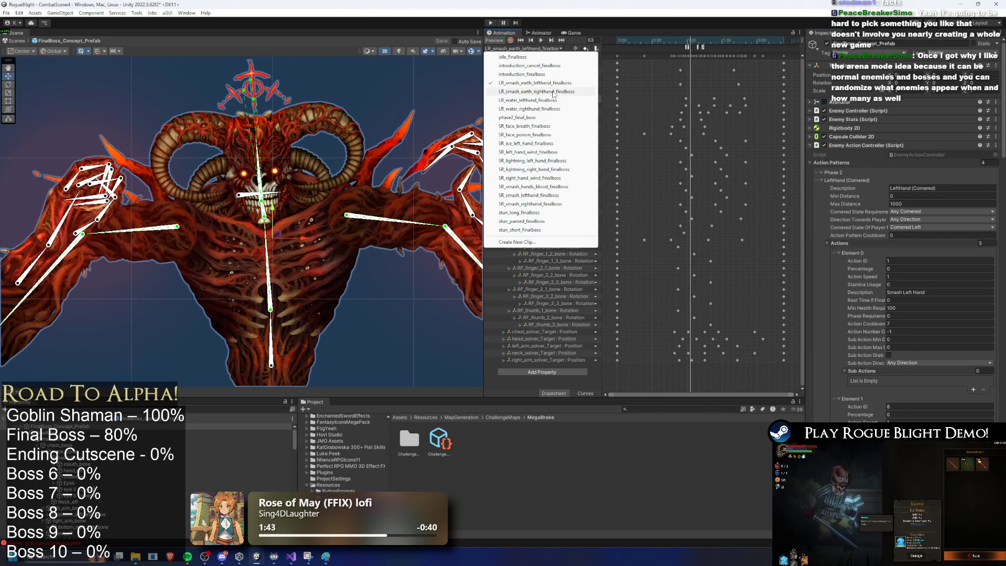
{"action": "left_click", "coordinate": [675, 56]}
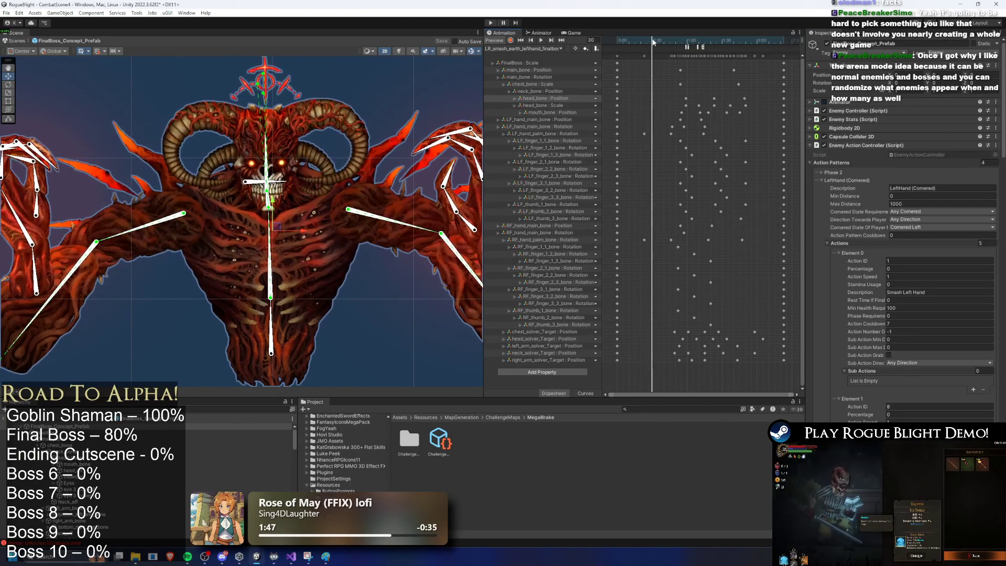
{"action": "left_click", "coordinate": [530, 49]}
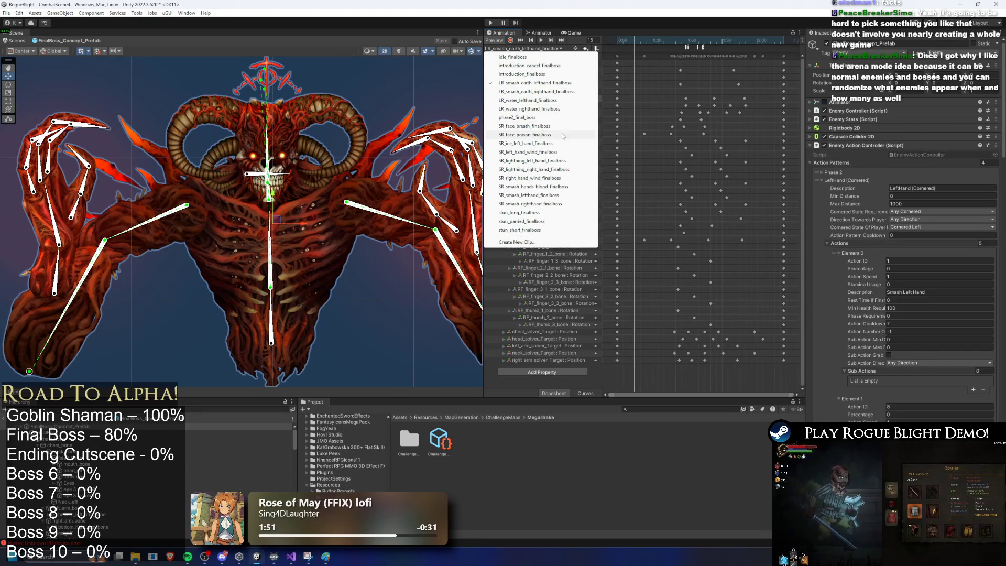
Load LR_water_lefthand_finalboss and box-select its solver-target and upper bone keyframes at frame 13
{"action": "left_click", "coordinate": [557, 101]}
{"action": "mouse_move", "coordinate": [659, 46]}
{"action": "left_mouse_down"}
{"action": "mouse_move", "coordinate": [684, 46]}
{"action": "mouse_move", "coordinate": [640, 47]}
{"action": "left_mouse_up"}
{"action": "left_click_drag", "start_coordinate": [758, 357], "coordinate": [633, 329]}
{"action": "mouse_move", "coordinate": [647, 59]}
{"action": "left_mouse_down"}
{"action": "mouse_move", "coordinate": [759, 88]}
{"action": "mouse_move", "coordinate": [773, 104]}
{"action": "left_mouse_up"}
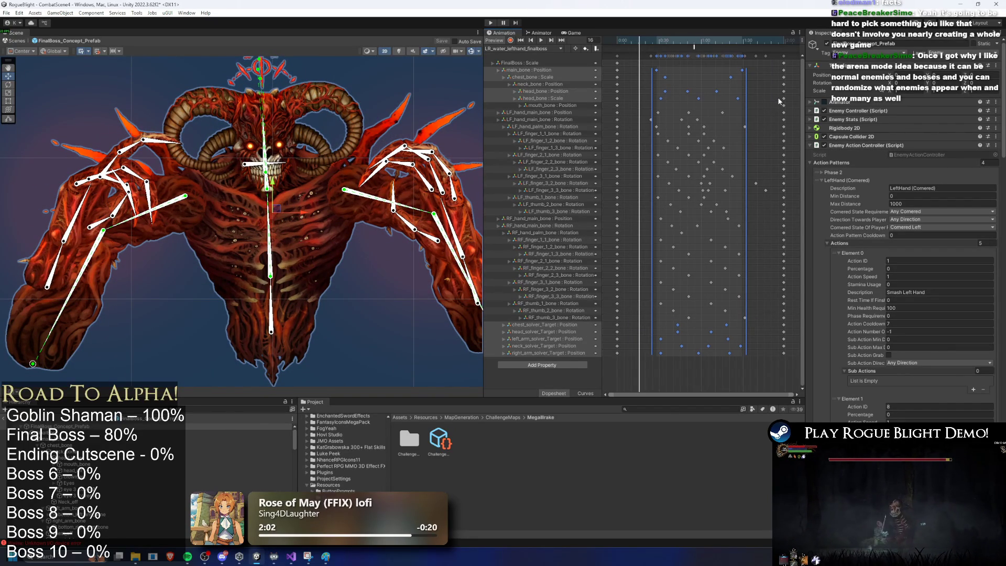
Back on SR_ice_left_hand_finalboss, shift the selected keyframes later and play the preview through frame 72
{"action": "left_click", "coordinate": [522, 49]}
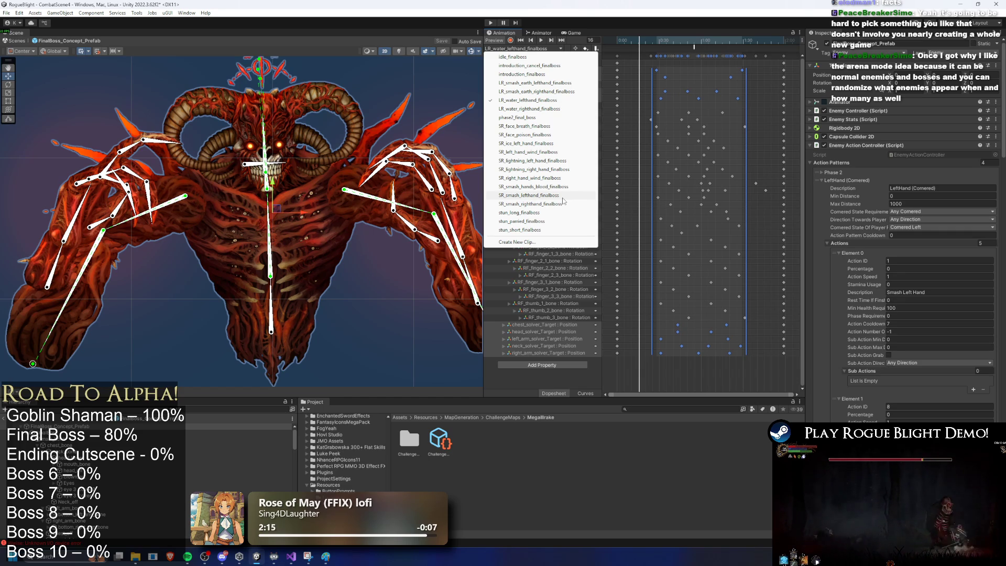
{"action": "left_click", "coordinate": [732, 7]}
{"action": "left_click", "coordinate": [532, 46]}
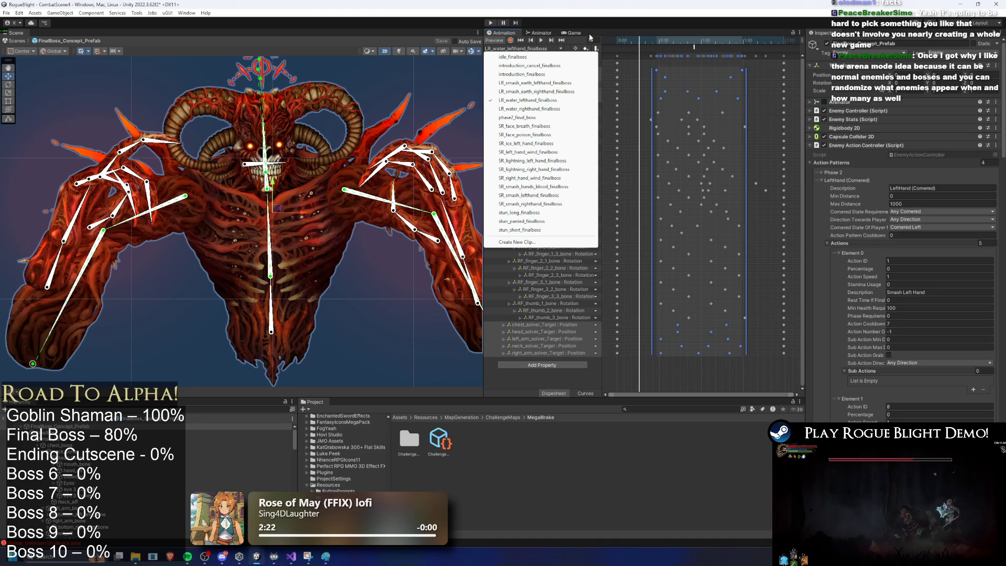
{"action": "left_click", "coordinate": [524, 143]}
{"action": "mouse_move", "coordinate": [678, 43]}
{"action": "left_mouse_down"}
{"action": "mouse_move", "coordinate": [644, 36]}
{"action": "mouse_move", "coordinate": [736, 363]}
{"action": "left_mouse_up"}
{"action": "left_click_drag", "start_coordinate": [677, 91], "coordinate": [692, 89]}
{"action": "left_click", "coordinate": [661, 39]}
{"action": "left_click_drag", "start_coordinate": [665, 39], "coordinate": [722, 42]}
{"action": "key", "text": "space"}
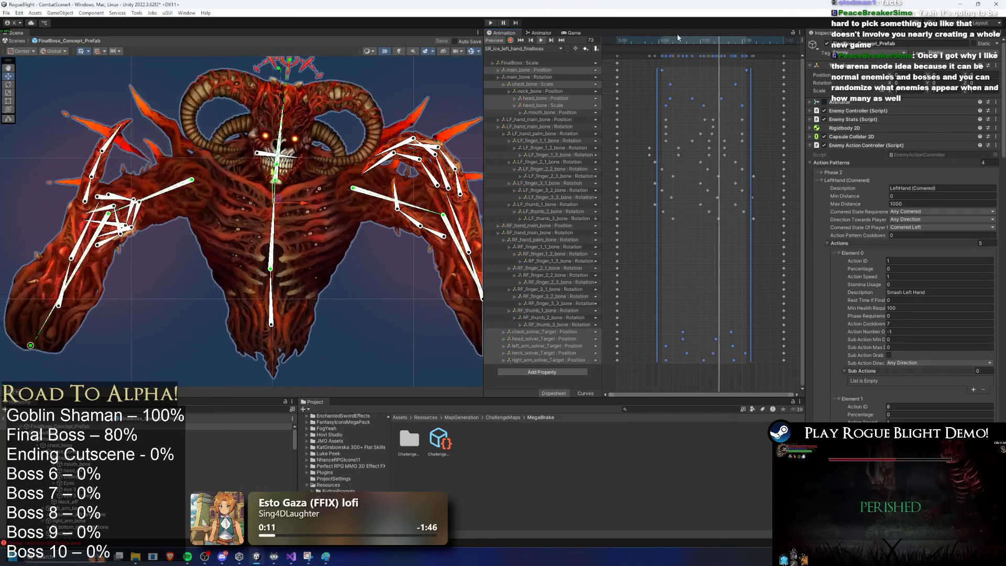
Select the head bone, undo its accidental shift, and set the gizmo orientation to Local
{"action": "left_click", "coordinate": [772, 124]}
{"action": "left_click", "coordinate": [242, 157]}
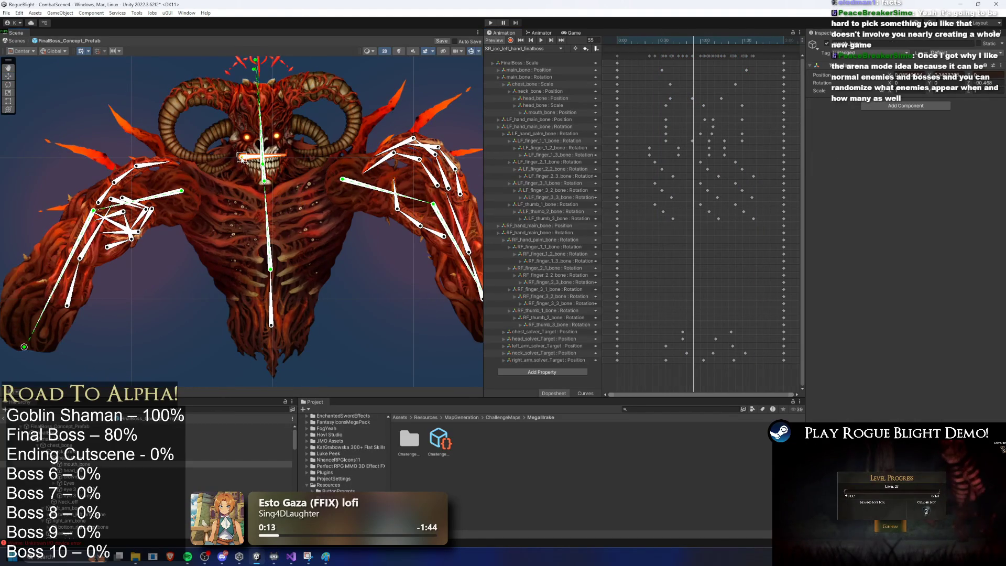
{"action": "scroll", "coordinate": [242, 157], "scroll_direction": "up", "scroll_amount": 5}
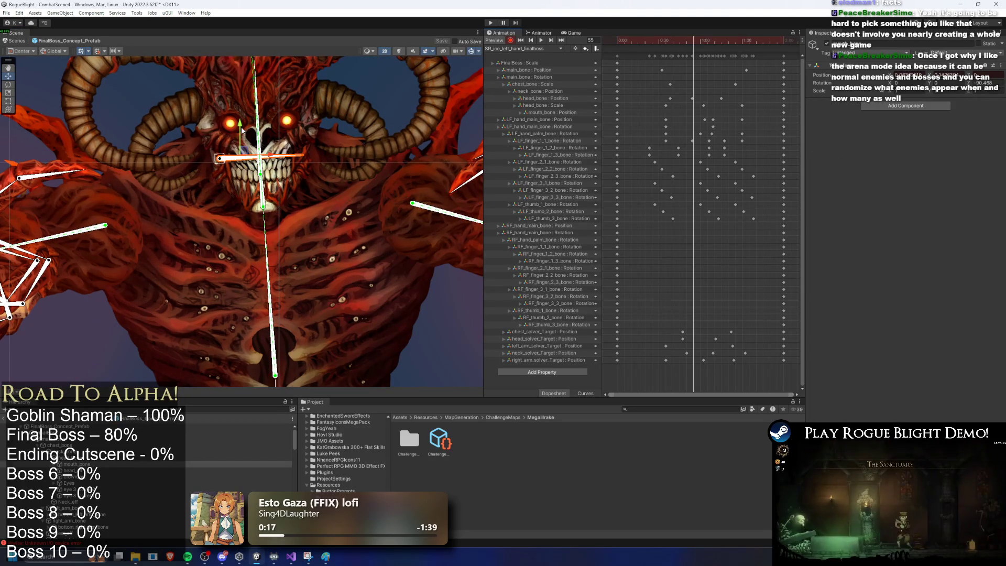
{"action": "key", "text": "w"}
{"action": "key", "text": "ctrl+z"}
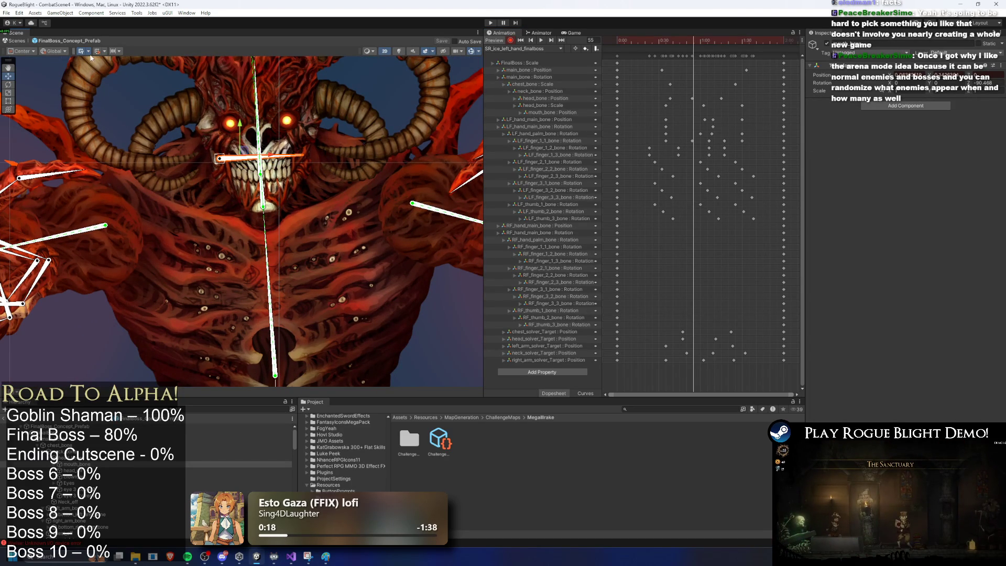
{"action": "left_click", "coordinate": [54, 51]}
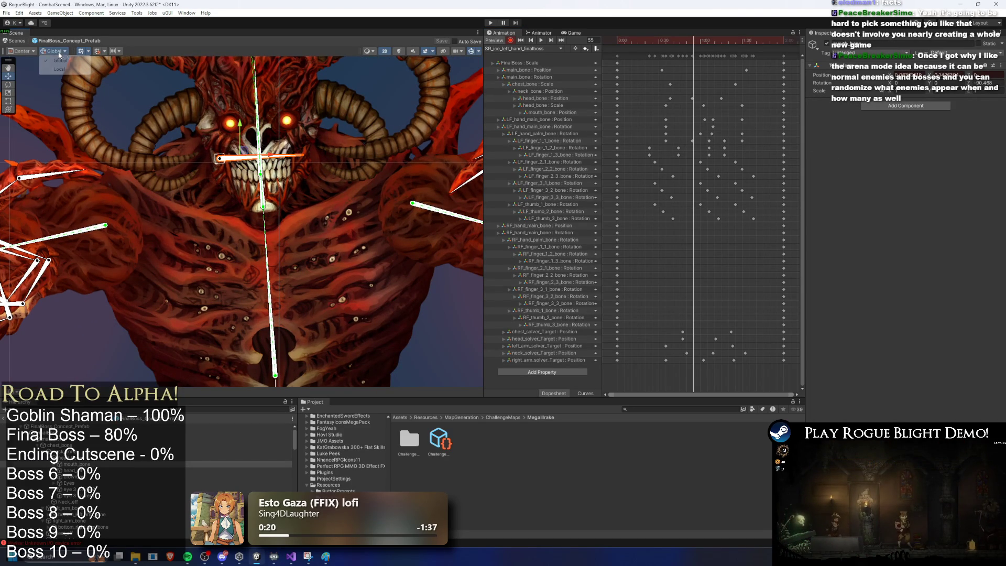
{"action": "left_click", "coordinate": [85, 69]}
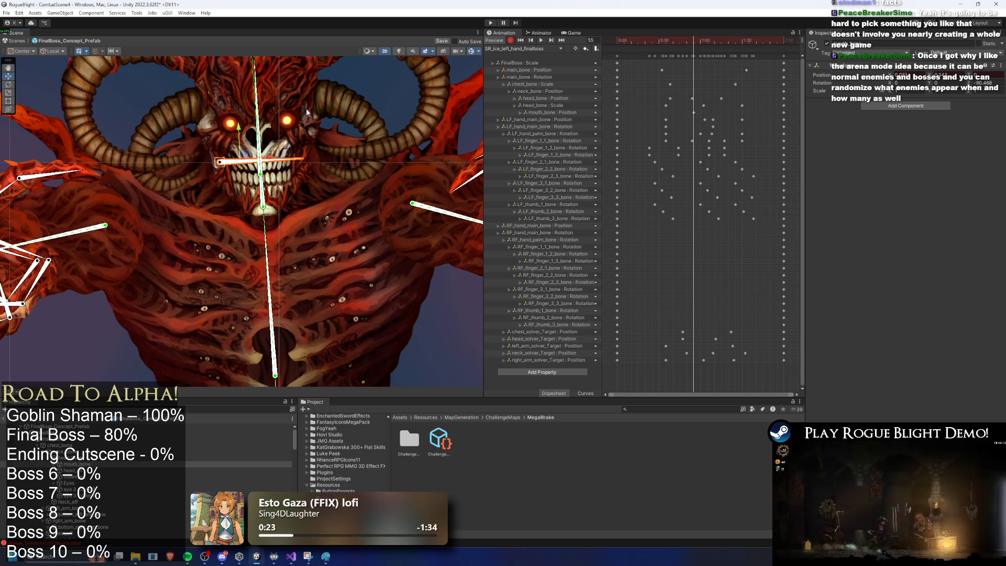
Select a mouth_bone Position key and preview the motion from frame 57 to the key at 70
{"action": "left_click", "coordinate": [618, 112]}
{"action": "left_click", "coordinate": [667, 40]}
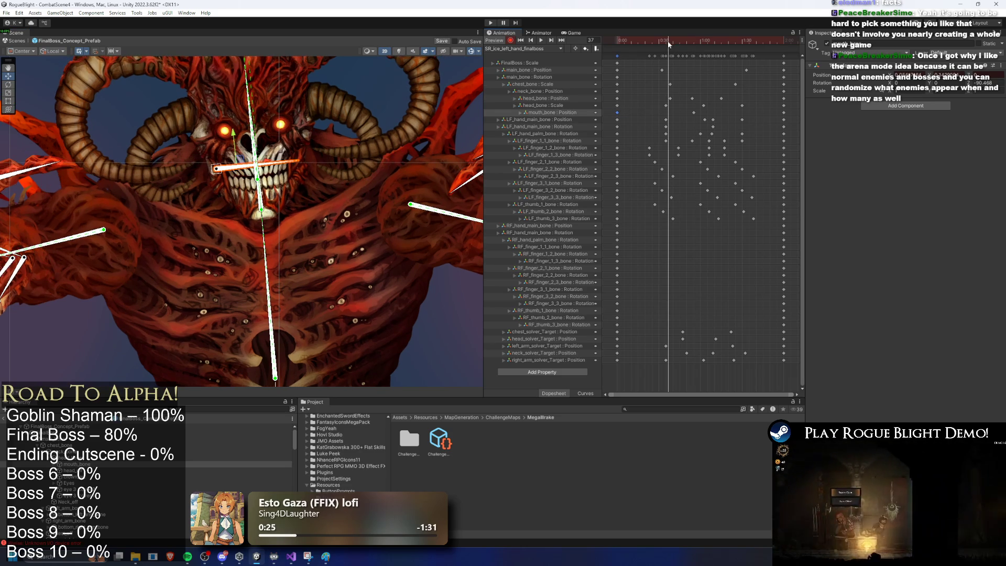
{"action": "left_click", "coordinate": [693, 112]}
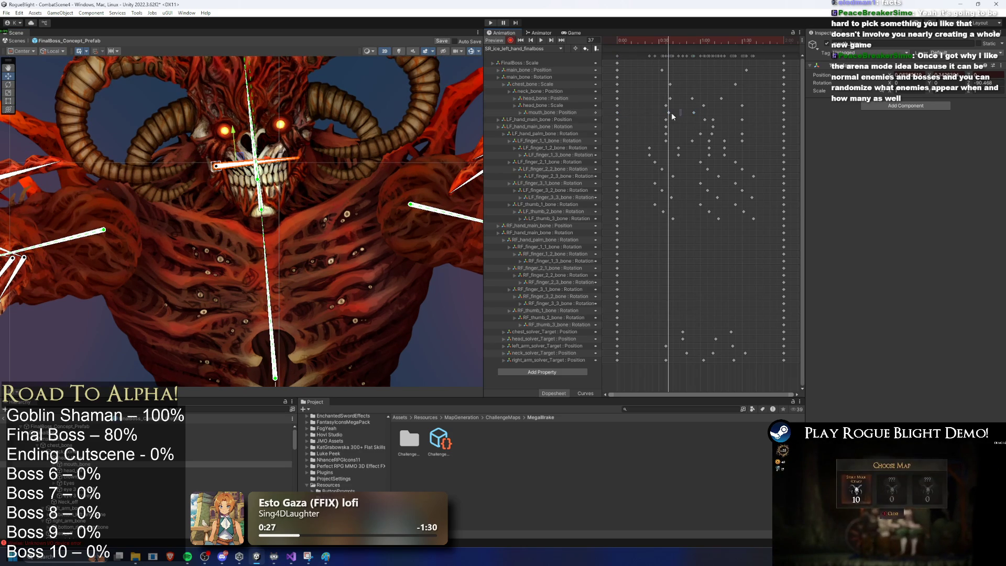
{"action": "left_click_drag", "start_coordinate": [728, 41], "coordinate": [696, 41]}
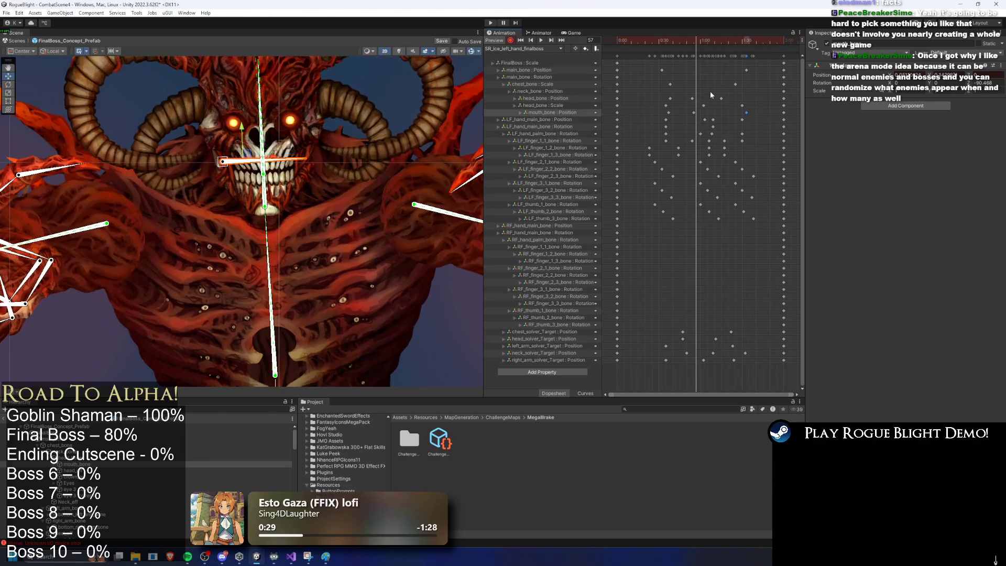
{"action": "key", "text": "alt+period"}
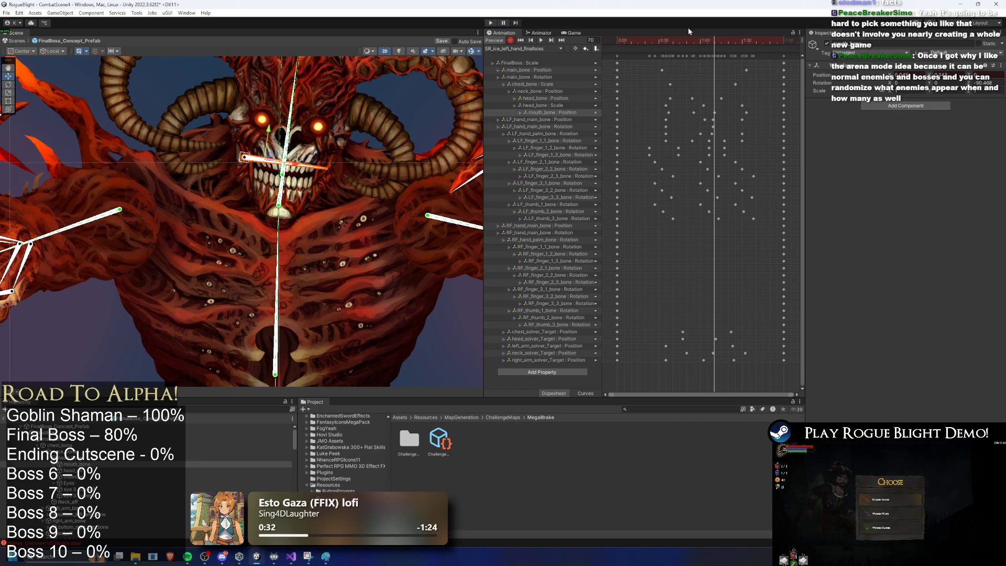
{"action": "key", "text": "space"}
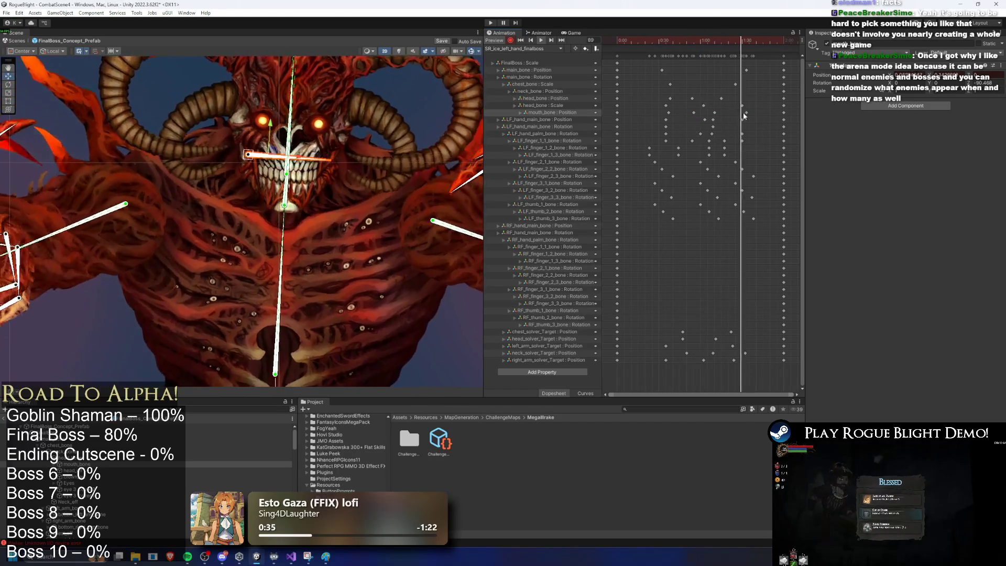
Box-select all the mouth_bone Position keys in the ice clip
{"action": "left_click", "coordinate": [759, 114]}
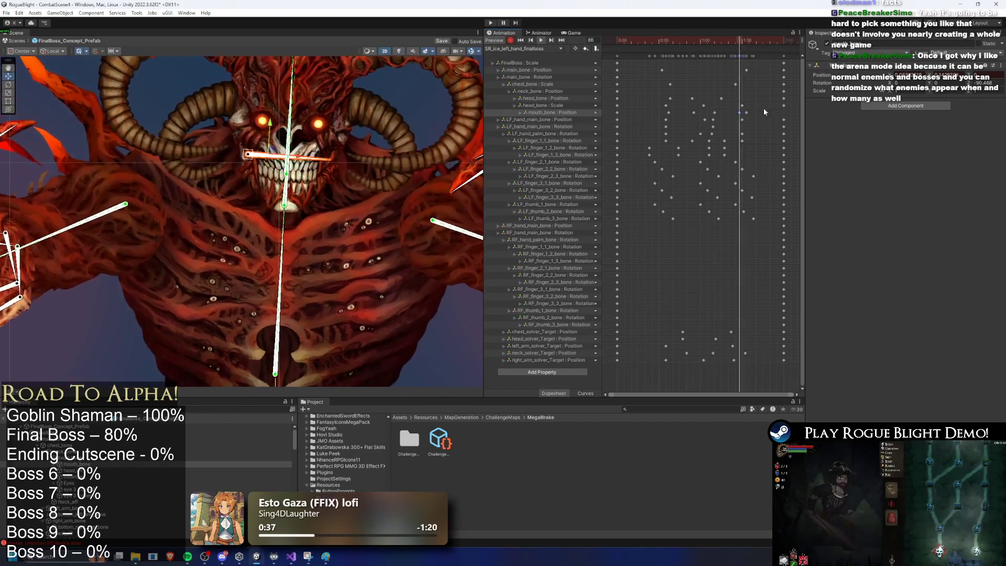
{"action": "mouse_move", "coordinate": [761, 115]}
{"action": "left_mouse_down"}
{"action": "mouse_move", "coordinate": [648, 111]}
{"action": "mouse_move", "coordinate": [688, 121]}
{"action": "left_mouse_up"}
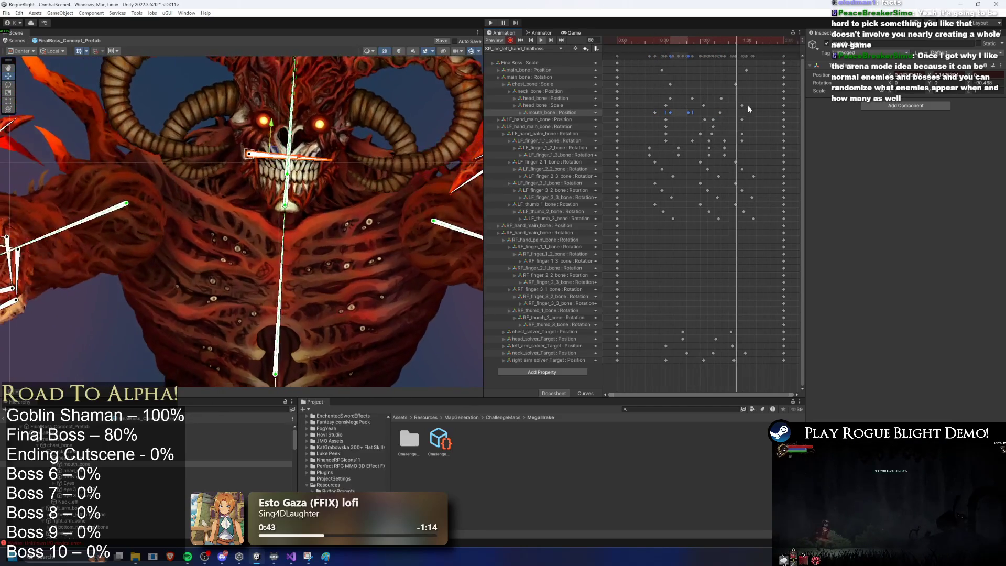
{"action": "left_click_drag", "start_coordinate": [743, 110], "coordinate": [649, 117]}
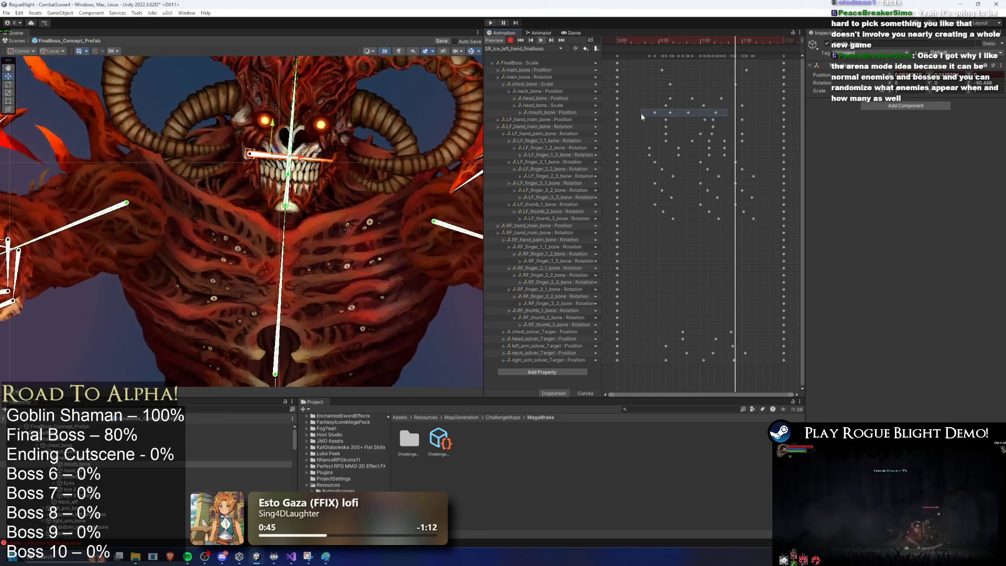
{"action": "left_click", "coordinate": [532, 49]}
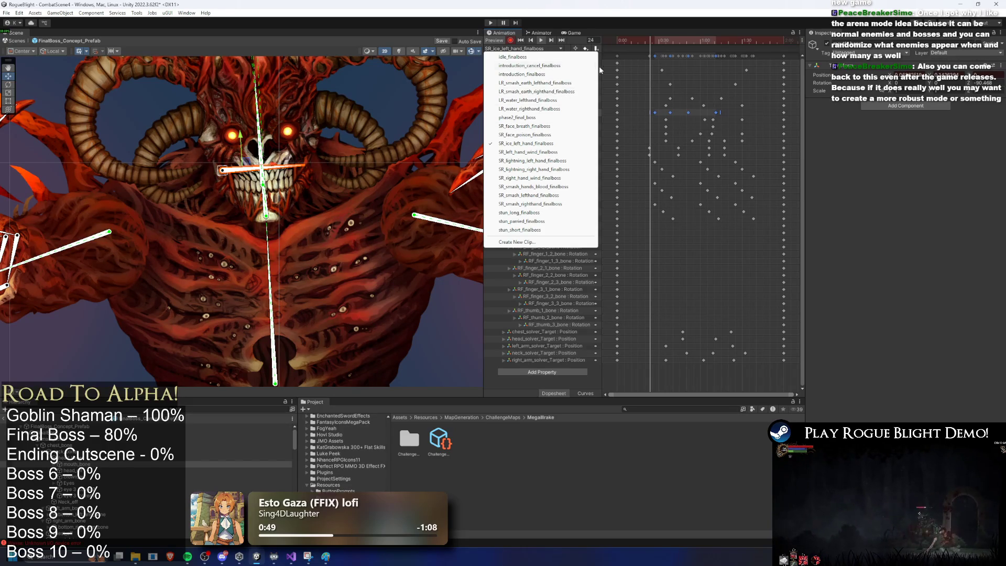
On LR_water_lefthand_finalboss at frame 68, record a small mouth-bone nudge and select its Position keys
{"action": "left_click", "coordinate": [528, 100]}
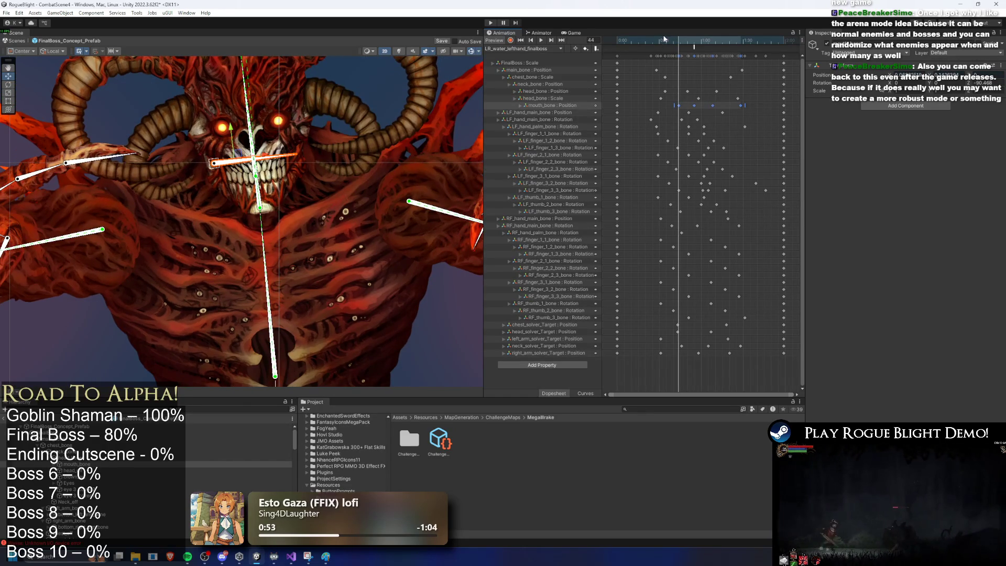
{"action": "left_click_drag", "start_coordinate": [680, 40], "coordinate": [714, 40]}
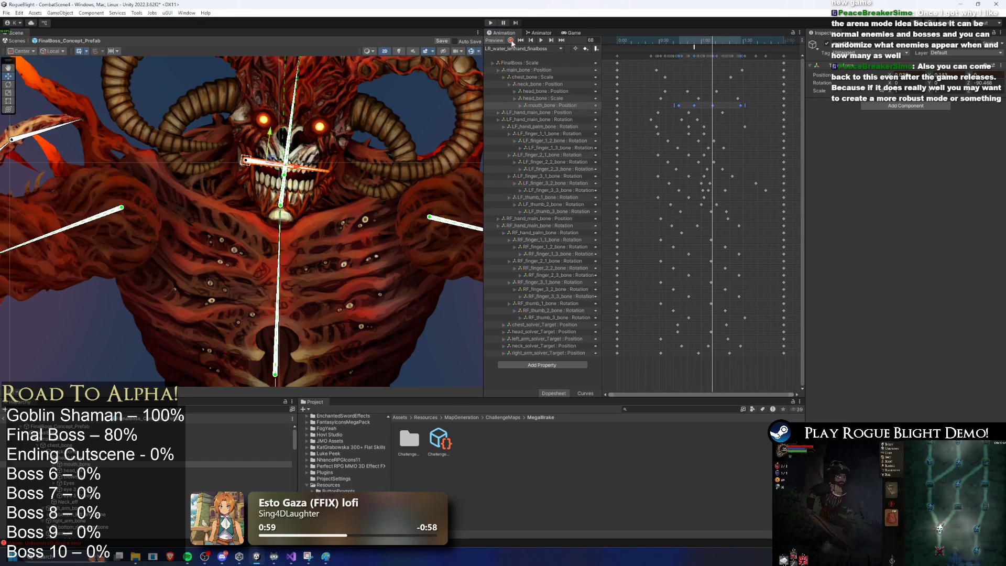
{"action": "left_click", "coordinate": [510, 41]}
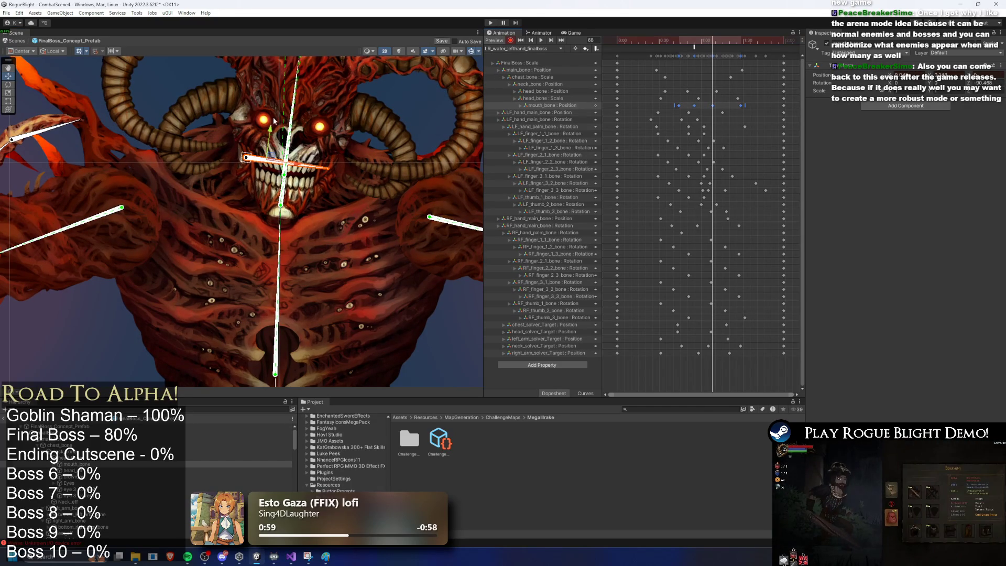
{"action": "left_click_drag", "start_coordinate": [270, 133], "coordinate": [269, 137]}
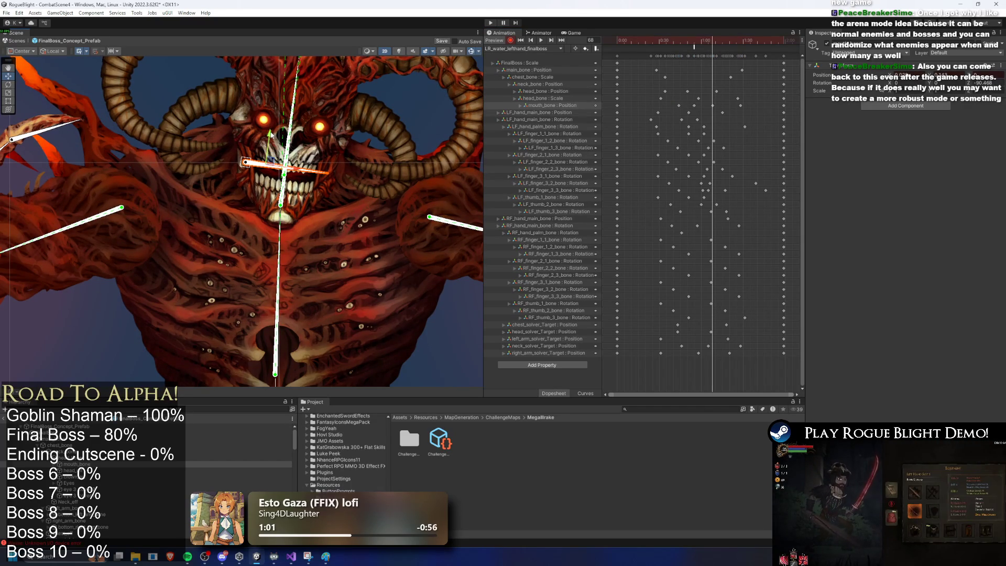
{"action": "left_click_drag", "start_coordinate": [750, 108], "coordinate": [667, 103]}
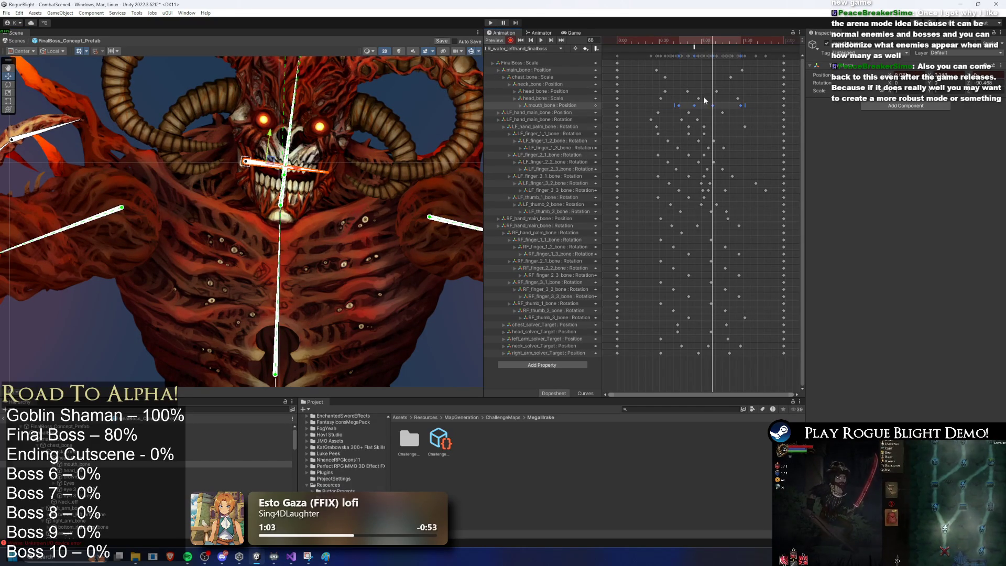
{"action": "left_click", "coordinate": [524, 49]}
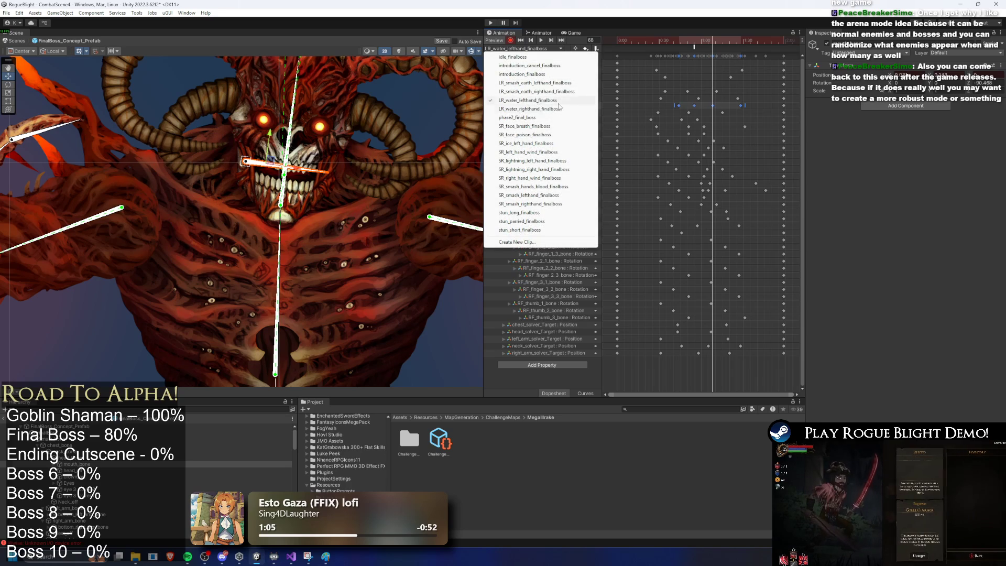
{"action": "left_click", "coordinate": [679, 42]}
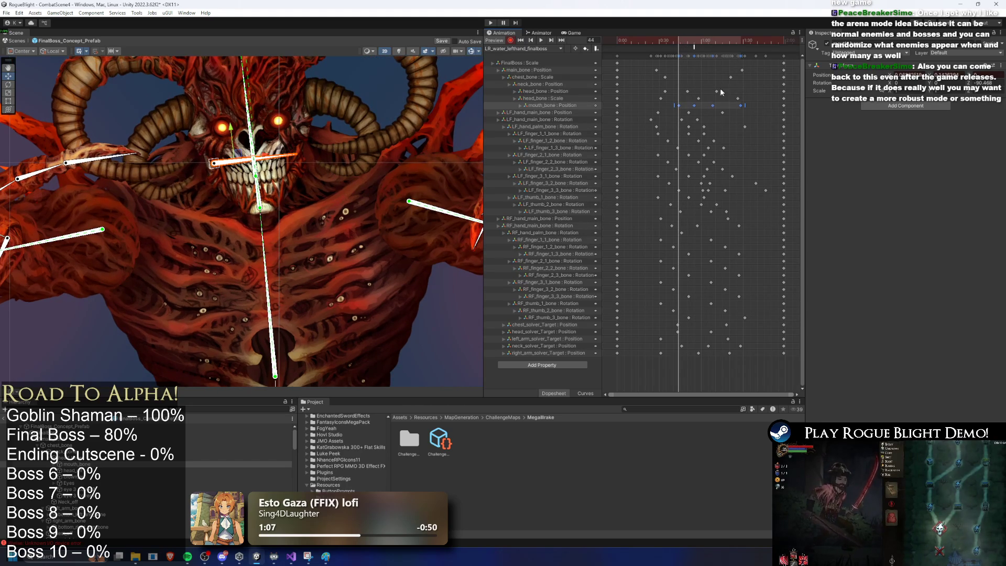
Load LR_water_righthand_finalboss, scrub to frame 44, and play it from the start
{"action": "left_click", "coordinate": [526, 49]}
{"action": "left_click", "coordinate": [547, 109]}
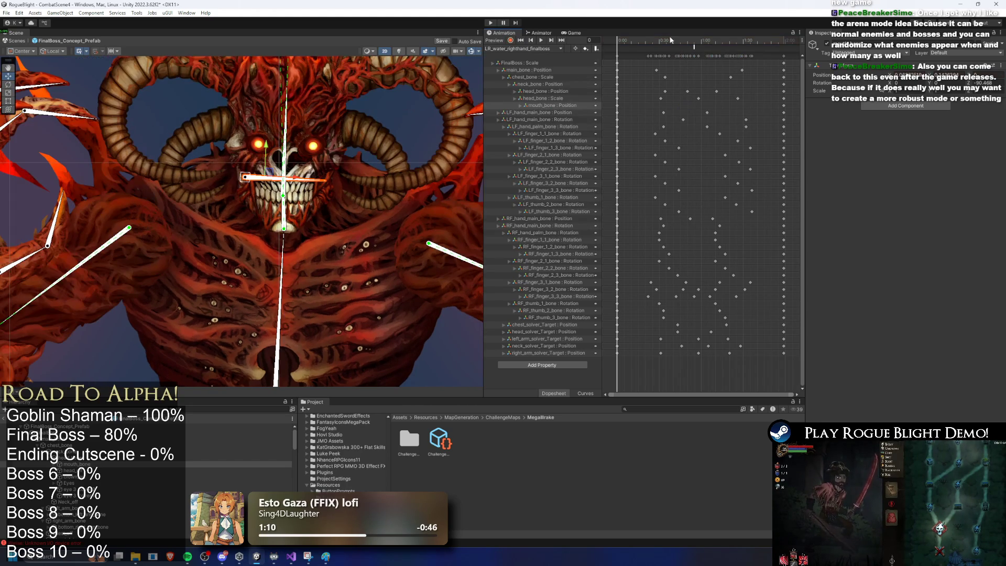
{"action": "left_click_drag", "start_coordinate": [664, 39], "coordinate": [679, 45]}
{"action": "left_click", "coordinate": [526, 49]}
{"action": "left_click", "coordinate": [546, 109]}
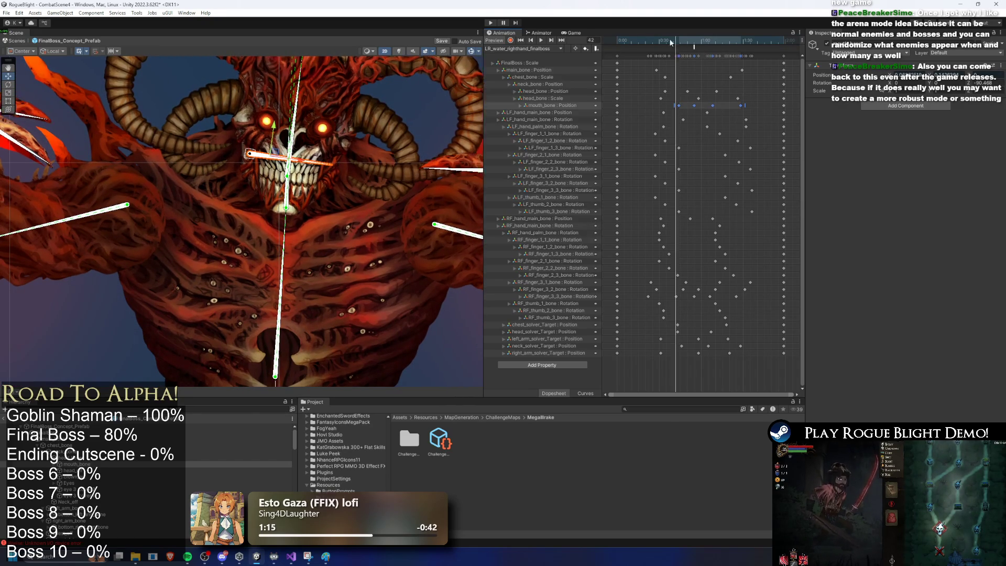
{"action": "left_click", "coordinate": [541, 40]}
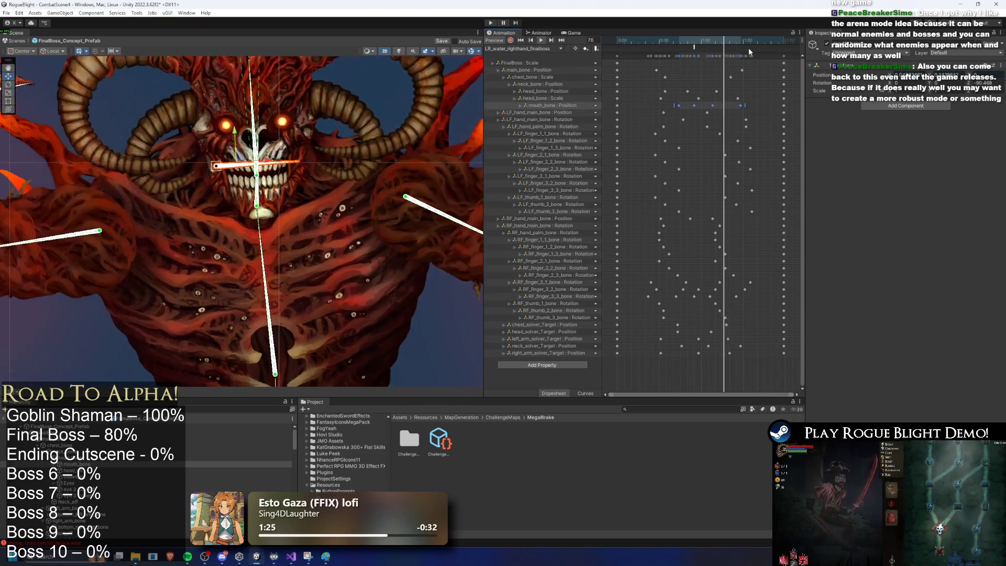
{"action": "left_click", "coordinate": [535, 48]}
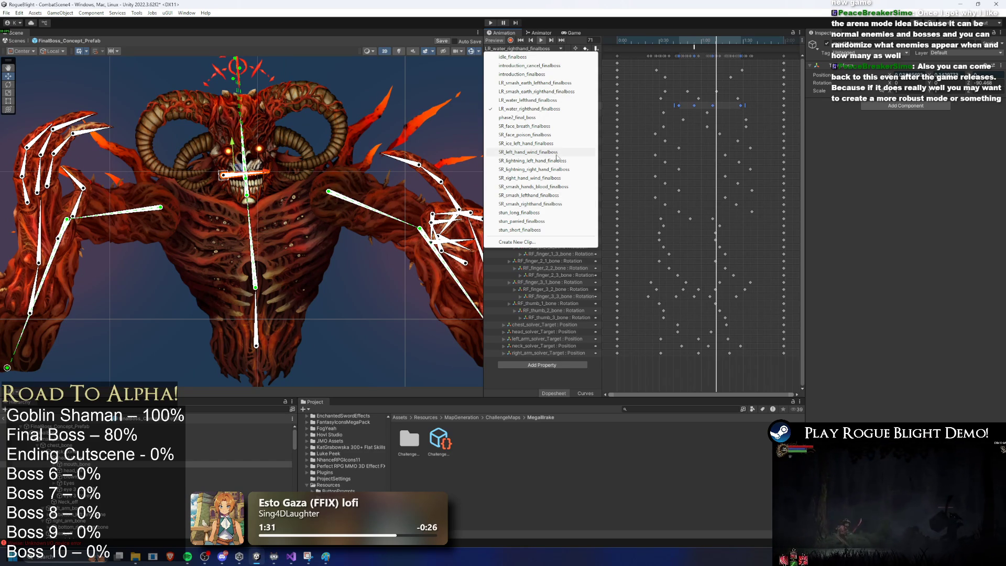
Back on SR_ice_left_hand_finalboss at frame 45, rotate the right arm bone to pose the hand
{"action": "left_click", "coordinate": [546, 144]}
{"action": "mouse_move", "coordinate": [650, 41]}
{"action": "left_mouse_down"}
{"action": "mouse_move", "coordinate": [706, 34]}
{"action": "mouse_move", "coordinate": [662, 42]}
{"action": "mouse_move", "coordinate": [680, 42]}
{"action": "left_mouse_up"}
{"action": "left_click_drag", "start_coordinate": [404, 215], "coordinate": [358, 155]}
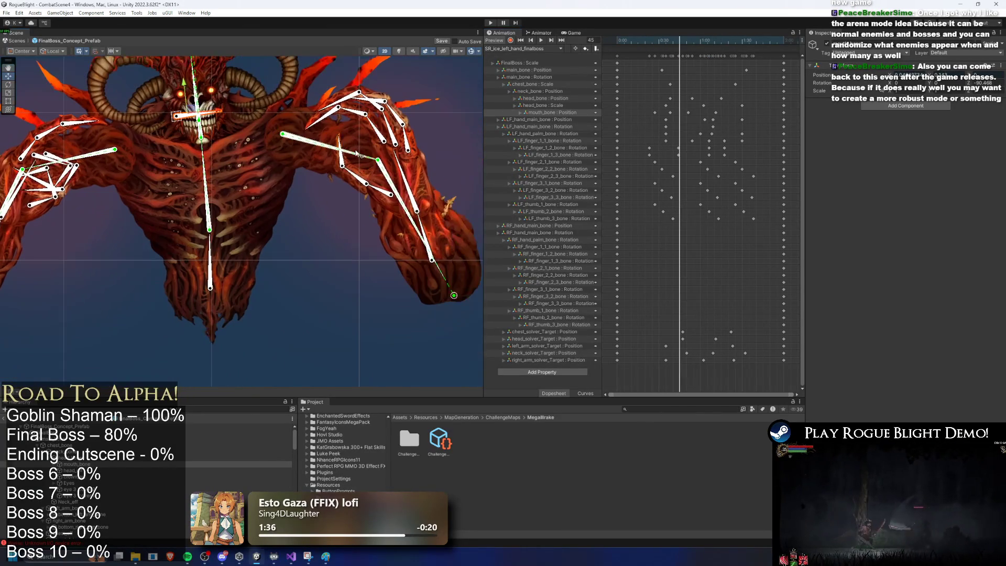
{"action": "left_click", "coordinate": [426, 230]}
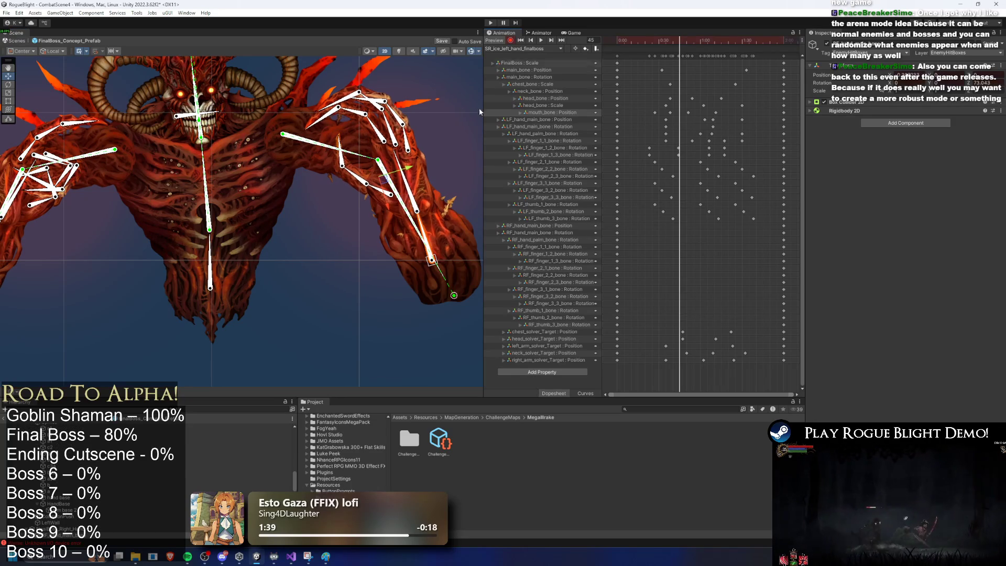
{"action": "mouse_move", "coordinate": [427, 228]}
{"action": "left_mouse_down"}
{"action": "mouse_move", "coordinate": [399, 178]}
{"action": "mouse_move", "coordinate": [349, 148]}
{"action": "mouse_move", "coordinate": [356, 134]}
{"action": "mouse_move", "coordinate": [347, 120]}
{"action": "mouse_move", "coordinate": [358, 111]}
{"action": "mouse_move", "coordinate": [387, 143]}
{"action": "left_mouse_up"}
Bend the upper finger bone to about Z -50.8 and shift the RF finger keys at the playhead
{"action": "left_click", "coordinate": [385, 132]}
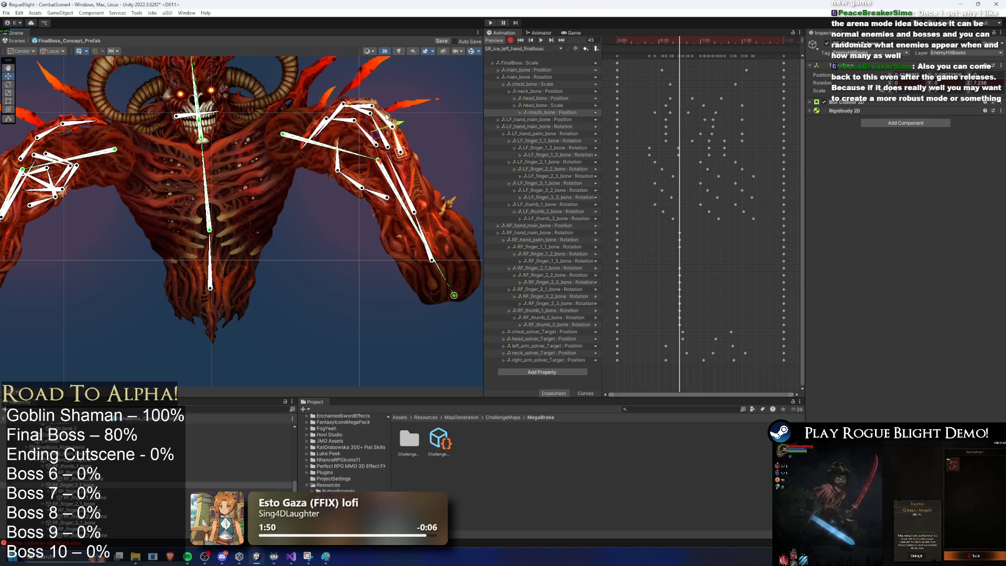
{"action": "left_click", "coordinate": [363, 111]}
{"action": "left_click_drag", "start_coordinate": [363, 111], "coordinate": [391, 117]}
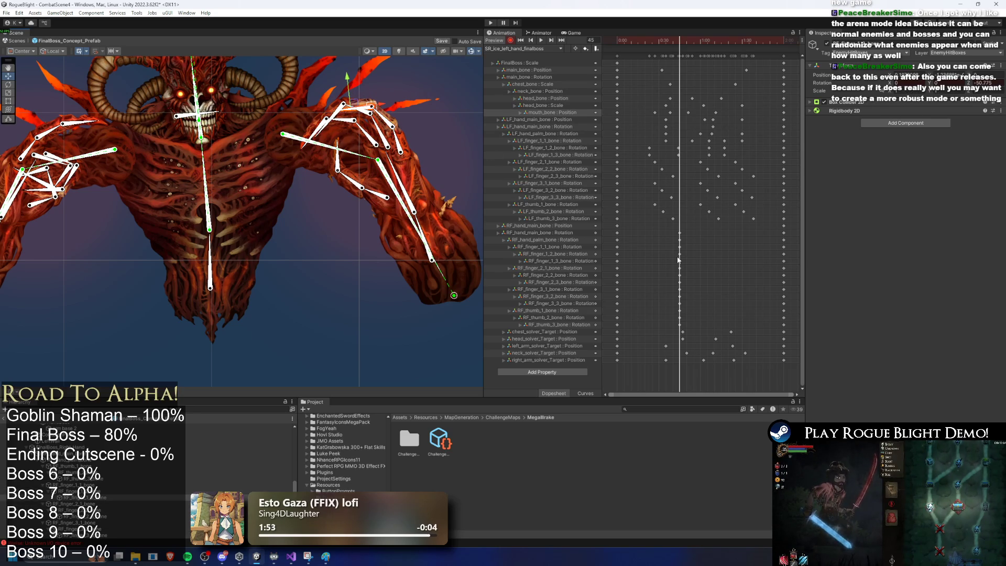
{"action": "mouse_move", "coordinate": [659, 229]}
{"action": "left_mouse_down"}
{"action": "mouse_move", "coordinate": [707, 307]}
{"action": "mouse_move", "coordinate": [679, 324]}
{"action": "mouse_move", "coordinate": [702, 320]}
{"action": "mouse_move", "coordinate": [691, 328]}
{"action": "mouse_move", "coordinate": [665, 324]}
{"action": "left_mouse_up"}
{"action": "mouse_move", "coordinate": [663, 41]}
{"action": "left_mouse_down"}
{"action": "mouse_move", "coordinate": [647, 40]}
{"action": "mouse_move", "coordinate": [725, 39]}
{"action": "left_mouse_up"}
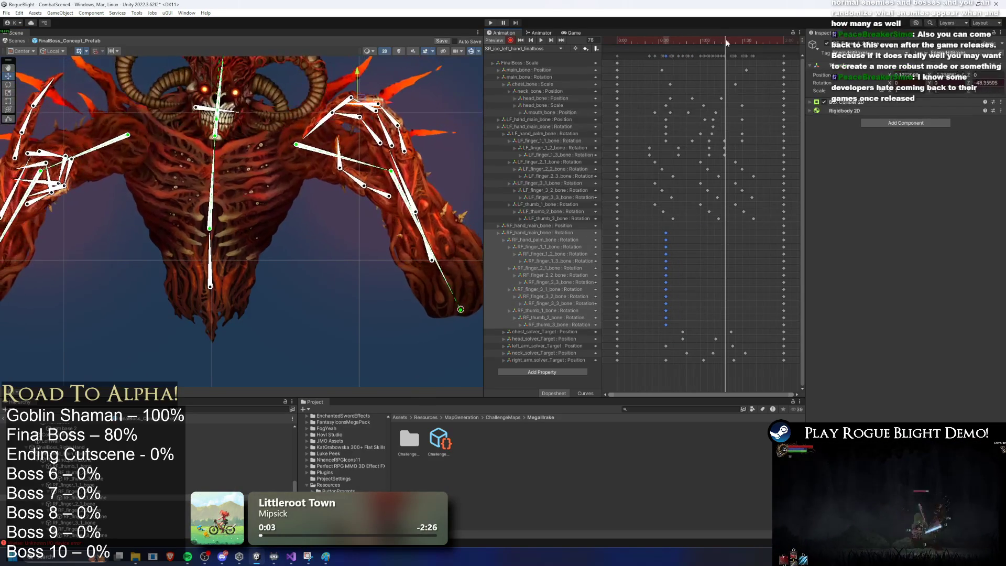
Adjust the hand bones and rotate RF_hand_palm_bone clockwise around the wrist
{"action": "mouse_move", "coordinate": [410, 128]}
{"action": "left_mouse_down"}
{"action": "mouse_move", "coordinate": [341, 112]}
{"action": "mouse_move", "coordinate": [354, 185]}
{"action": "mouse_move", "coordinate": [381, 207]}
{"action": "left_mouse_up"}
{"action": "left_click", "coordinate": [422, 193]}
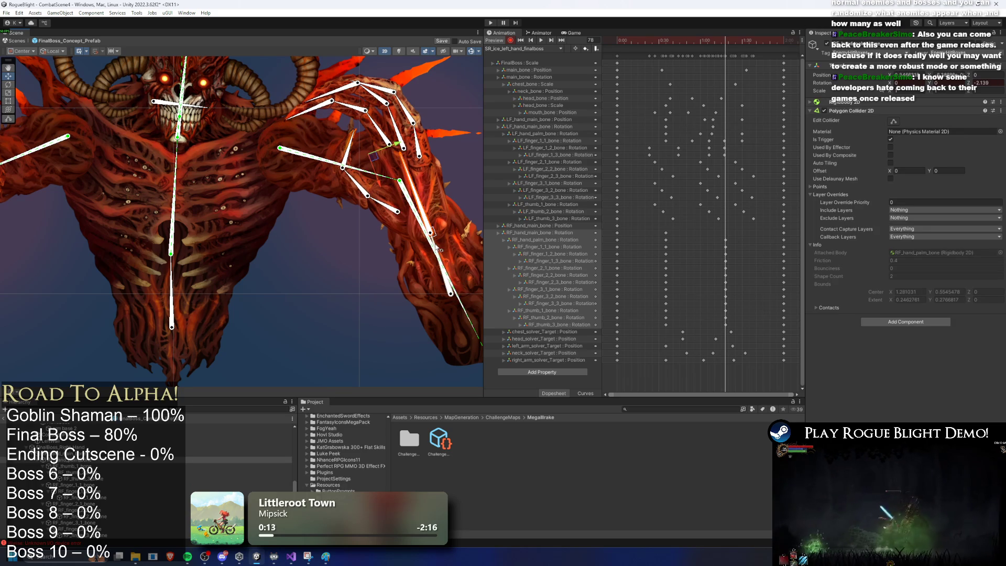
{"action": "left_click_drag", "start_coordinate": [438, 246], "coordinate": [443, 242]}
Move the RF palm, finger and thumb keys later, plus RF_finger_1_3 keys separately
{"action": "left_click_drag", "start_coordinate": [660, 240], "coordinate": [742, 247]}
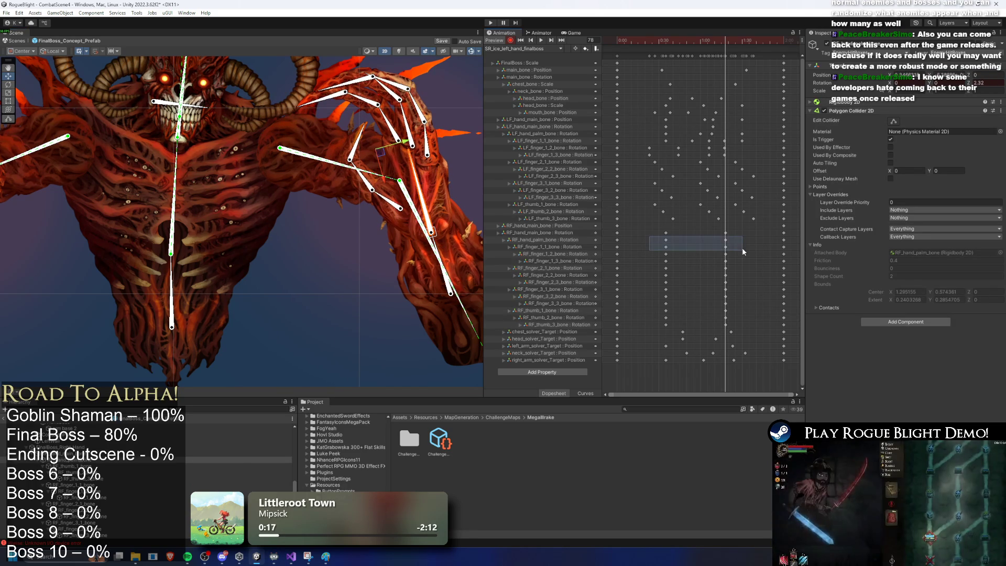
{"action": "left_click_drag", "start_coordinate": [651, 250], "coordinate": [732, 264]}
{"action": "left_click_drag", "start_coordinate": [658, 264], "coordinate": [747, 282]}
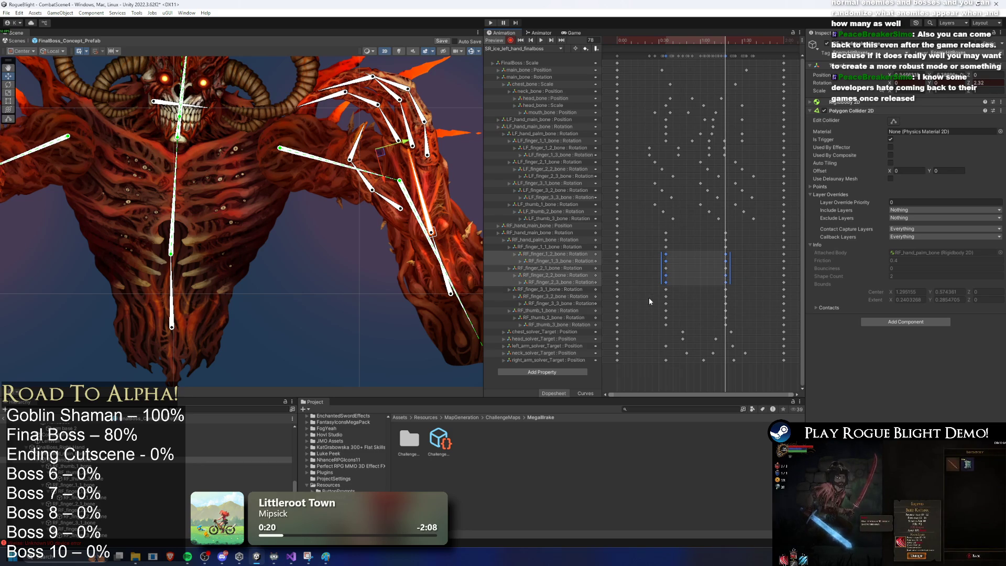
{"action": "left_click_drag", "start_coordinate": [694, 306], "coordinate": [729, 306]}
{"action": "left_click_drag", "start_coordinate": [731, 328], "coordinate": [713, 323]}
{"action": "left_click", "coordinate": [681, 260]}
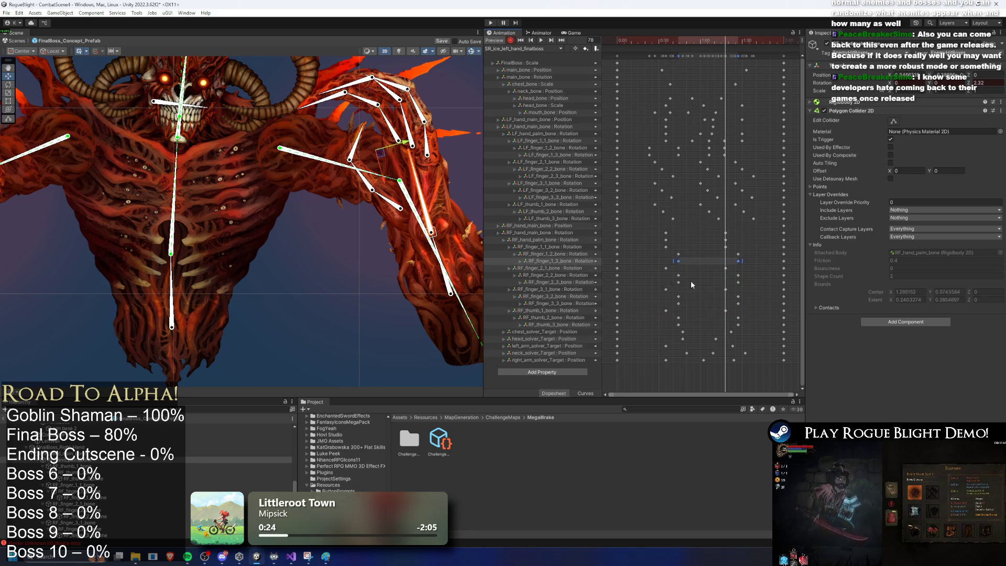
{"action": "left_click_drag", "start_coordinate": [732, 325], "coordinate": [741, 326]}
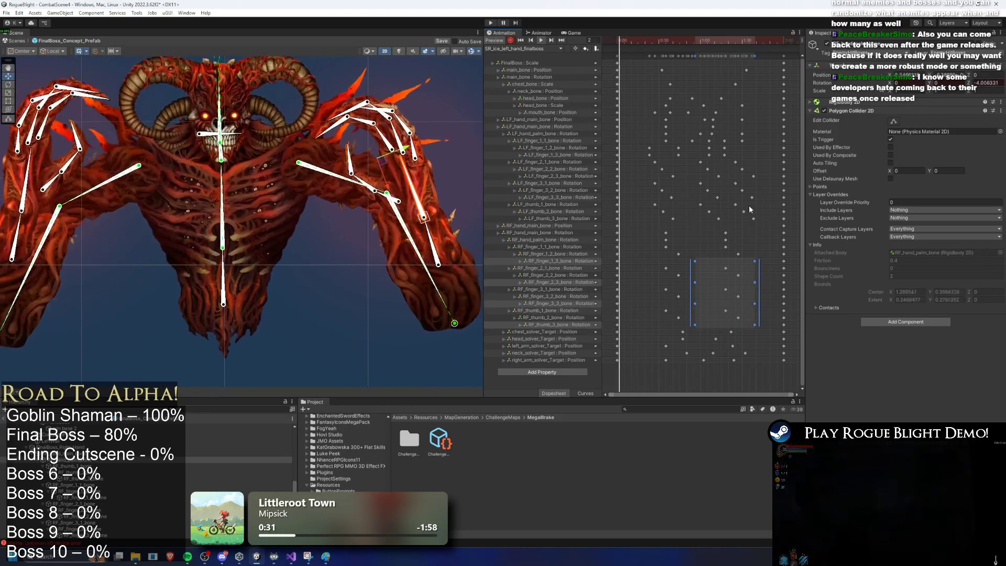
At frame 73, reposition the right arm chain to spread the fingers, then play the clip
{"action": "left_click", "coordinate": [632, 42]}
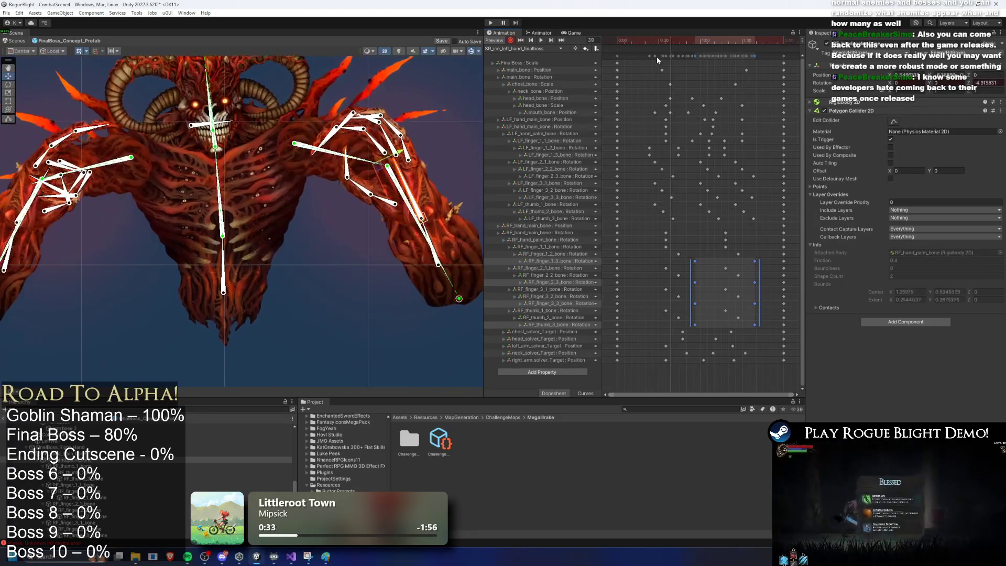
{"action": "left_click", "coordinate": [444, 269]}
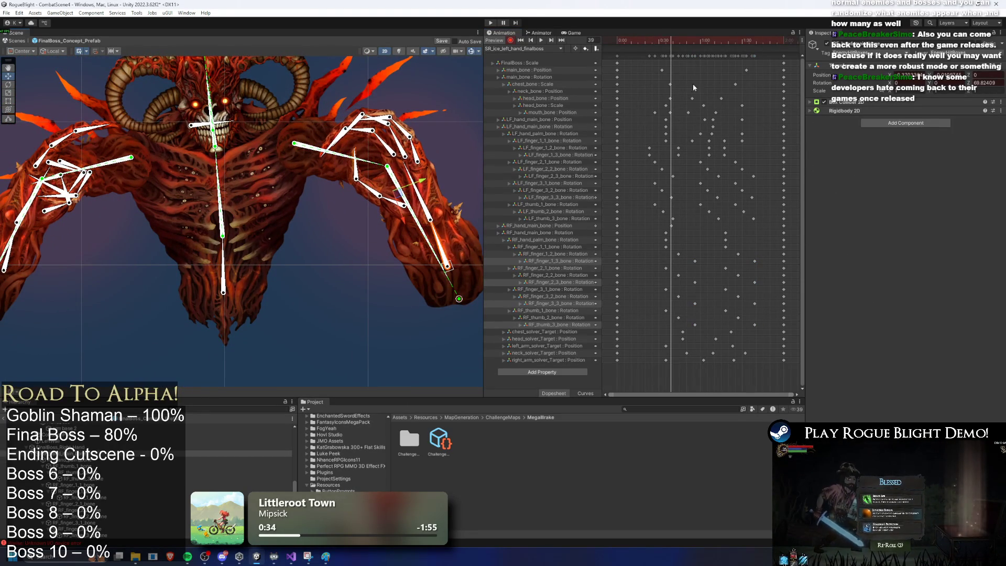
{"action": "left_click_drag", "start_coordinate": [657, 39], "coordinate": [718, 42]}
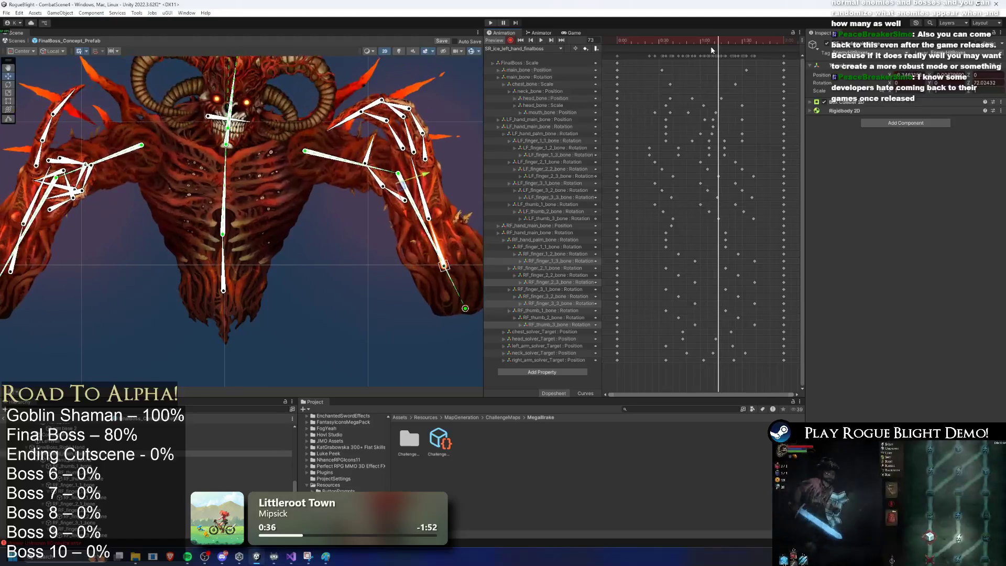
{"action": "left_click_drag", "start_coordinate": [446, 263], "coordinate": [456, 268]}
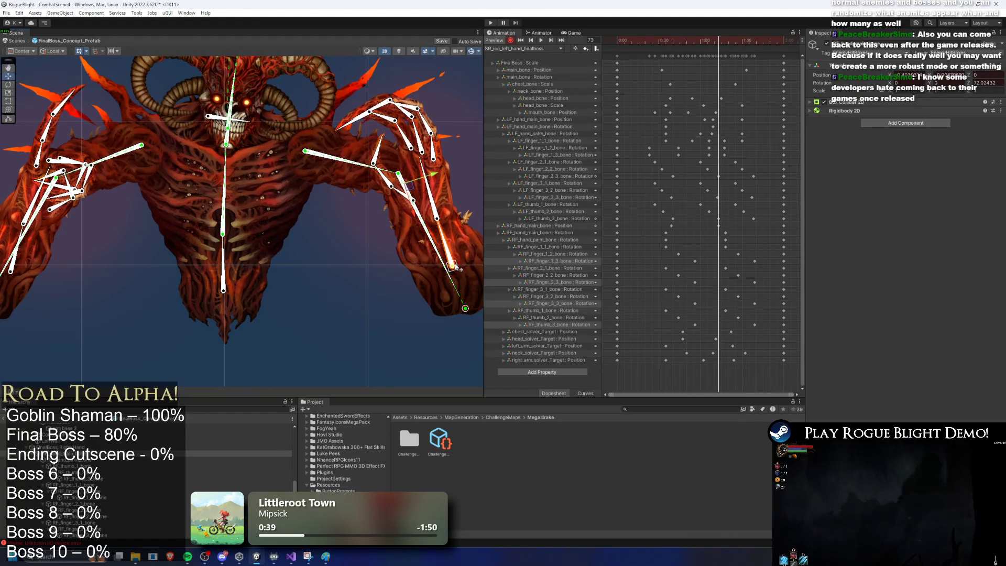
{"action": "key", "text": "space"}
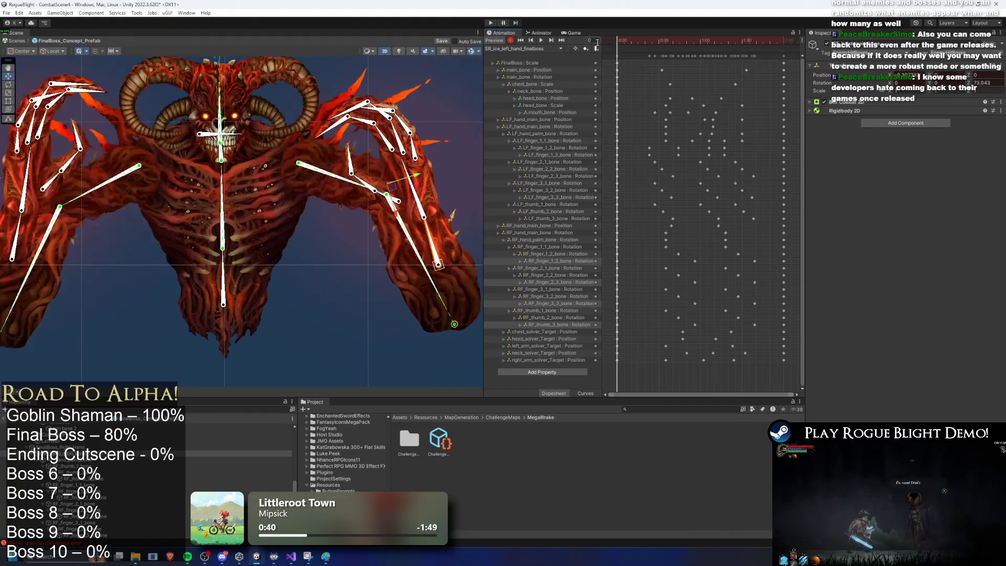
{"action": "left_click", "coordinate": [366, 302]}
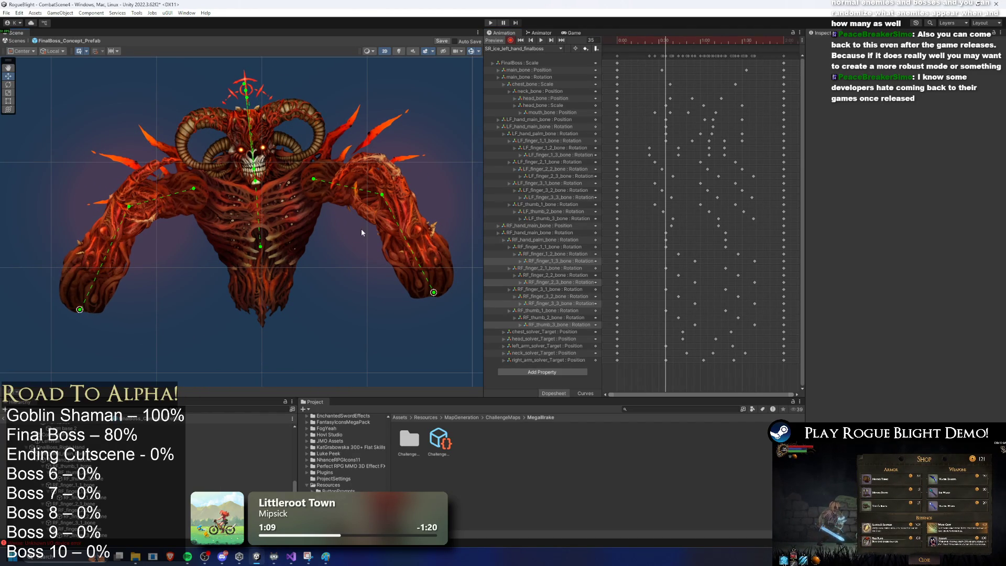
{"action": "mouse_move", "coordinate": [702, 36]}
{"action": "left_mouse_down"}
{"action": "mouse_move", "coordinate": [735, 33]}
{"action": "mouse_move", "coordinate": [701, 35]}
{"action": "left_mouse_up"}
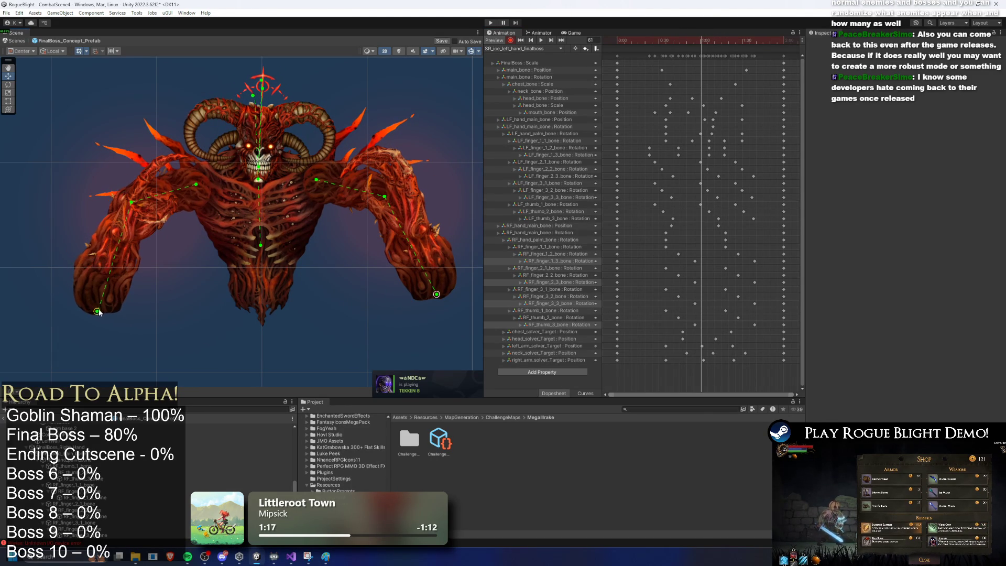
{"action": "left_click_drag", "start_coordinate": [705, 40], "coordinate": [764, 42]}
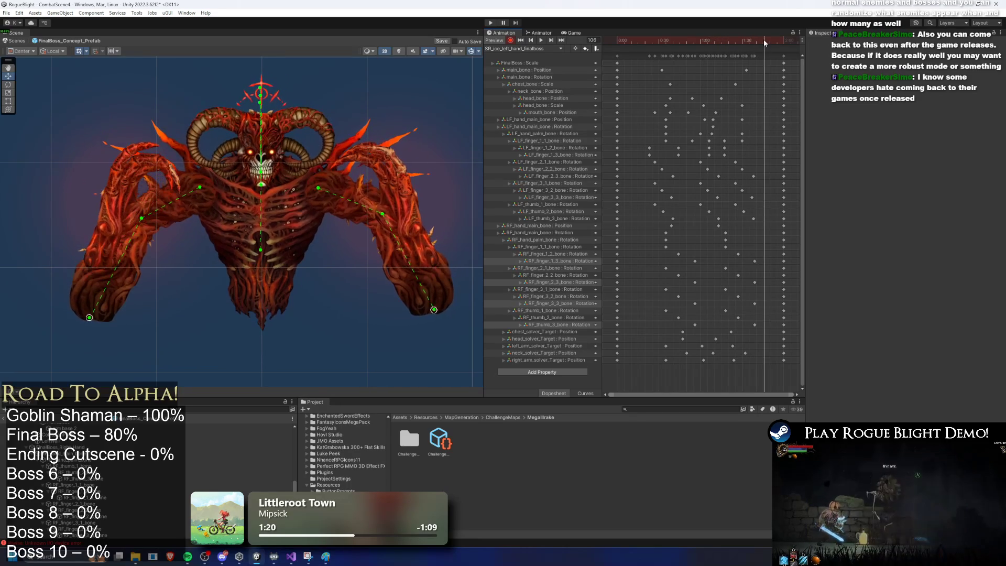
{"action": "key", "text": "space"}
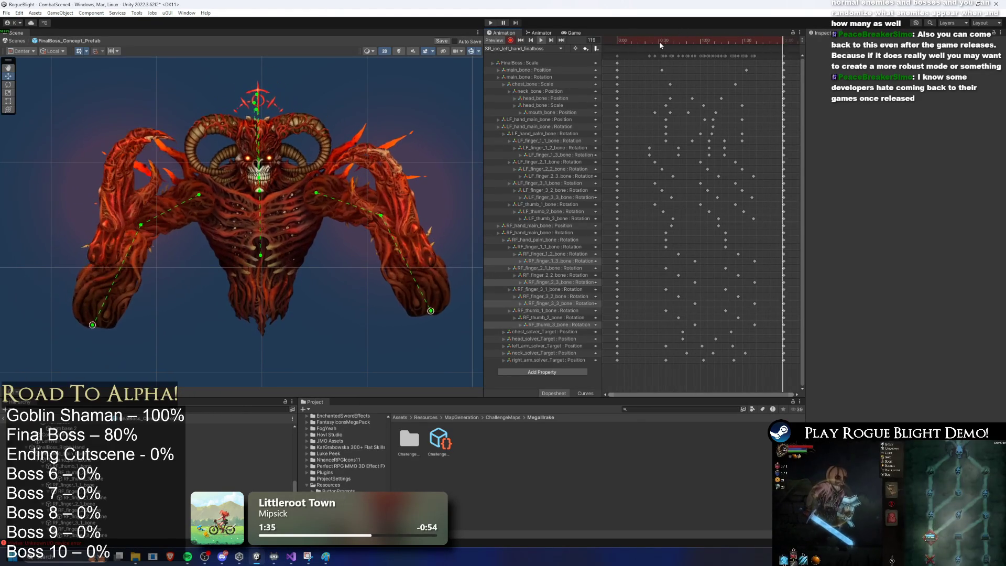
{"action": "left_click", "coordinate": [555, 77]}
{"action": "left_click", "coordinate": [328, 379]}
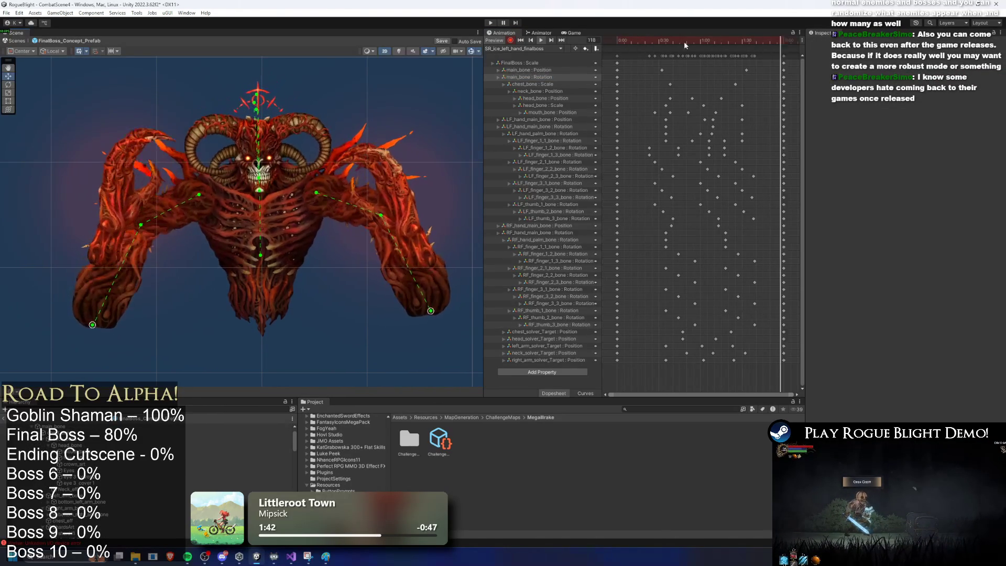
{"action": "mouse_move", "coordinate": [653, 38]}
{"action": "left_mouse_down"}
{"action": "mouse_move", "coordinate": [706, 44]}
{"action": "mouse_move", "coordinate": [686, 45]}
{"action": "left_mouse_up"}
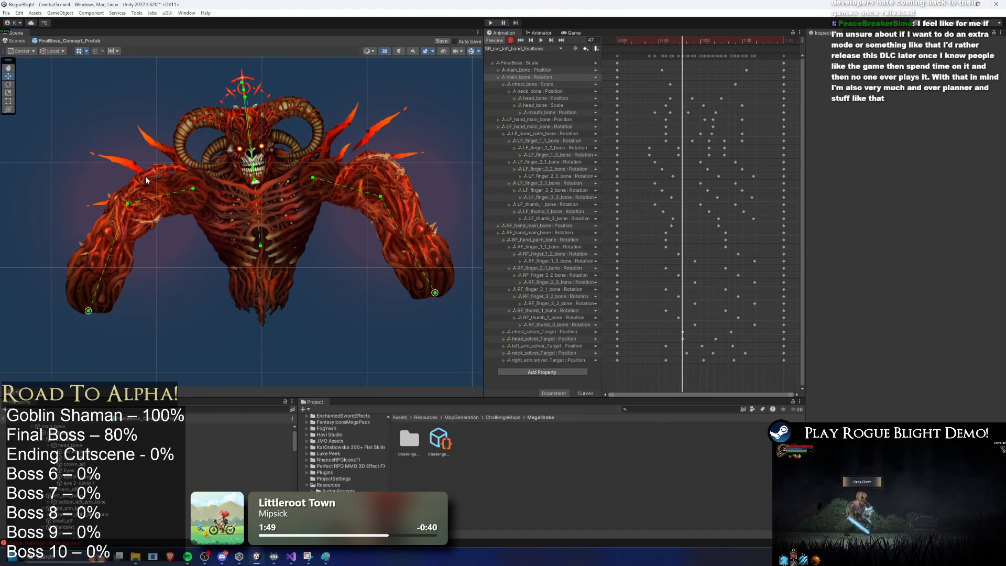
Select a bone on the boss's left hand at frame 49, undoing stray selections
{"action": "left_click", "coordinate": [140, 184]}
{"action": "left_click", "coordinate": [140, 183]}
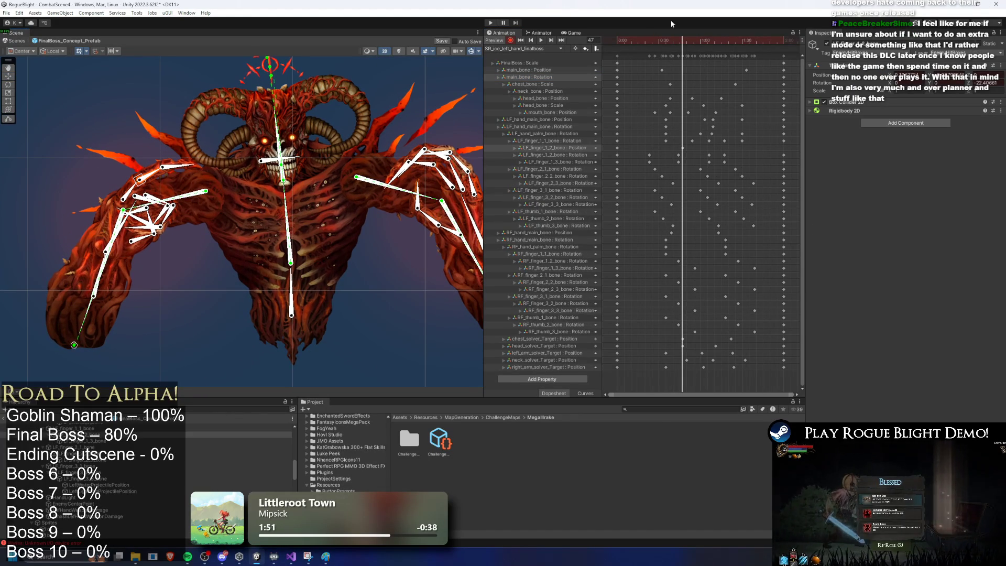
{"action": "key", "text": "ctrl+z"}
{"action": "left_click", "coordinate": [129, 191]}
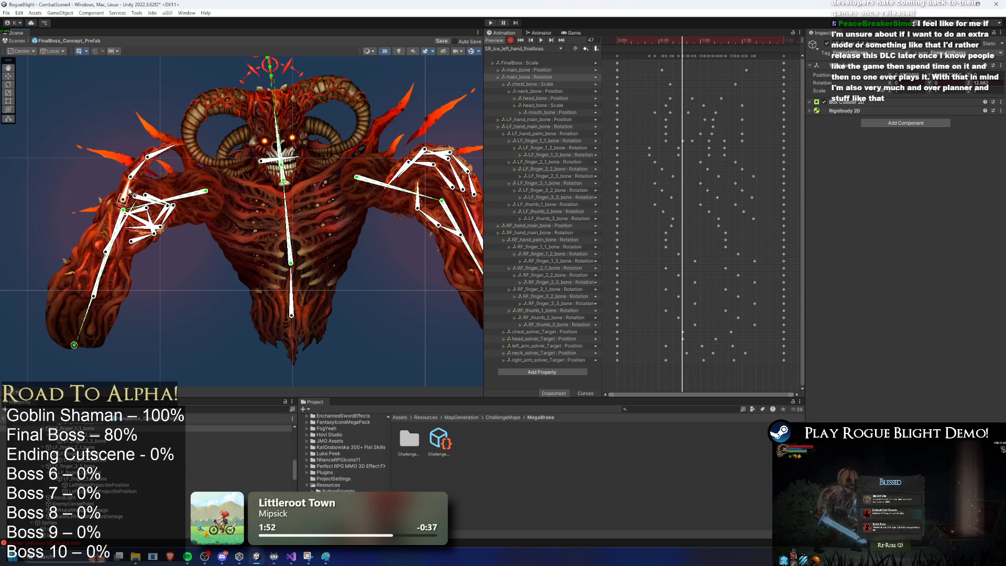
{"action": "key", "text": "ctrl+z"}
{"action": "mouse_move", "coordinate": [683, 37]}
{"action": "left_mouse_down"}
{"action": "mouse_move", "coordinate": [668, 36]}
{"action": "mouse_move", "coordinate": [692, 38]}
{"action": "mouse_move", "coordinate": [667, 42]}
{"action": "left_mouse_up"}
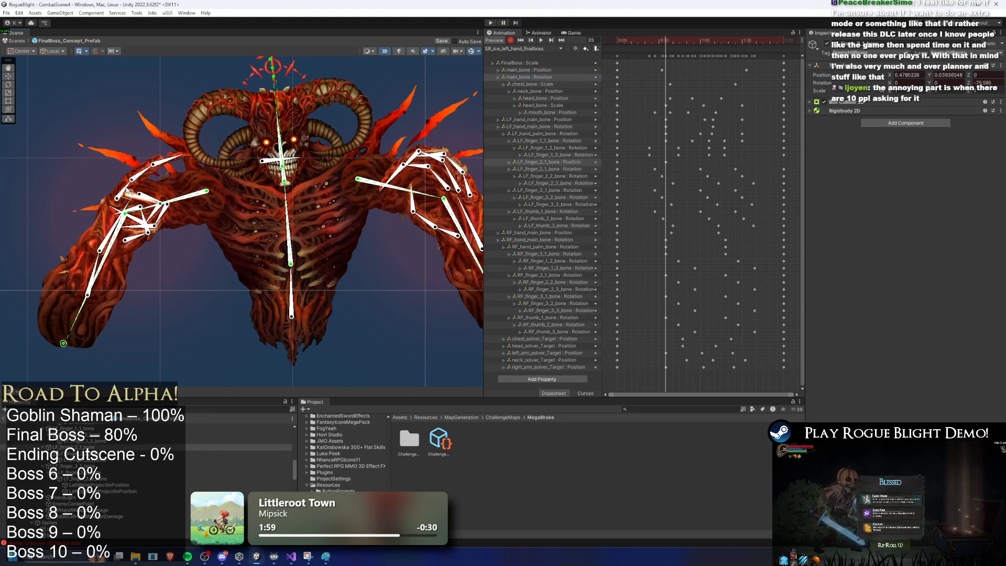
{"action": "scroll", "coordinate": [121, 193], "scroll_direction": "up", "scroll_amount": 2}
{"action": "left_click", "coordinate": [124, 185]}
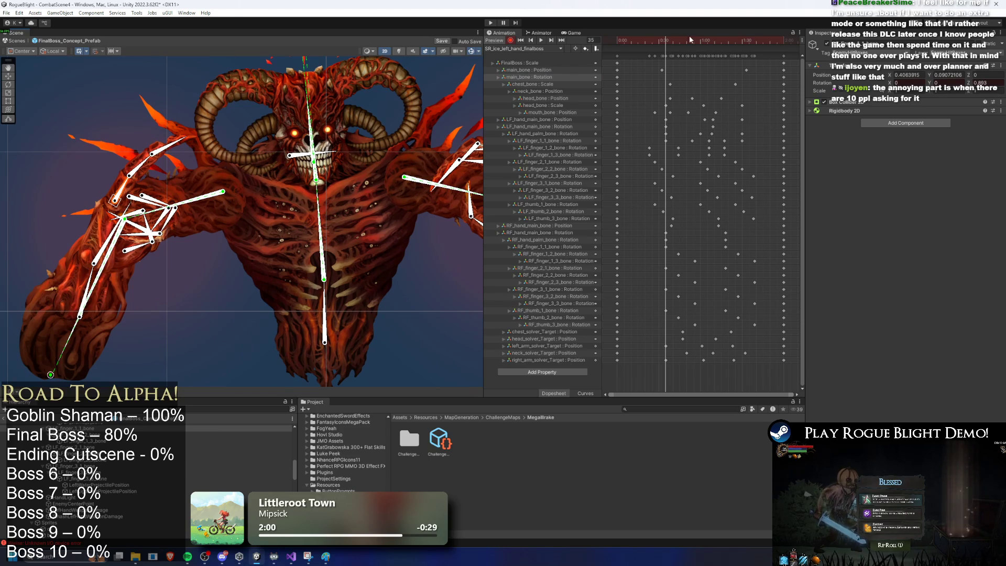
Rotate the upper left arm bone at frame 59, then reselect it around frame 72
{"action": "left_click_drag", "start_coordinate": [665, 47], "coordinate": [700, 40]}
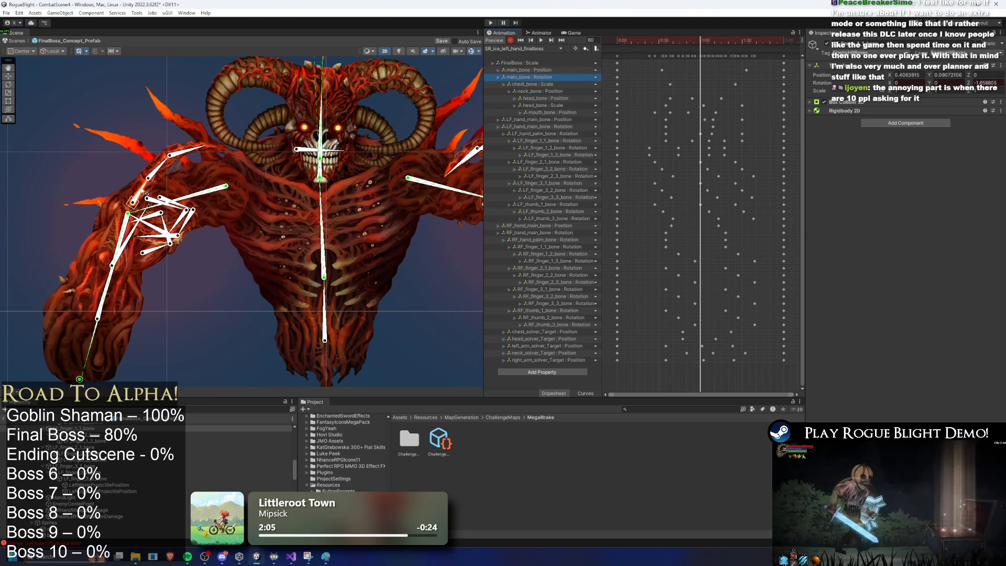
{"action": "left_click_drag", "start_coordinate": [147, 192], "coordinate": [142, 187]}
{"action": "left_click_drag", "start_coordinate": [700, 47], "coordinate": [726, 41]}
{"action": "left_click", "coordinate": [143, 137]}
{"action": "left_click", "coordinate": [128, 165]}
{"action": "scroll", "coordinate": [740, 89], "scroll_direction": "up", "scroll_amount": 3}
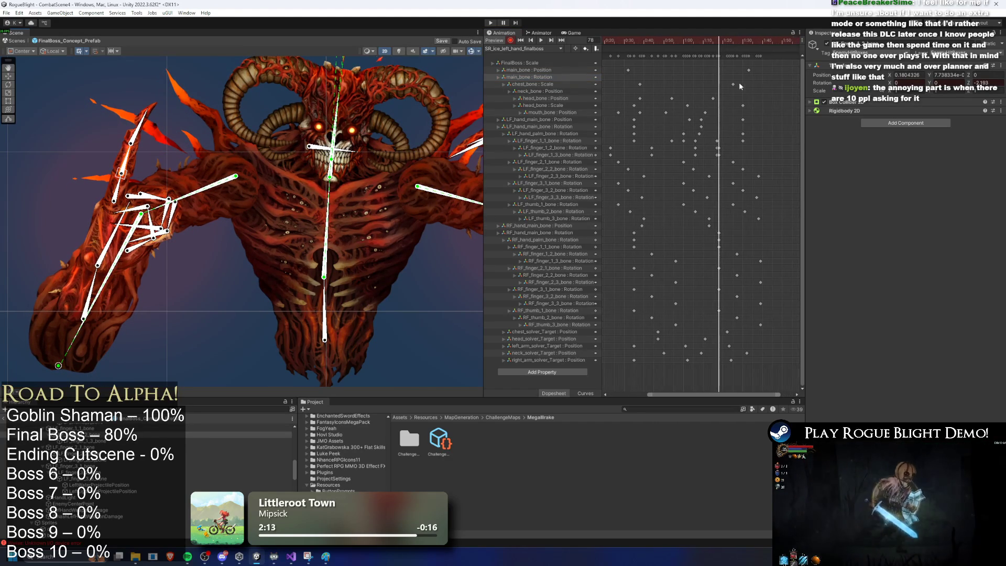
{"action": "left_click_drag", "start_coordinate": [717, 41], "coordinate": [715, 42]}
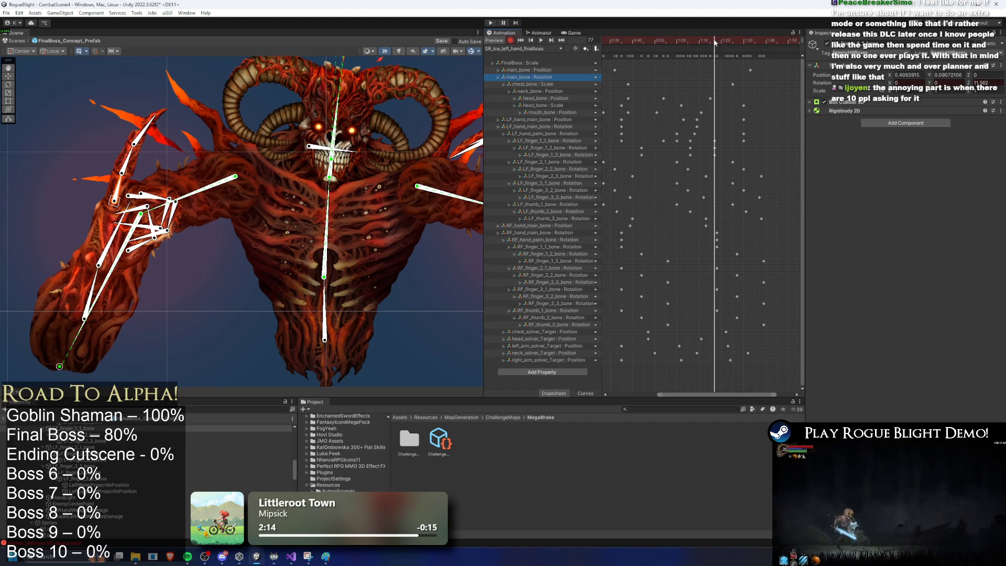
{"action": "left_click", "coordinate": [130, 160]}
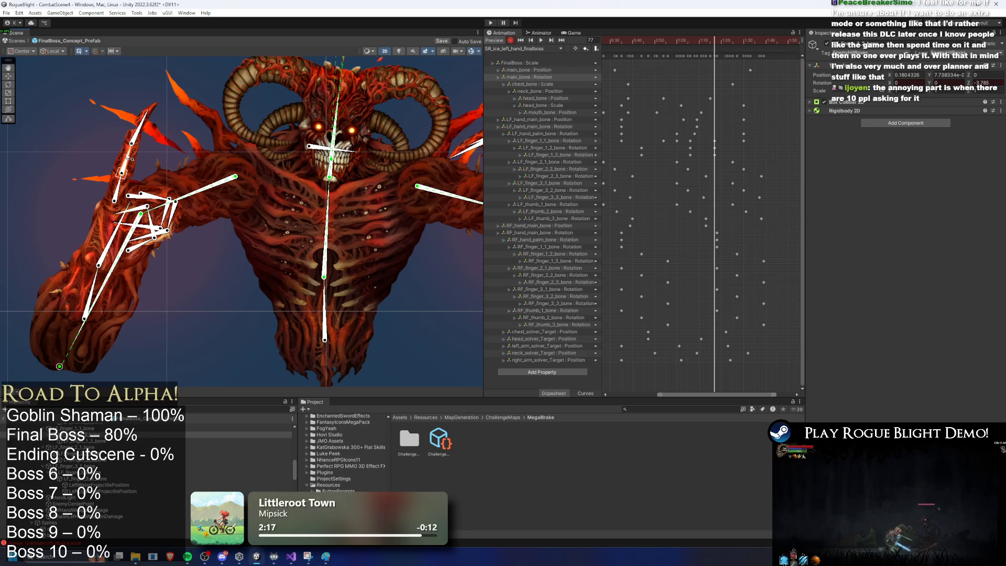
Retime the LF_finger_1_1, 1_2 and 1_3 keys, shifting the 1_2 and 1_3 keys earlier
{"action": "left_click_drag", "start_coordinate": [698, 152], "coordinate": [728, 160]}
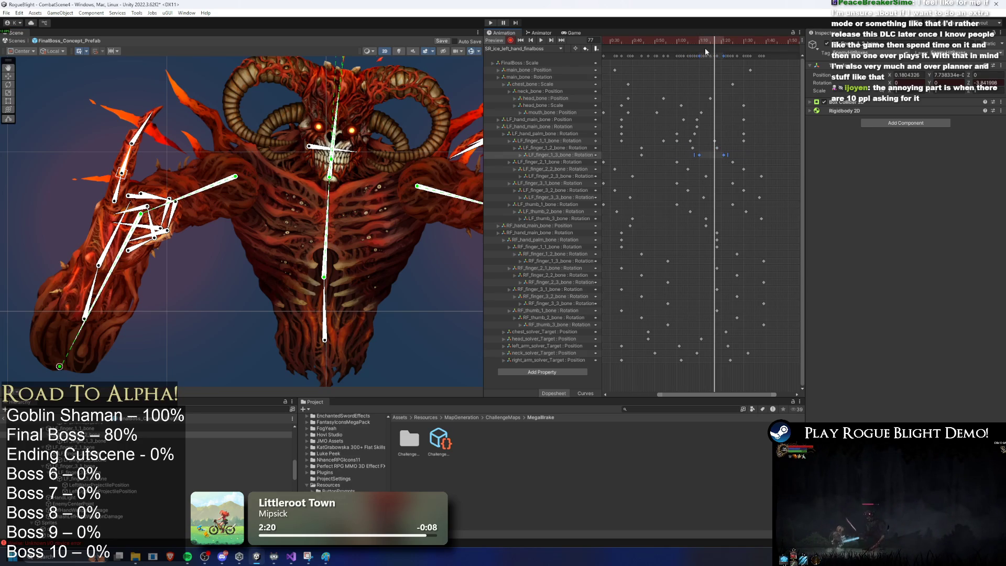
{"action": "key", "text": "space"}
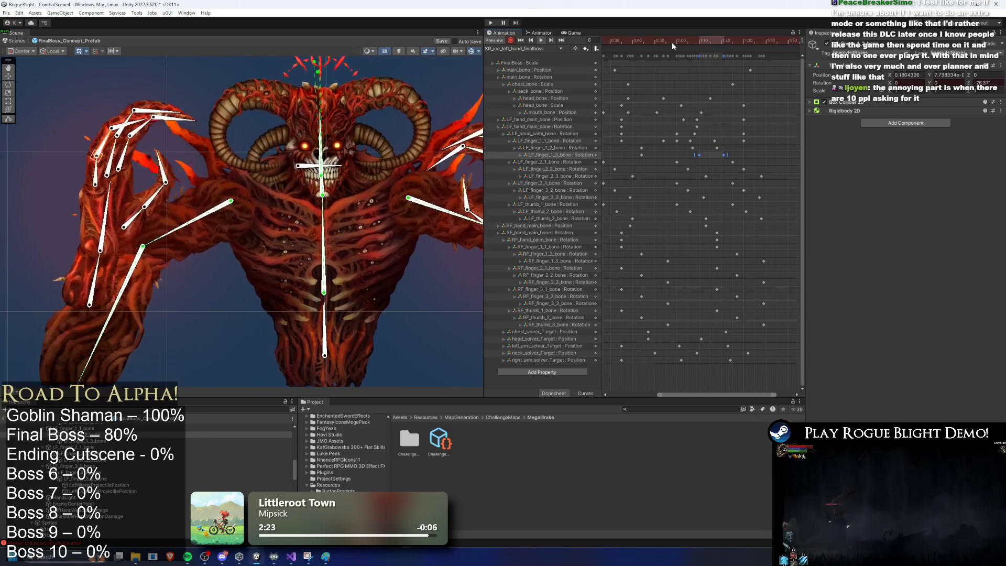
{"action": "left_click_drag", "start_coordinate": [743, 141], "coordinate": [758, 140]}
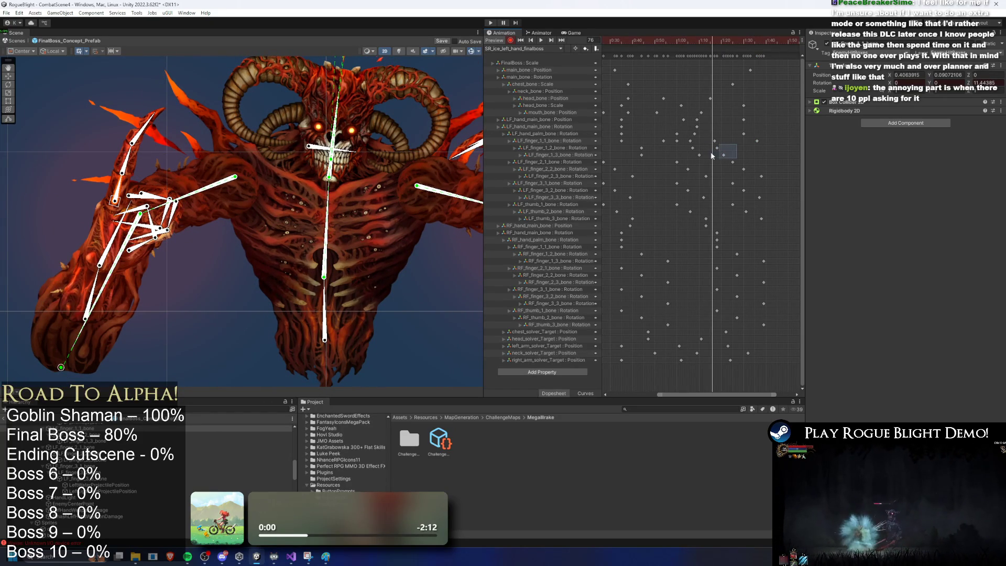
{"action": "left_click_drag", "start_coordinate": [716, 156], "coordinate": [727, 156]}
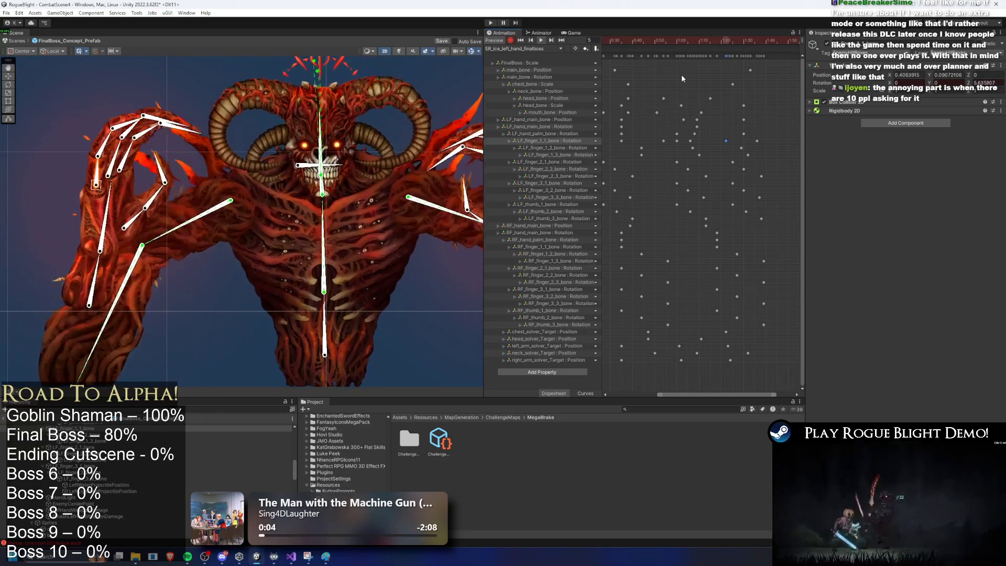
{"action": "left_click_drag", "start_coordinate": [748, 155], "coordinate": [726, 157]}
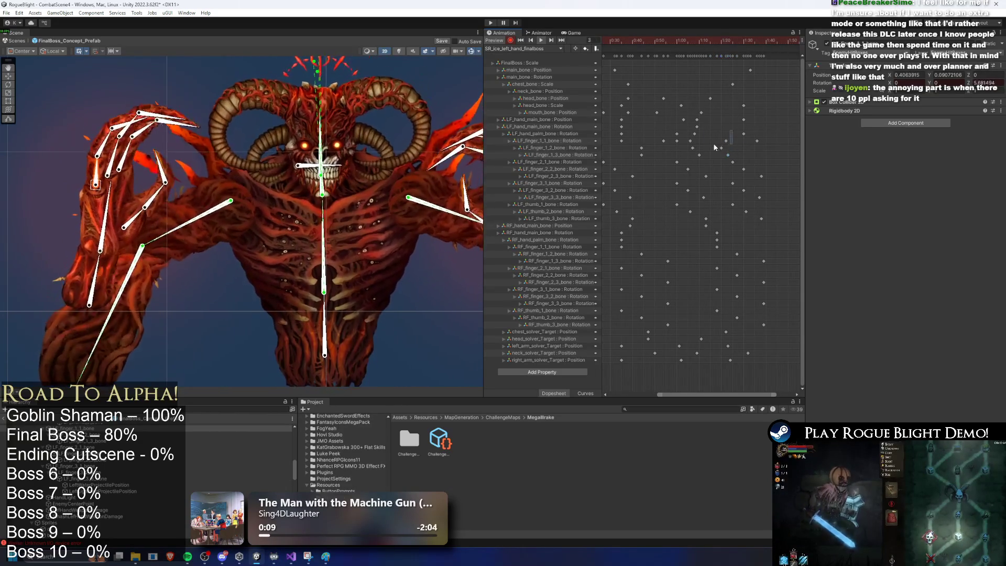
{"action": "left_click", "coordinate": [718, 135]}
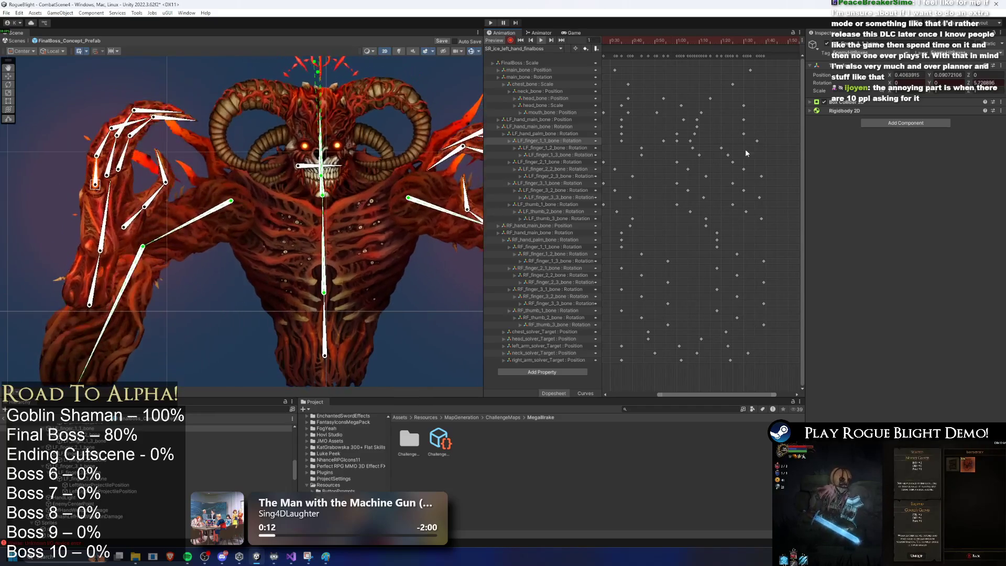
{"action": "left_click", "coordinate": [742, 149]}
{"action": "mouse_move", "coordinate": [748, 144]}
{"action": "left_mouse_down"}
{"action": "mouse_move", "coordinate": [692, 159]}
{"action": "mouse_move", "coordinate": [738, 157]}
{"action": "left_mouse_up"}
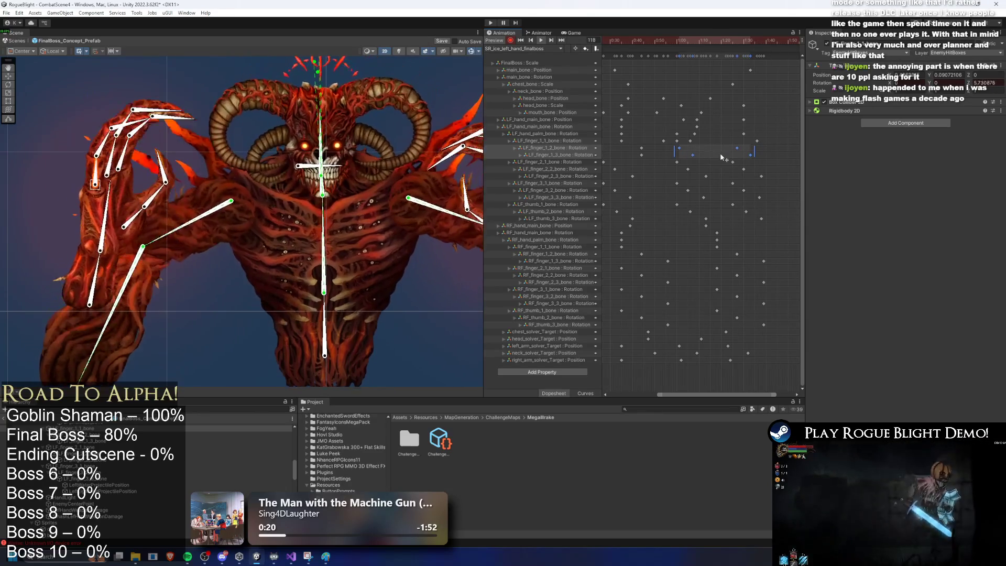
{"action": "left_click", "coordinate": [727, 147]}
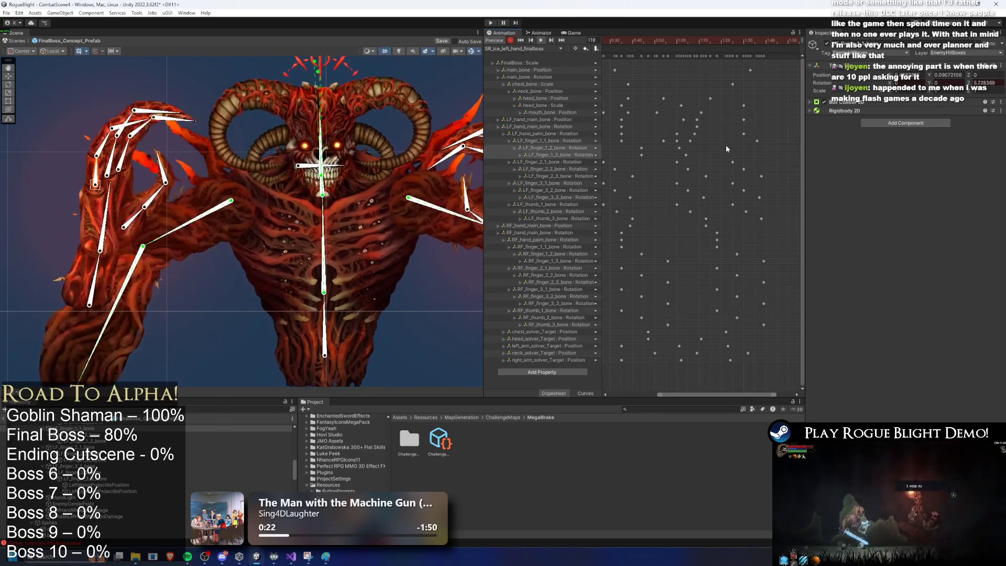
Add a key on LF_finger_1_2 and repose the demon's left-hand bones at frame 61
{"action": "double_click", "coordinate": [708, 148]}
{"action": "left_click_drag", "start_coordinate": [682, 40], "coordinate": [687, 42]}
{"action": "left_click", "coordinate": [690, 142]}
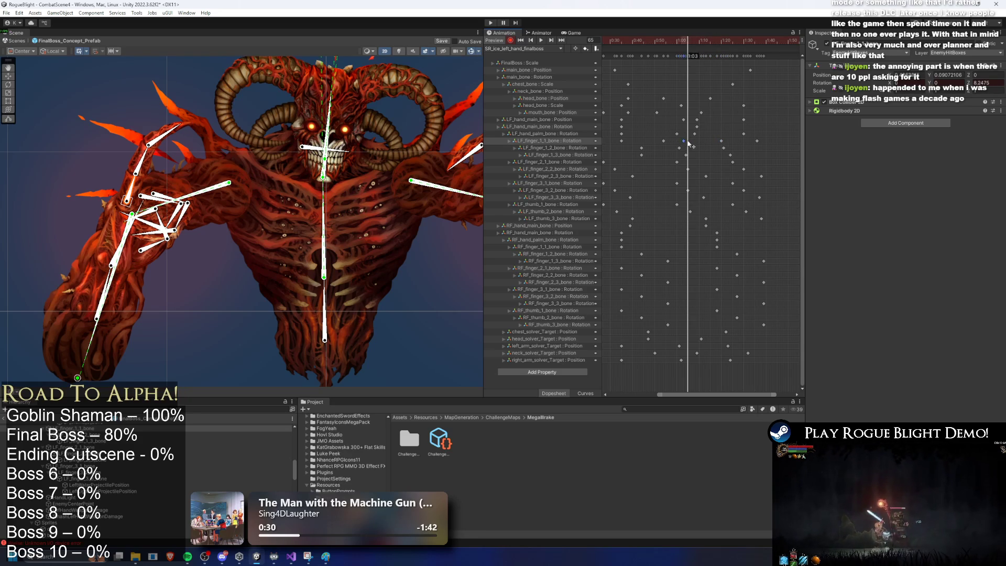
{"action": "mouse_move", "coordinate": [645, 41]}
{"action": "left_mouse_down"}
{"action": "mouse_move", "coordinate": [721, 42]}
{"action": "mouse_move", "coordinate": [655, 43]}
{"action": "left_mouse_up"}
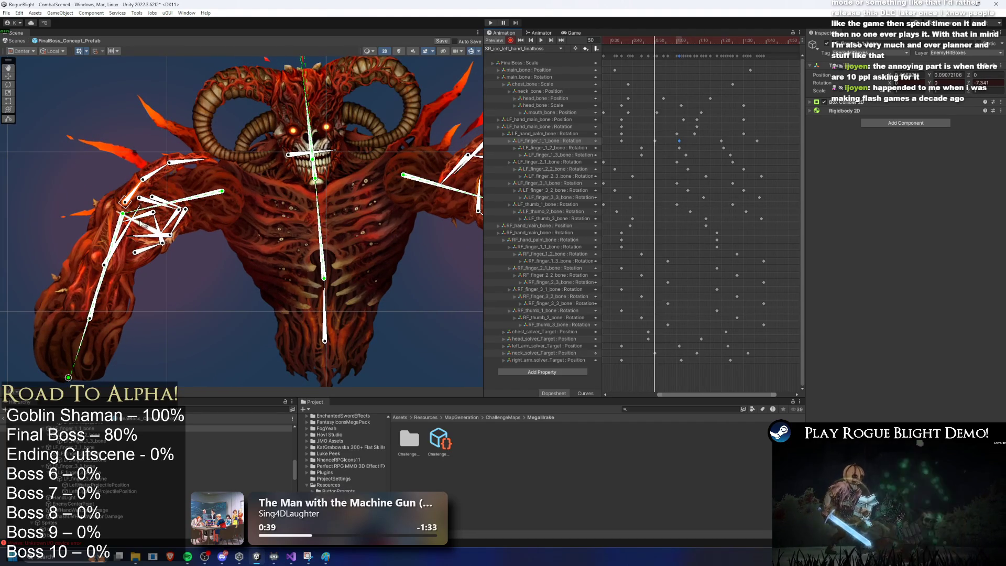
{"action": "left_click_drag", "start_coordinate": [129, 229], "coordinate": [190, 212]}
Rotate the left hand bone to Z -10.591 at the LF_finger_1_1 key, checking frames 61, 50 and 38
{"action": "scroll", "coordinate": [678, 131], "scroll_direction": "left", "scroll_amount": 2}
{"action": "left_click", "coordinate": [710, 141]}
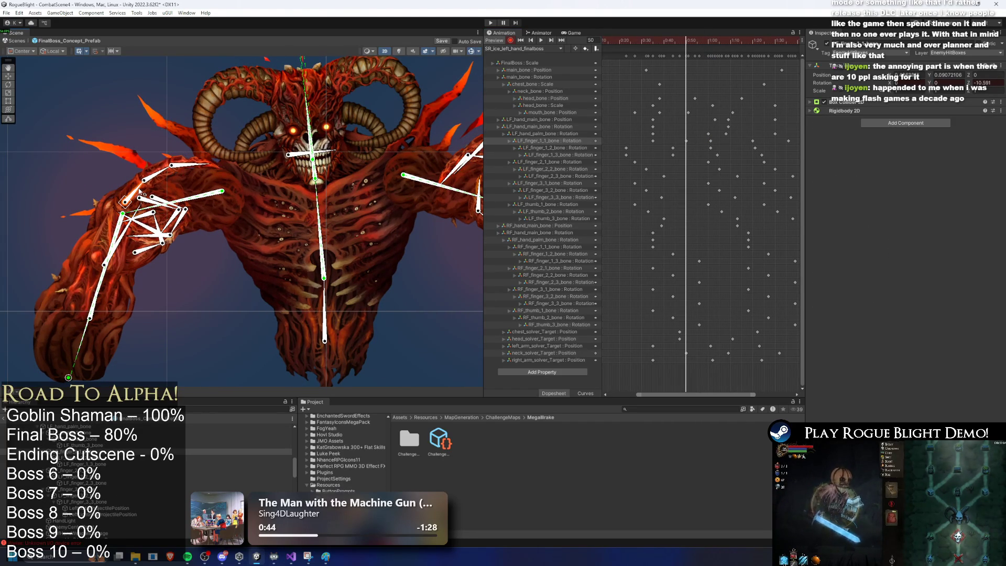
{"action": "left_click_drag", "start_coordinate": [140, 192], "coordinate": [144, 189]}
{"action": "left_click_drag", "start_coordinate": [690, 39], "coordinate": [711, 41]}
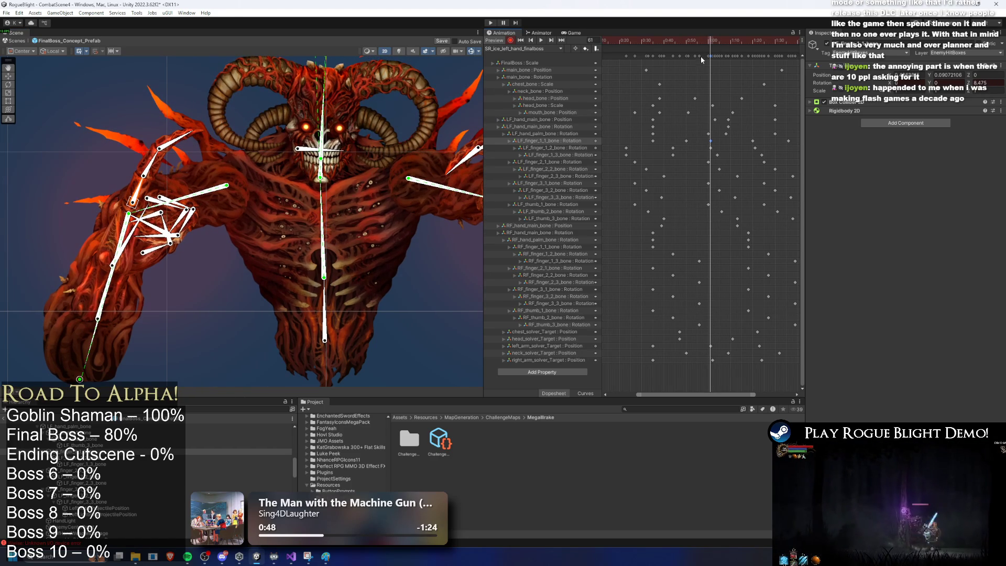
{"action": "left_click", "coordinate": [686, 41]}
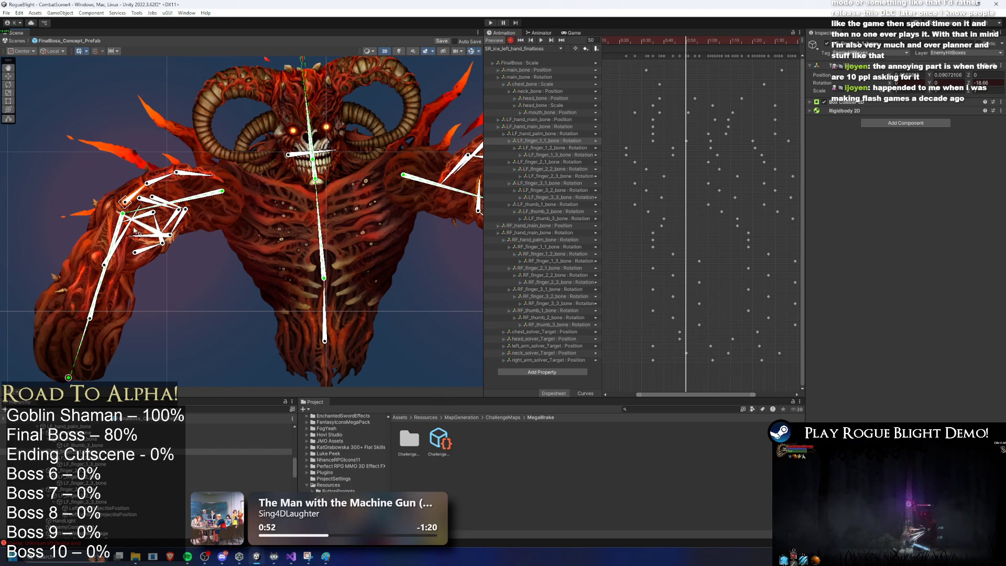
{"action": "mouse_move", "coordinate": [691, 42]}
{"action": "left_mouse_down"}
{"action": "mouse_move", "coordinate": [708, 39]}
{"action": "mouse_move", "coordinate": [650, 36]}
{"action": "mouse_move", "coordinate": [711, 41]}
{"action": "left_mouse_up"}
{"action": "left_click", "coordinate": [113, 234]}
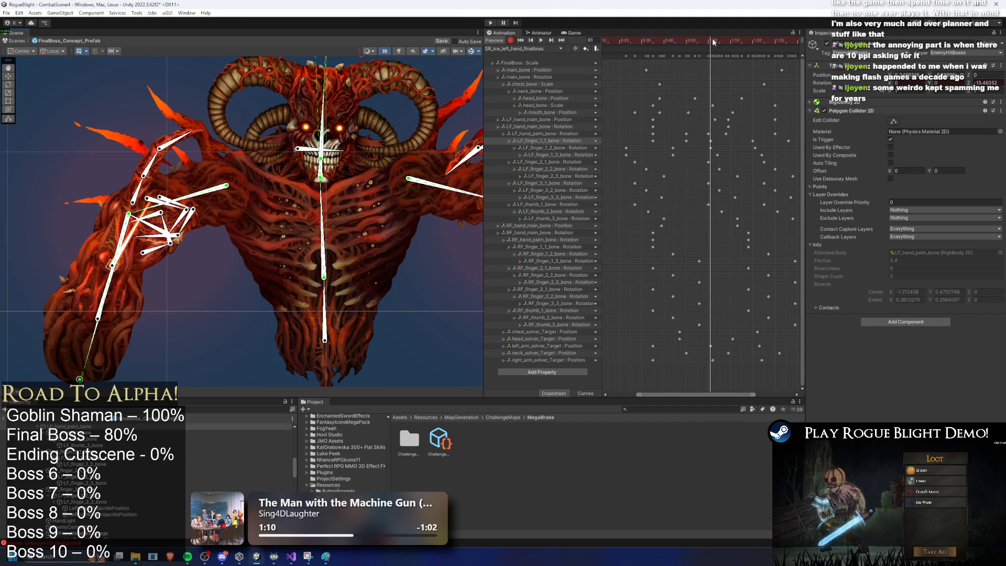
Select the LF_hand_palm_bone rotation key at frame 69, play the clip, and return to frame 61
{"action": "left_click_drag", "start_coordinate": [715, 42], "coordinate": [709, 41]}
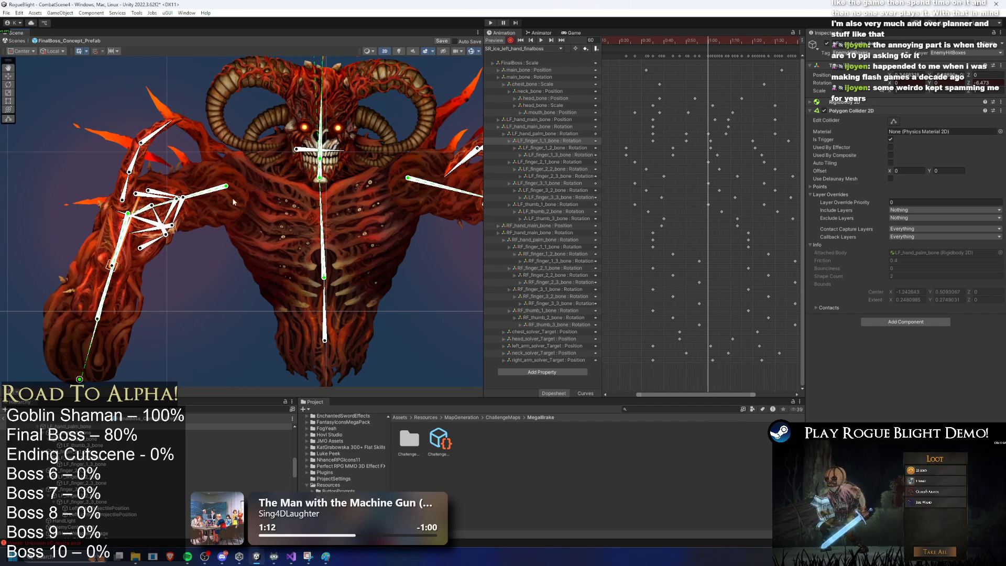
{"action": "mouse_move", "coordinate": [731, 40]}
{"action": "left_mouse_down"}
{"action": "mouse_move", "coordinate": [703, 40]}
{"action": "mouse_move", "coordinate": [723, 46]}
{"action": "left_mouse_up"}
{"action": "left_click", "coordinate": [727, 134]}
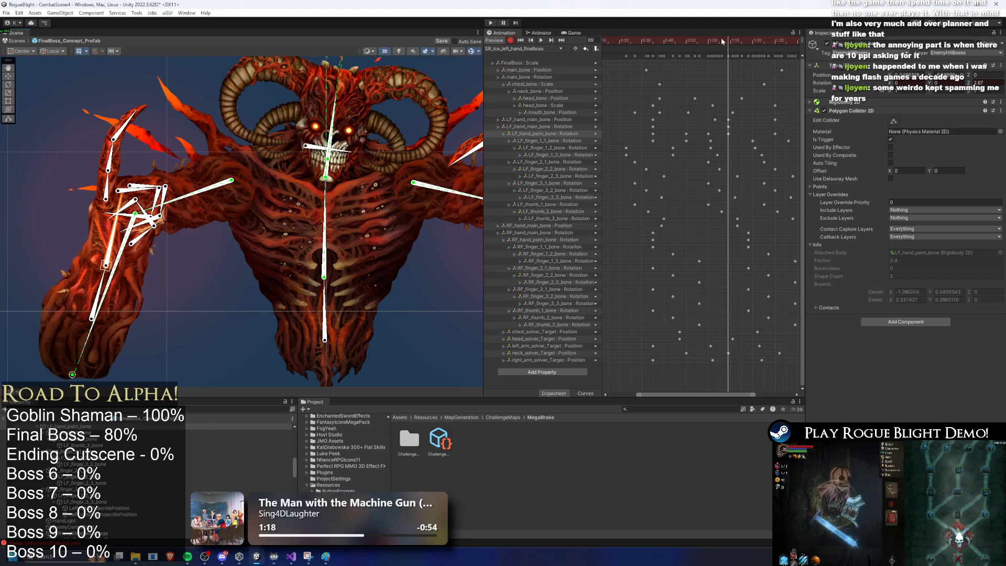
{"action": "left_click", "coordinate": [541, 40]}
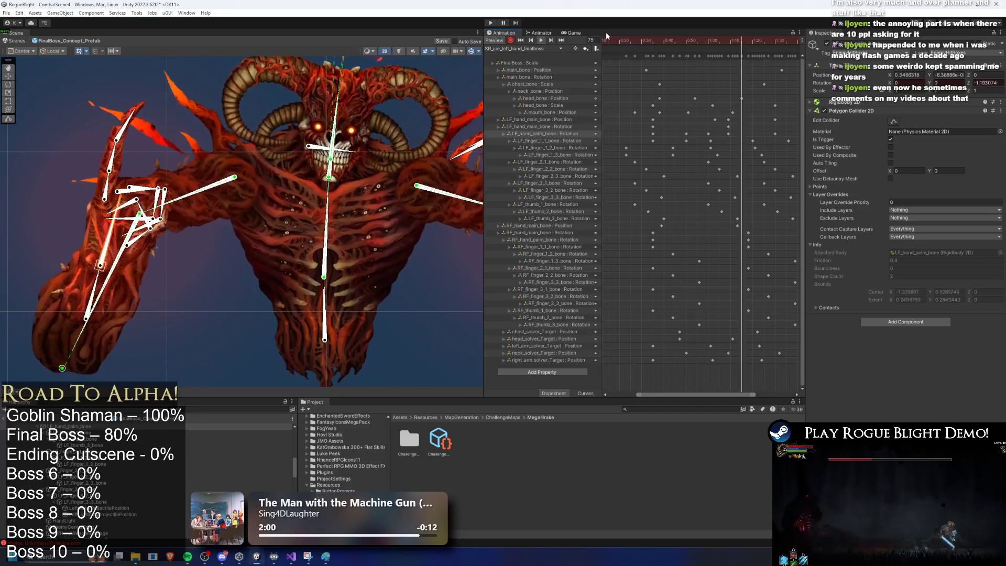
{"action": "mouse_move", "coordinate": [703, 48]}
{"action": "left_mouse_down"}
{"action": "mouse_move", "coordinate": [677, 39]}
{"action": "mouse_move", "coordinate": [705, 40]}
{"action": "left_mouse_up"}
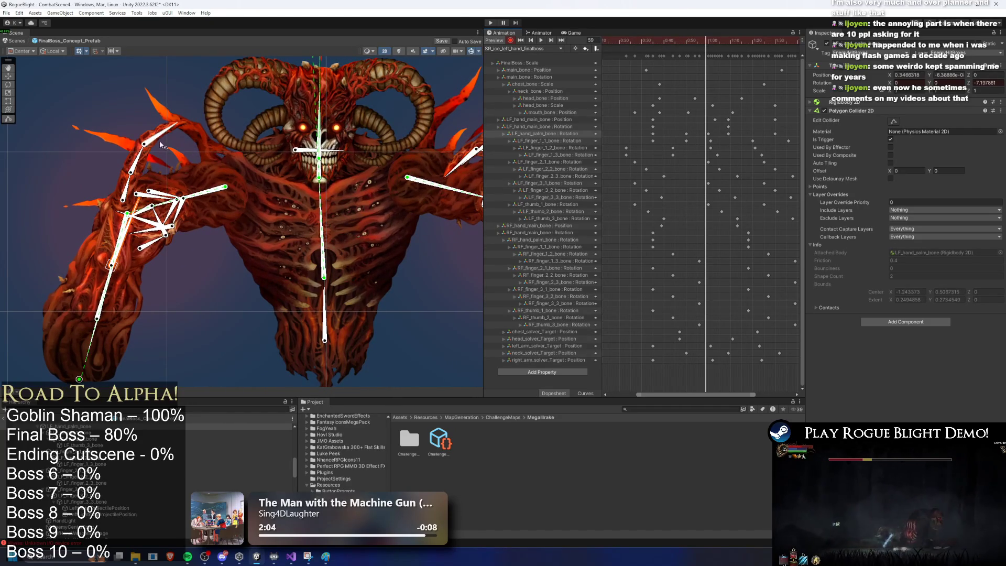
{"action": "left_click", "coordinate": [146, 156]}
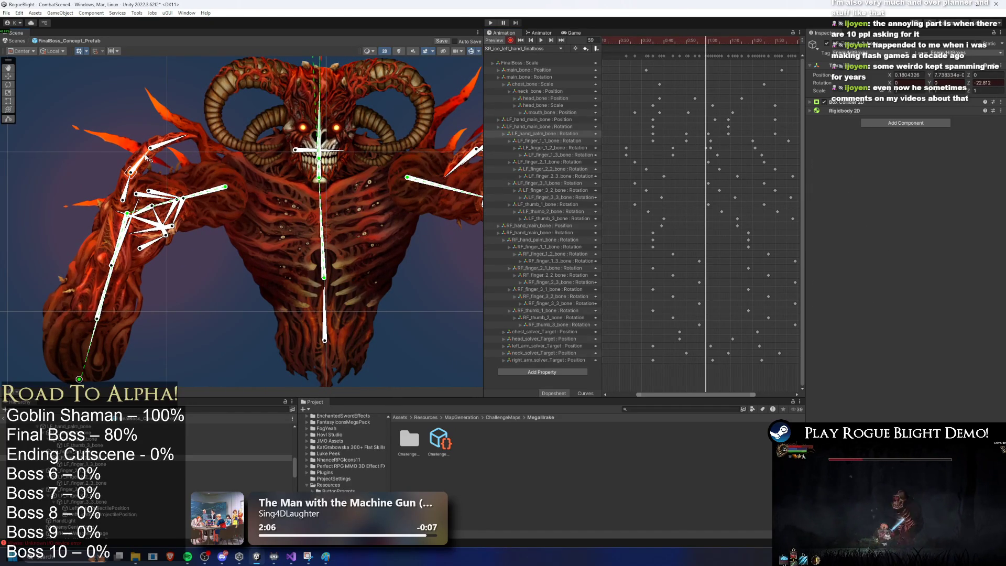
{"action": "left_click", "coordinate": [710, 40]}
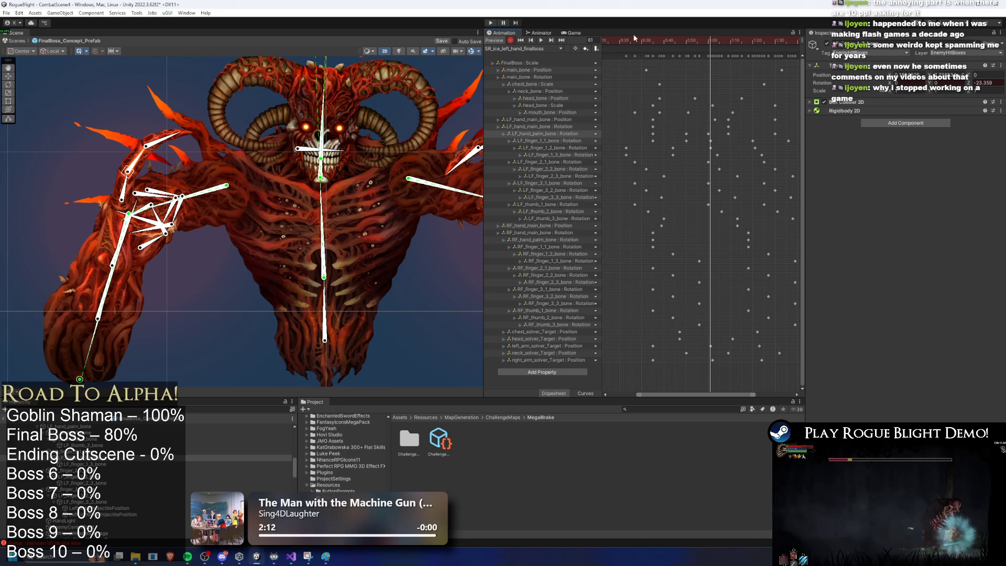
{"action": "left_click", "coordinate": [616, 40]}
{"action": "key", "text": "space"}
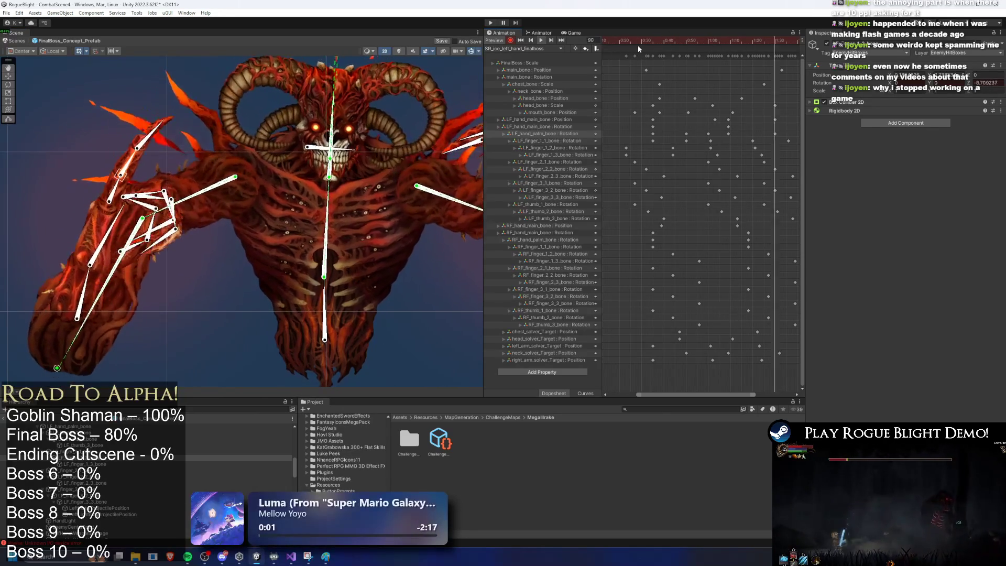
{"action": "mouse_move", "coordinate": [672, 43]}
{"action": "left_mouse_down"}
{"action": "mouse_move", "coordinate": [694, 45]}
{"action": "mouse_move", "coordinate": [664, 39]}
{"action": "mouse_move", "coordinate": [713, 42]}
{"action": "mouse_move", "coordinate": [605, 43]}
{"action": "left_mouse_up"}
{"action": "key", "text": "space"}
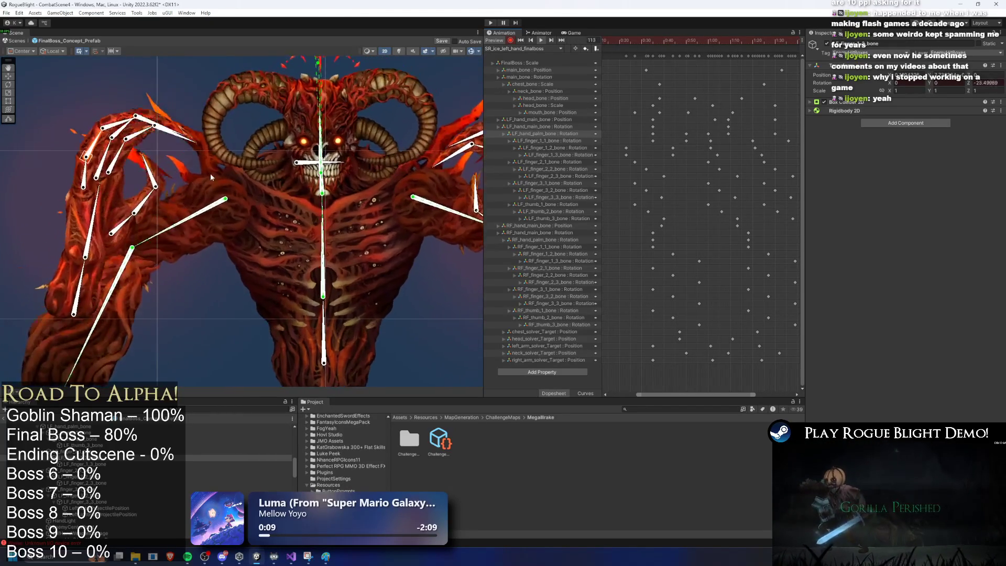
{"action": "left_click_drag", "start_coordinate": [686, 40], "coordinate": [717, 41]}
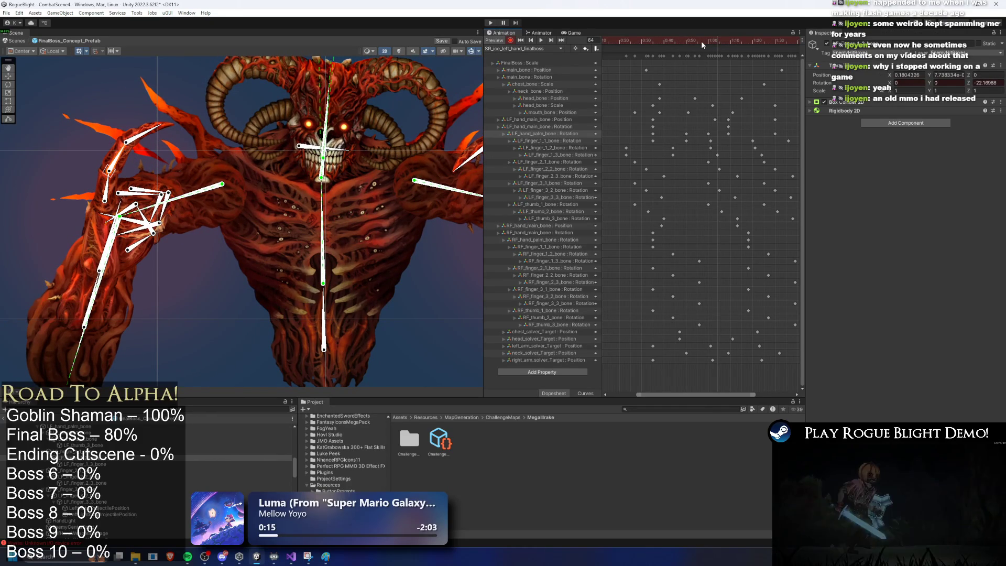
{"action": "mouse_move", "coordinate": [720, 39]}
{"action": "left_mouse_down"}
{"action": "mouse_move", "coordinate": [754, 40]}
{"action": "mouse_move", "coordinate": [679, 41]}
{"action": "left_mouse_up"}
{"action": "key", "text": "space"}
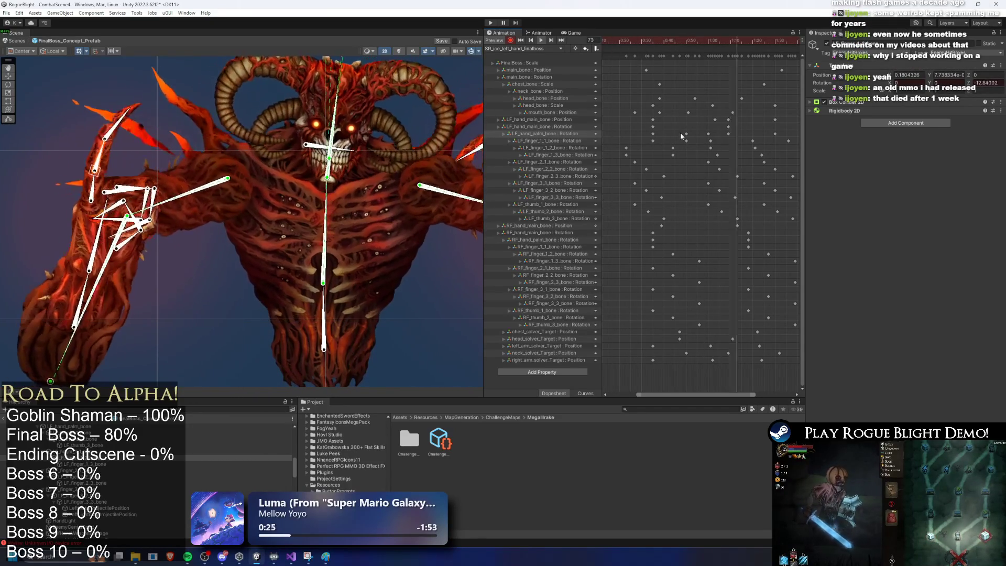
{"action": "scroll", "coordinate": [741, 129], "scroll_direction": "down", "scroll_amount": 2}
At frame 34, rotate the left hand and finger bones
{"action": "scroll", "coordinate": [741, 126], "scroll_direction": "down", "scroll_amount": 1}
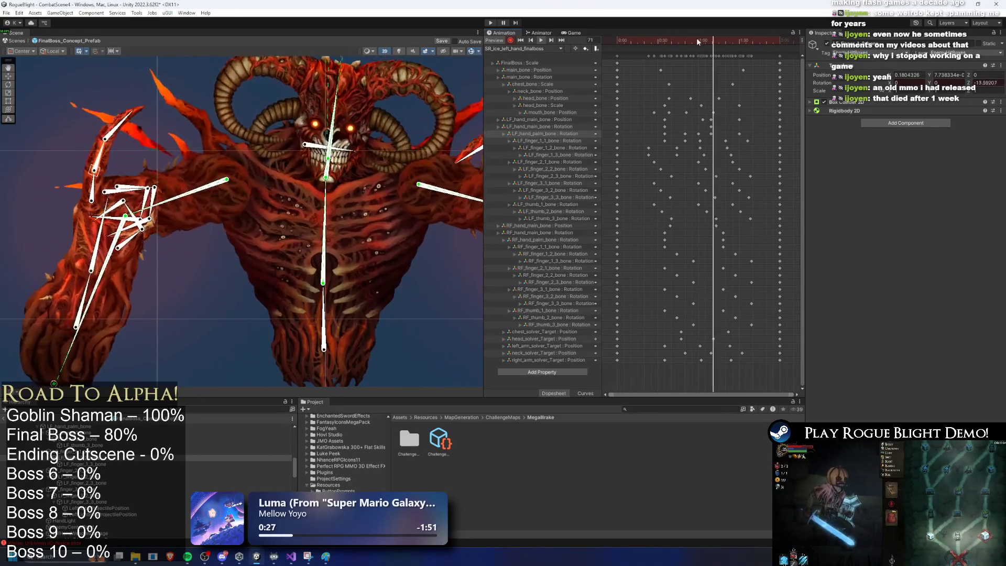
{"action": "mouse_move", "coordinate": [697, 40]}
{"action": "left_mouse_down"}
{"action": "mouse_move", "coordinate": [711, 40]}
{"action": "mouse_move", "coordinate": [662, 42]}
{"action": "mouse_move", "coordinate": [711, 46]}
{"action": "left_mouse_up"}
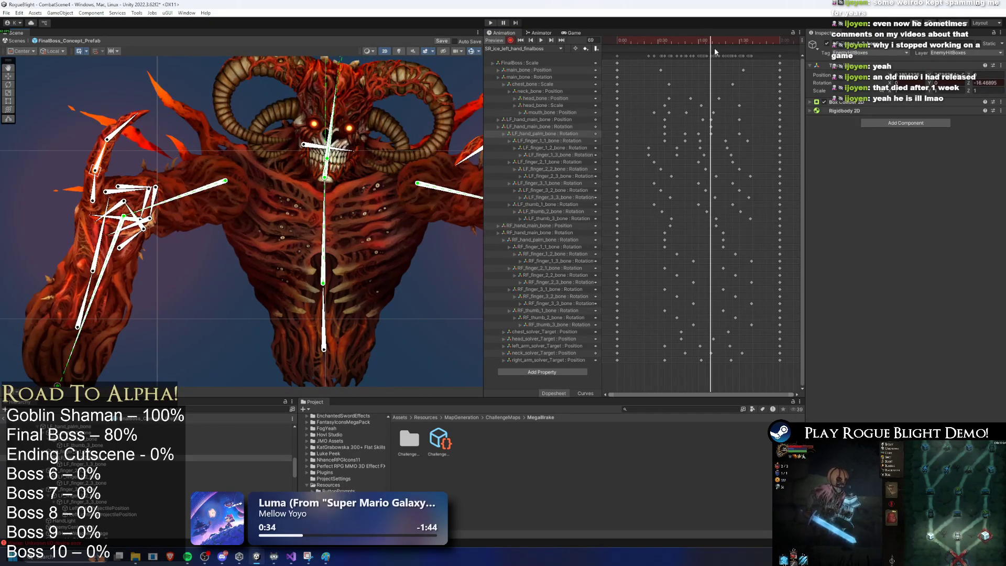
{"action": "left_click", "coordinate": [696, 42]}
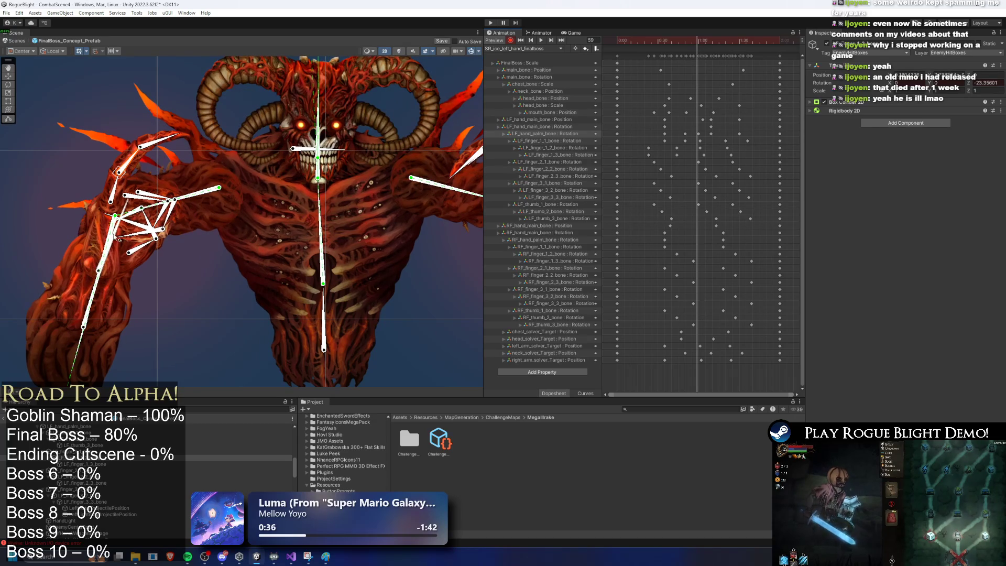
{"action": "left_click", "coordinate": [693, 42]}
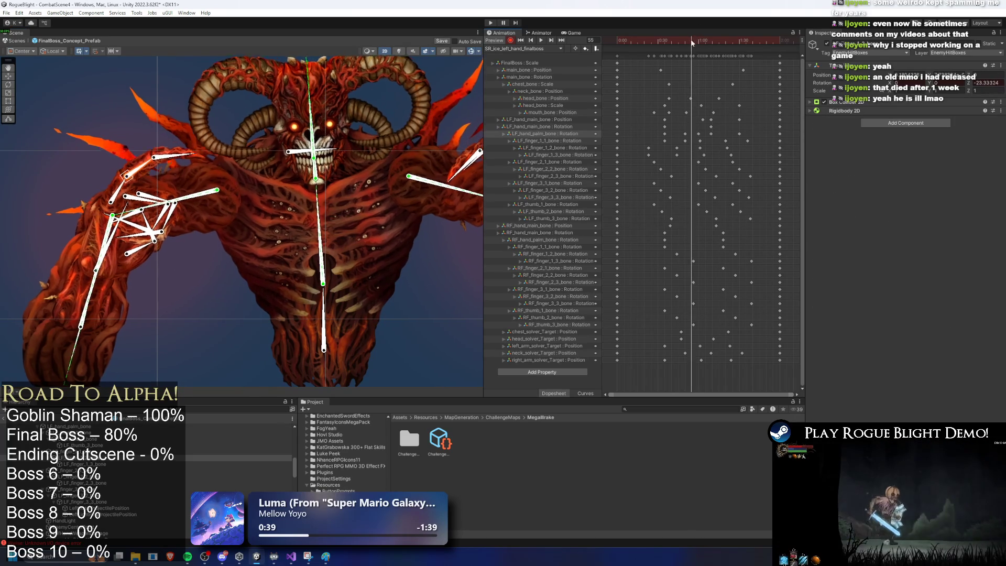
{"action": "left_click_drag", "start_coordinate": [693, 42], "coordinate": [685, 42]}
{"action": "left_click", "coordinate": [118, 233]}
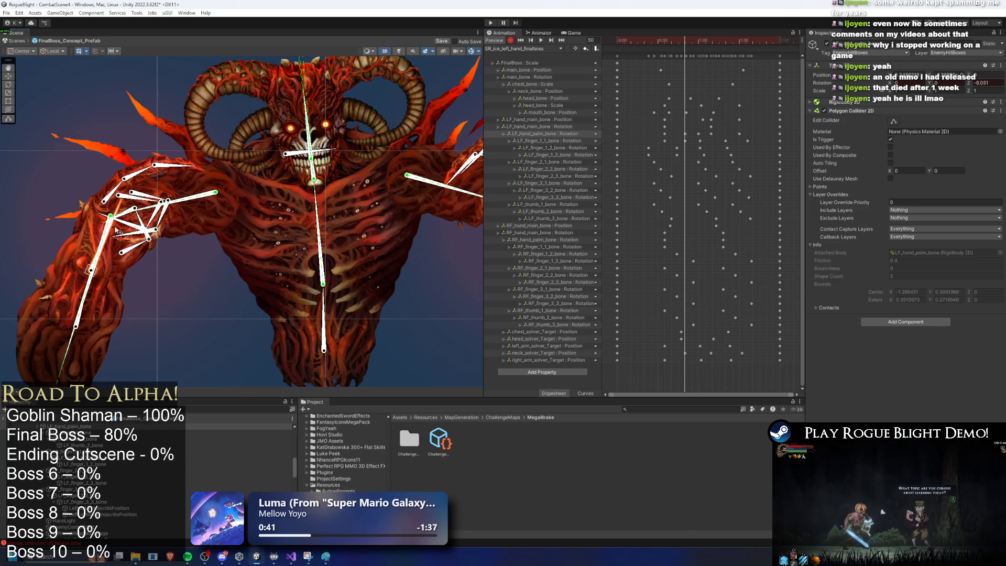
{"action": "mouse_move", "coordinate": [685, 46]}
{"action": "left_mouse_down"}
{"action": "mouse_move", "coordinate": [662, 44]}
{"action": "mouse_move", "coordinate": [711, 47]}
{"action": "left_mouse_up"}
{"action": "left_click_drag", "start_coordinate": [103, 230], "coordinate": [138, 223]}
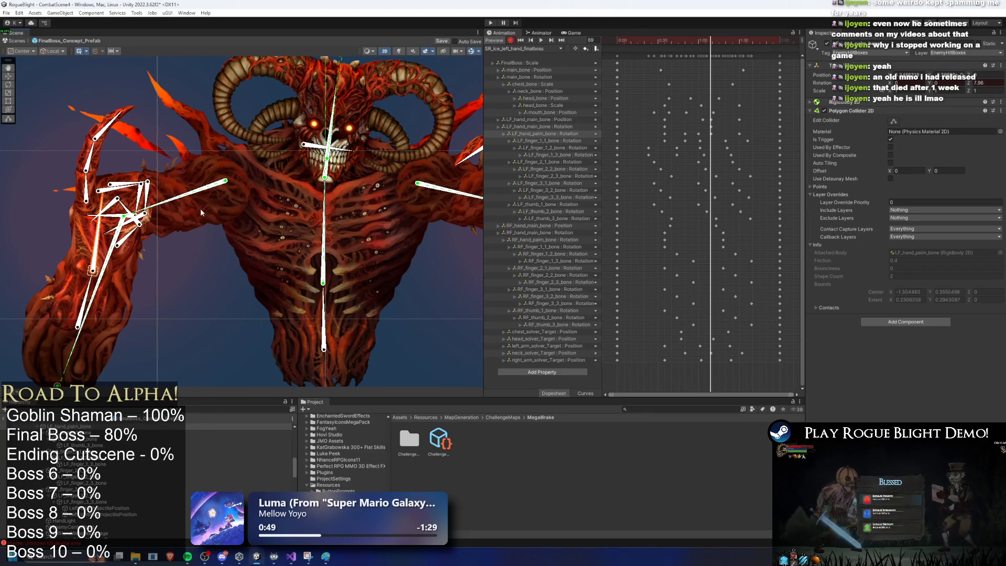
Preview frames 43-50 and select the LF_hand_palm_bone rotation keys
{"action": "key", "text": "space"}
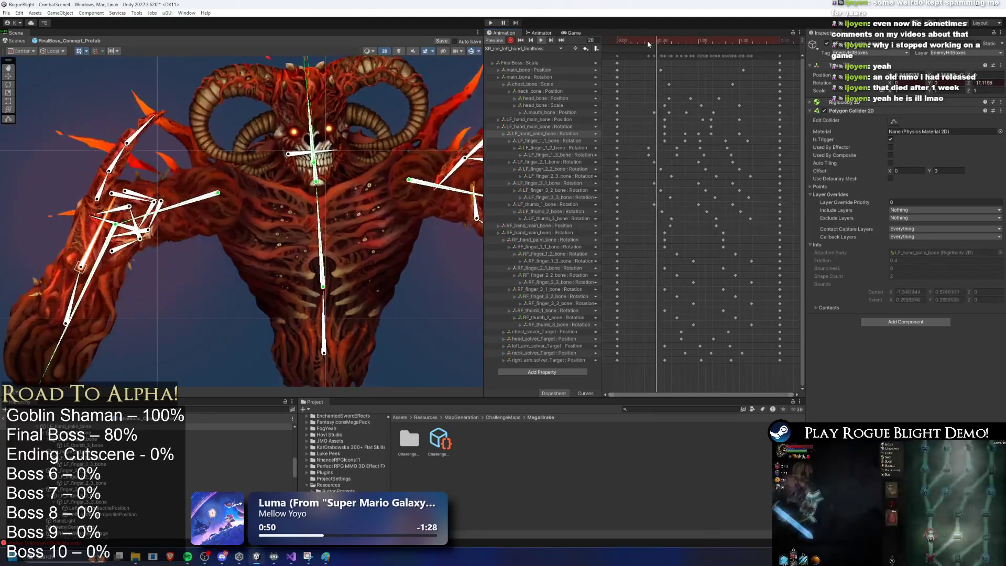
{"action": "left_click", "coordinate": [676, 40]}
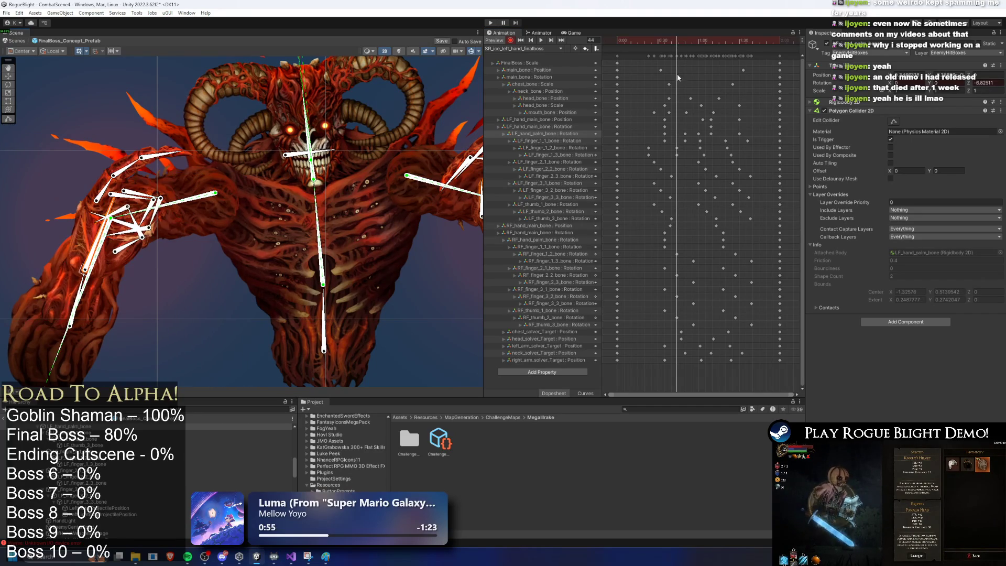
{"action": "left_click", "coordinate": [684, 40]}
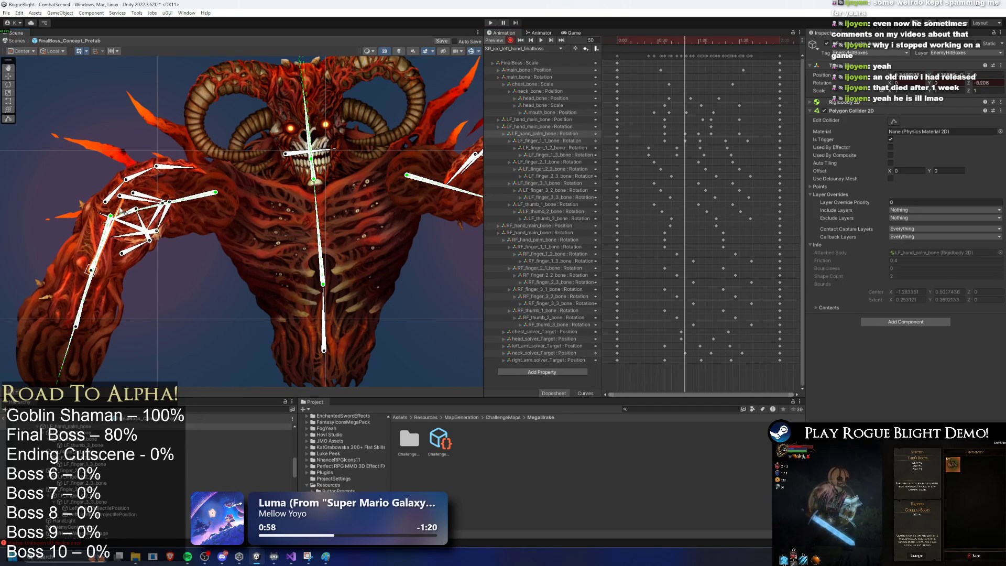
{"action": "key", "text": "space"}
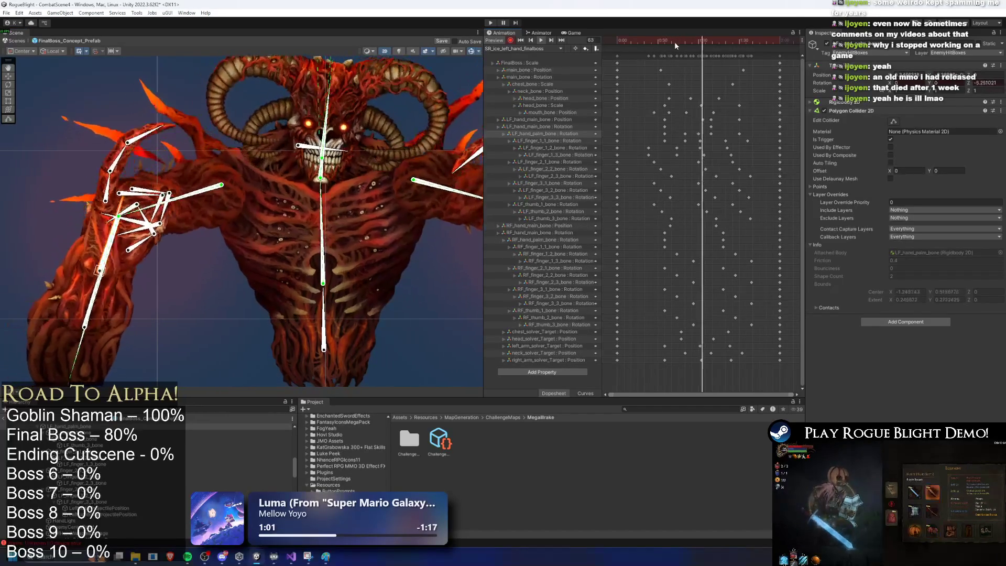
{"action": "mouse_move", "coordinate": [702, 41]}
{"action": "left_mouse_down"}
{"action": "mouse_move", "coordinate": [679, 42]}
{"action": "mouse_move", "coordinate": [698, 39]}
{"action": "mouse_move", "coordinate": [689, 42]}
{"action": "left_mouse_up"}
{"action": "mouse_move", "coordinate": [716, 136]}
{"action": "left_mouse_down"}
{"action": "mouse_move", "coordinate": [681, 132]}
{"action": "mouse_move", "coordinate": [691, 134]}
{"action": "left_mouse_up"}
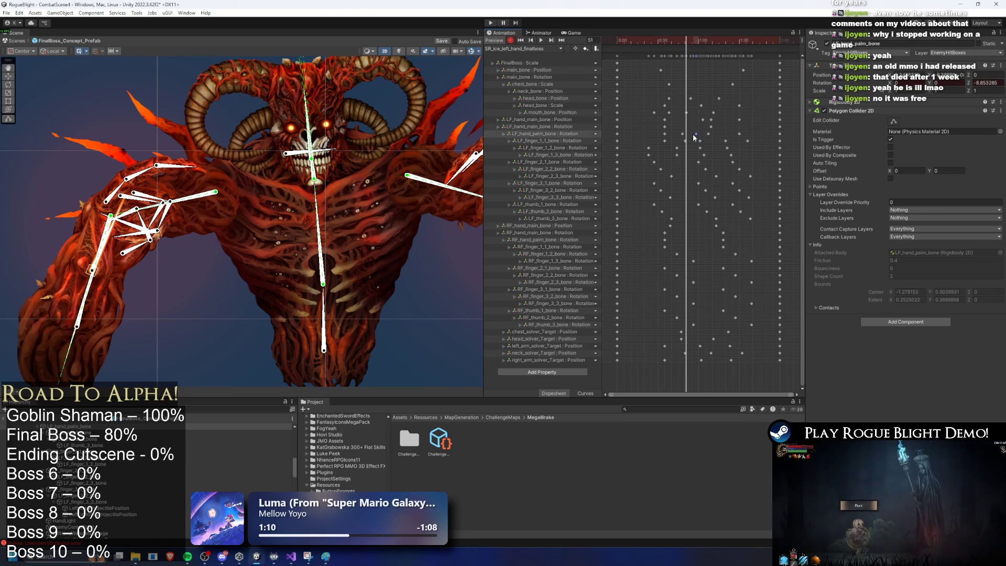
{"action": "left_click_drag", "start_coordinate": [676, 41], "coordinate": [666, 41]}
{"action": "key", "text": "space"}
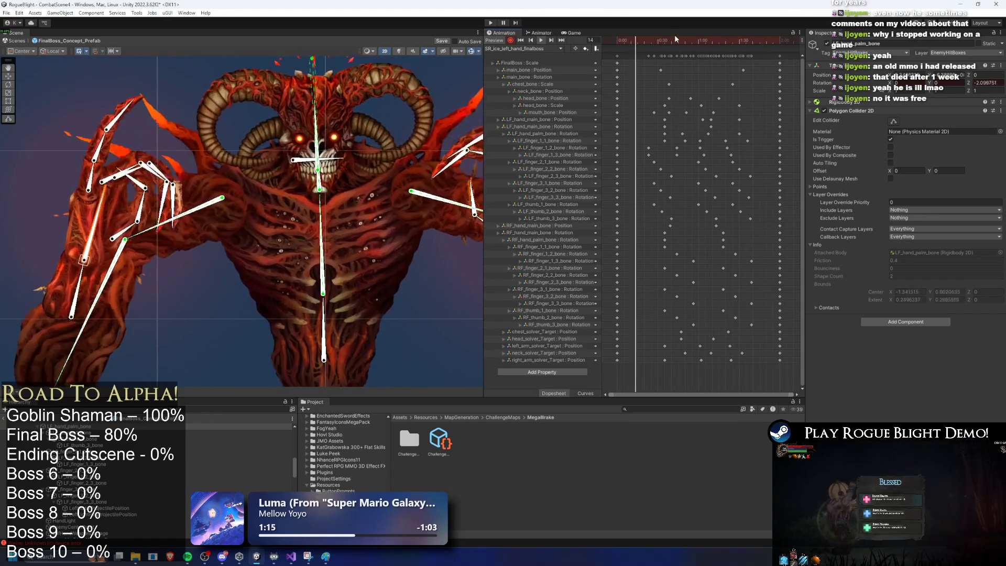
{"action": "mouse_move", "coordinate": [649, 43]}
{"action": "left_mouse_down"}
{"action": "mouse_move", "coordinate": [696, 46]}
{"action": "mouse_move", "coordinate": [652, 48]}
{"action": "mouse_move", "coordinate": [688, 56]}
{"action": "mouse_move", "coordinate": [640, 53]}
{"action": "mouse_move", "coordinate": [683, 57]}
{"action": "left_mouse_up"}
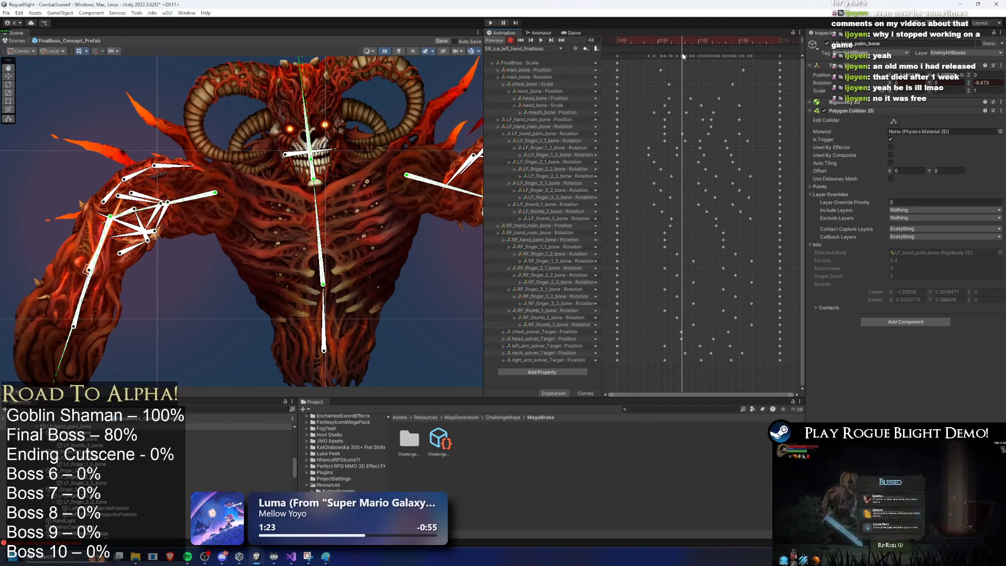
Rotate the left palm and fingers further and bend the first left fingertip slightly upward
{"action": "left_click_drag", "start_coordinate": [115, 210], "coordinate": [120, 213]}
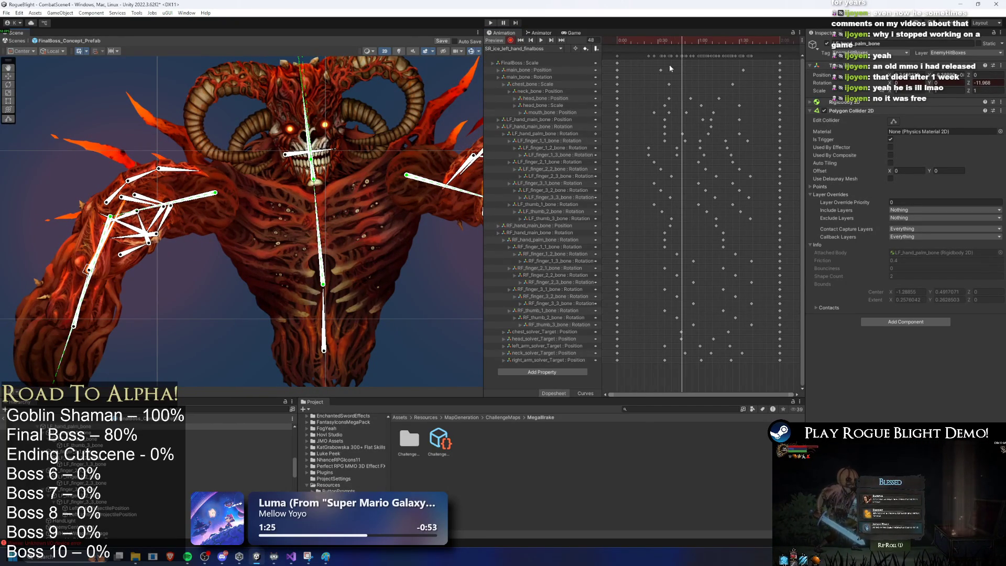
{"action": "mouse_move", "coordinate": [685, 49]}
{"action": "left_mouse_down"}
{"action": "mouse_move", "coordinate": [703, 37]}
{"action": "mouse_move", "coordinate": [689, 37]}
{"action": "left_mouse_up"}
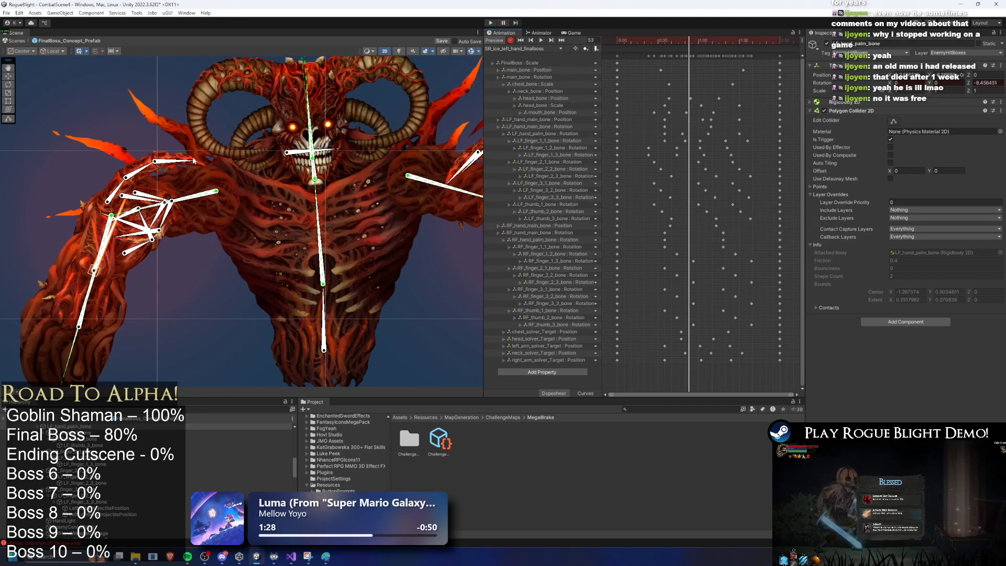
{"action": "left_click", "coordinate": [149, 174]}
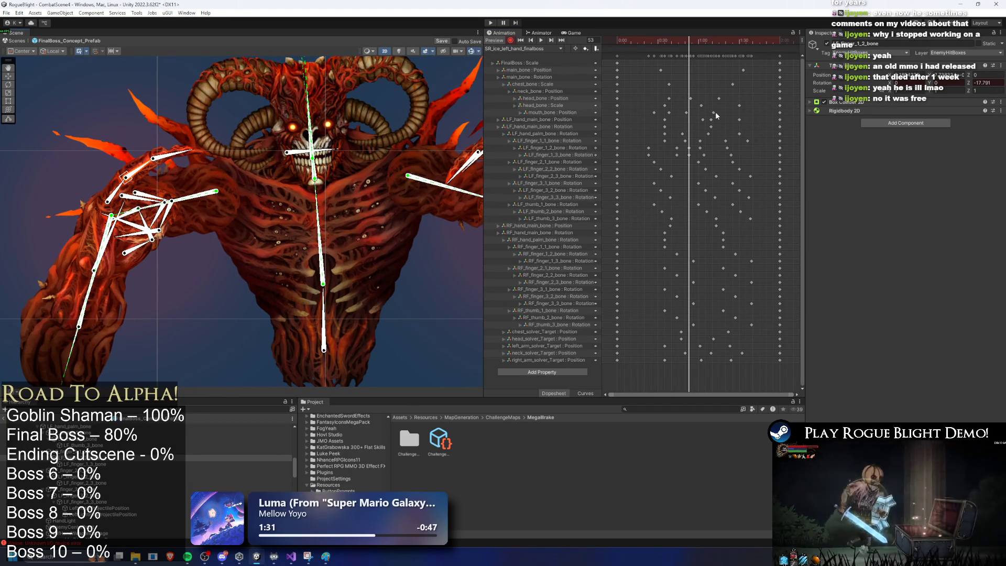
{"action": "key", "text": "ctrl+z"}
{"action": "left_click_drag", "start_coordinate": [694, 58], "coordinate": [677, 47]}
{"action": "left_click", "coordinate": [136, 169]}
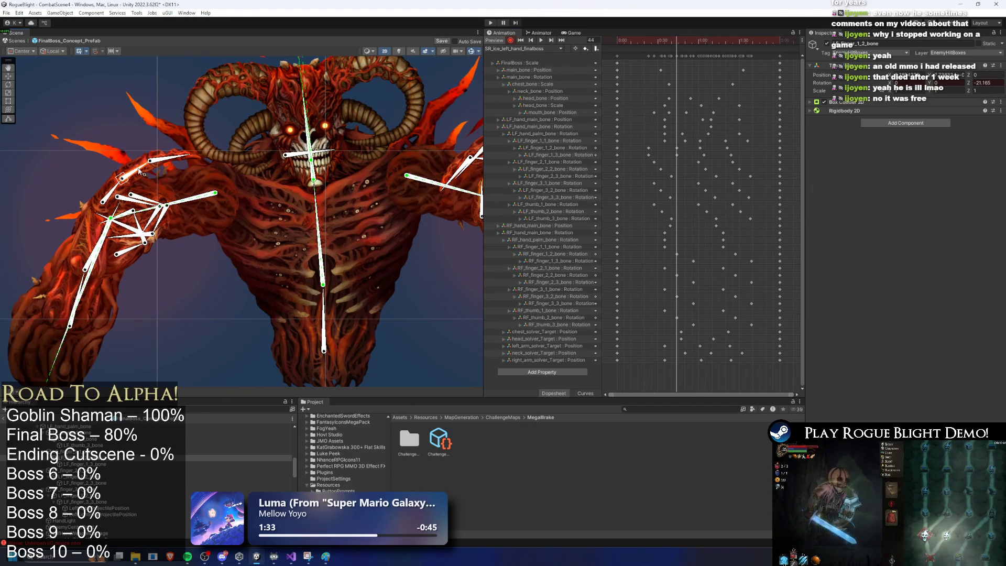
{"action": "left_click_drag", "start_coordinate": [170, 159], "coordinate": [175, 153]}
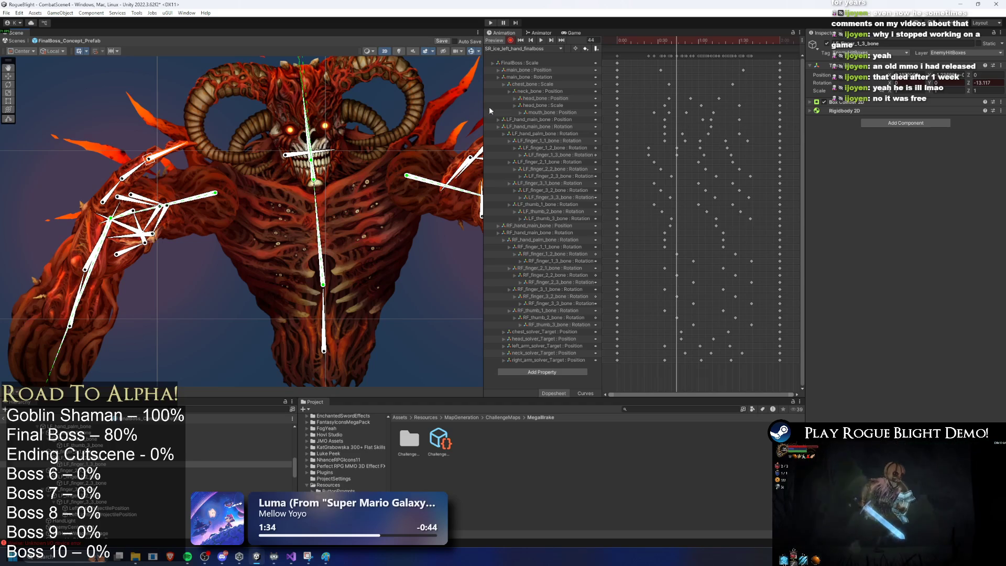
Move the LF_finger_1_1 key to about 0:34 and raise the left finger bones at frame 54
{"action": "mouse_move", "coordinate": [681, 39]}
{"action": "left_mouse_down"}
{"action": "mouse_move", "coordinate": [664, 40]}
{"action": "mouse_move", "coordinate": [708, 43]}
{"action": "mouse_move", "coordinate": [678, 43]}
{"action": "left_mouse_up"}
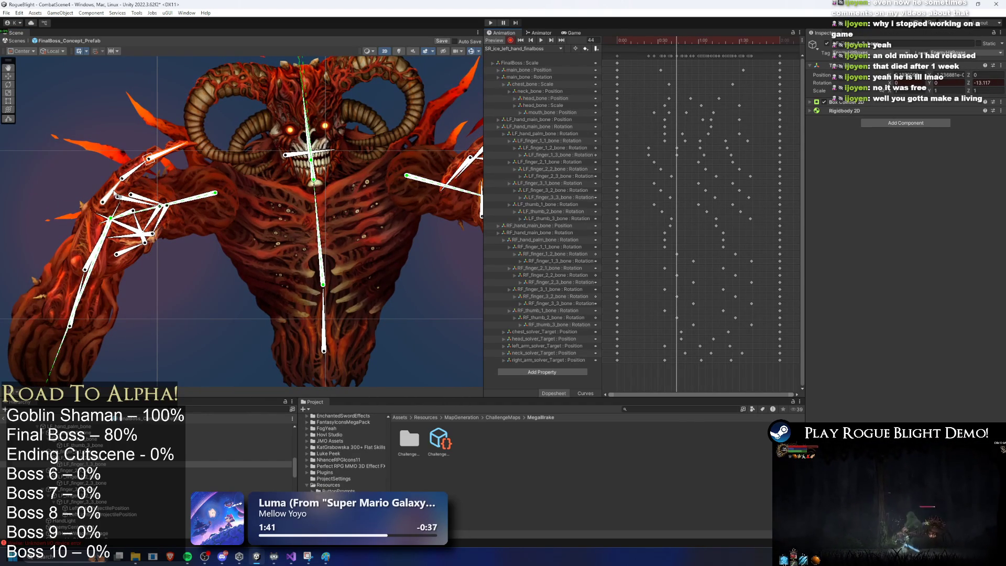
{"action": "left_click_drag", "start_coordinate": [116, 195], "coordinate": [115, 194]}
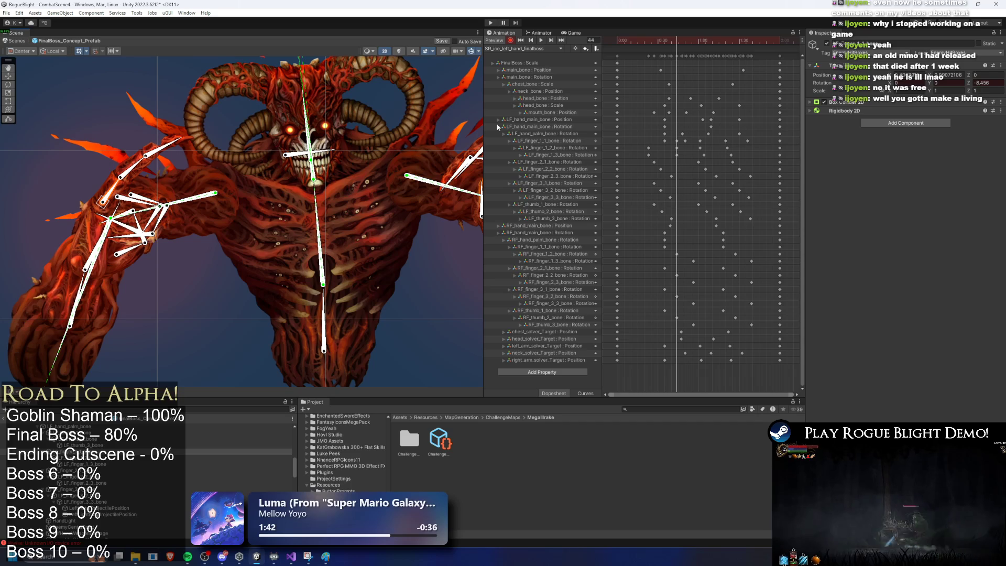
{"action": "left_click_drag", "start_coordinate": [668, 147], "coordinate": [664, 142]}
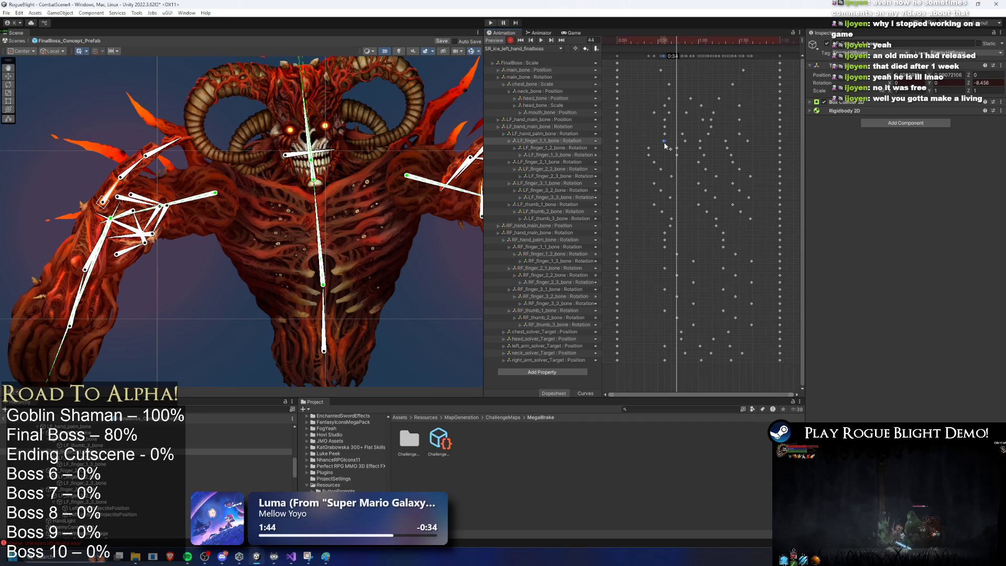
{"action": "left_click", "coordinate": [662, 44]}
{"action": "left_click_drag", "start_coordinate": [664, 46], "coordinate": [686, 46]}
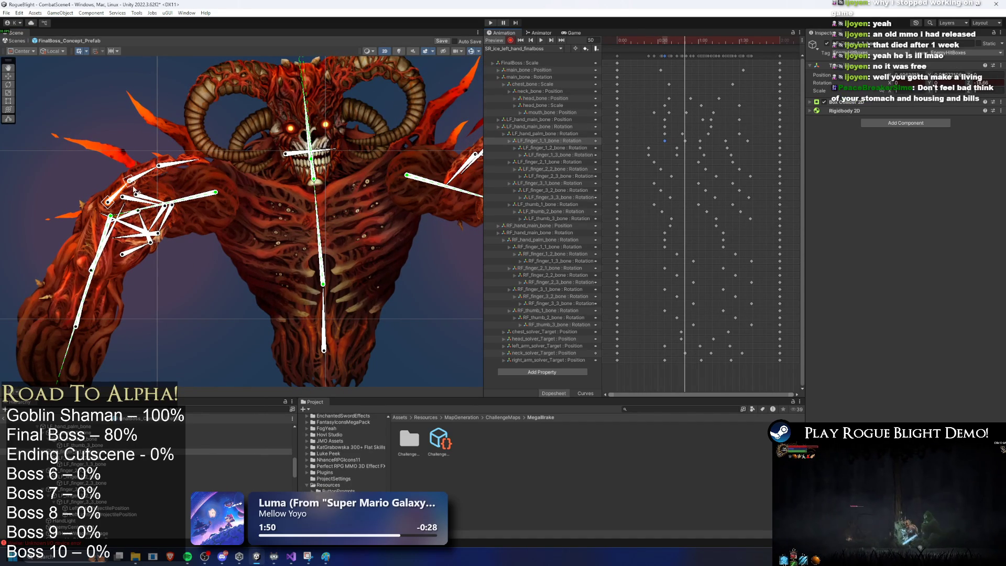
{"action": "left_click_drag", "start_coordinate": [133, 192], "coordinate": [209, 180]}
{"action": "left_click_drag", "start_coordinate": [688, 42], "coordinate": [699, 45]}
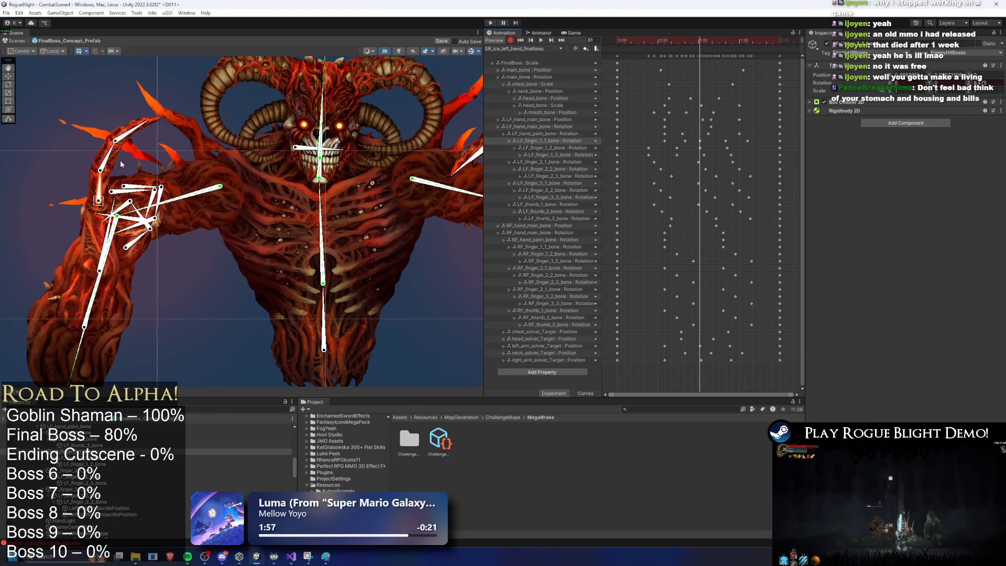
{"action": "key", "text": "space"}
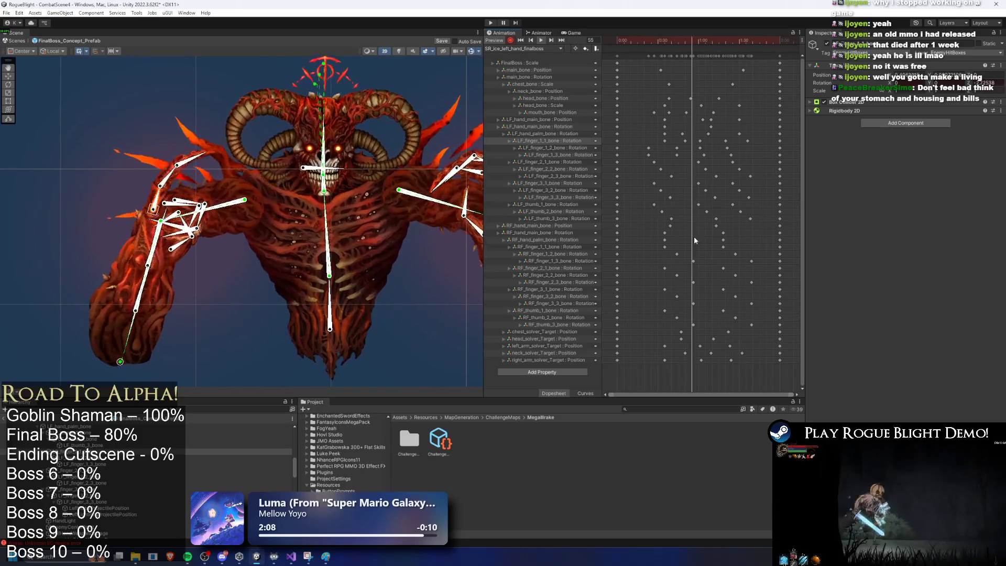
Select the right-hand finger and thumb keys and rescale their time span
{"action": "scroll", "coordinate": [681, 227], "scroll_direction": "down", "scroll_amount": 2}
{"action": "mouse_move", "coordinate": [639, 260]}
{"action": "left_mouse_down"}
{"action": "mouse_move", "coordinate": [728, 308]}
{"action": "mouse_move", "coordinate": [735, 325]}
{"action": "left_mouse_up"}
{"action": "left_click_drag", "start_coordinate": [670, 256], "coordinate": [650, 251]}
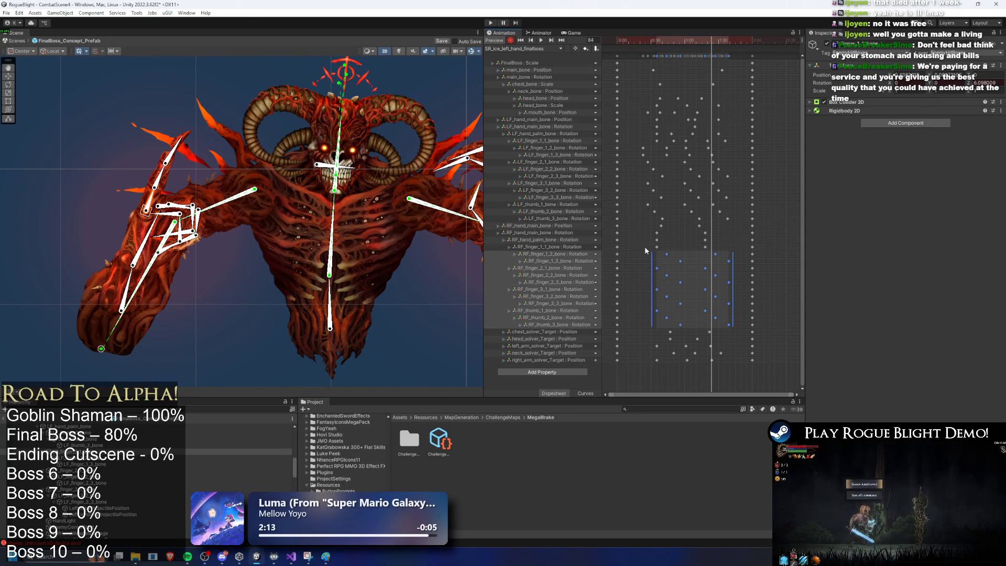
{"action": "left_click_drag", "start_coordinate": [728, 255], "coordinate": [685, 261]}
{"action": "left_click_drag", "start_coordinate": [738, 285], "coordinate": [718, 286]}
{"action": "left_click_drag", "start_coordinate": [685, 52], "coordinate": [673, 65]}
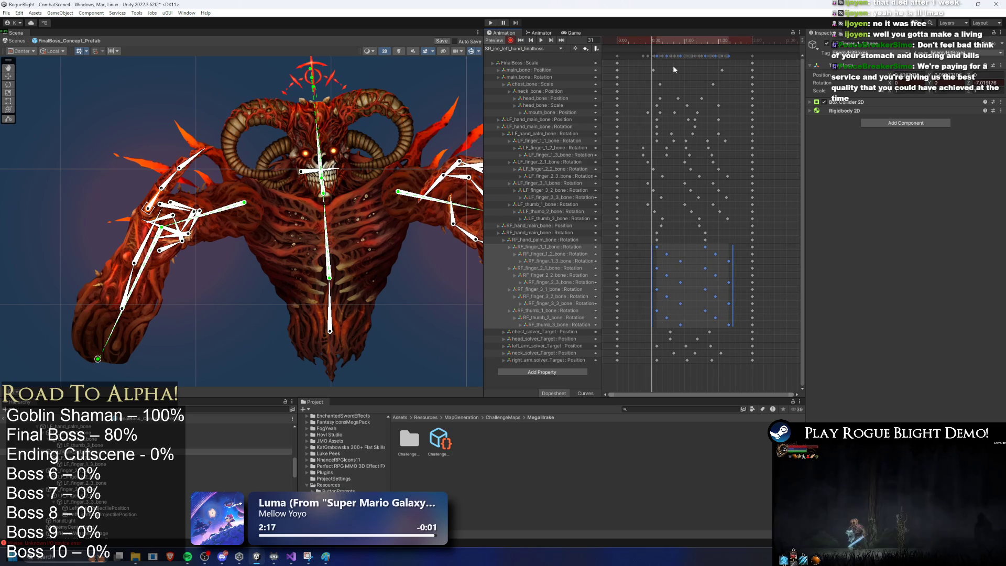
Rescale the left-hand finger and thumb keys to start later, then preview from the clip start
{"action": "mouse_move", "coordinate": [644, 224]}
{"action": "left_mouse_down"}
{"action": "mouse_move", "coordinate": [741, 182]}
{"action": "mouse_move", "coordinate": [739, 158]}
{"action": "left_mouse_up"}
{"action": "left_click_drag", "start_coordinate": [643, 193], "coordinate": [655, 193]}
{"action": "left_click", "coordinate": [623, 42]}
{"action": "key", "text": "space"}
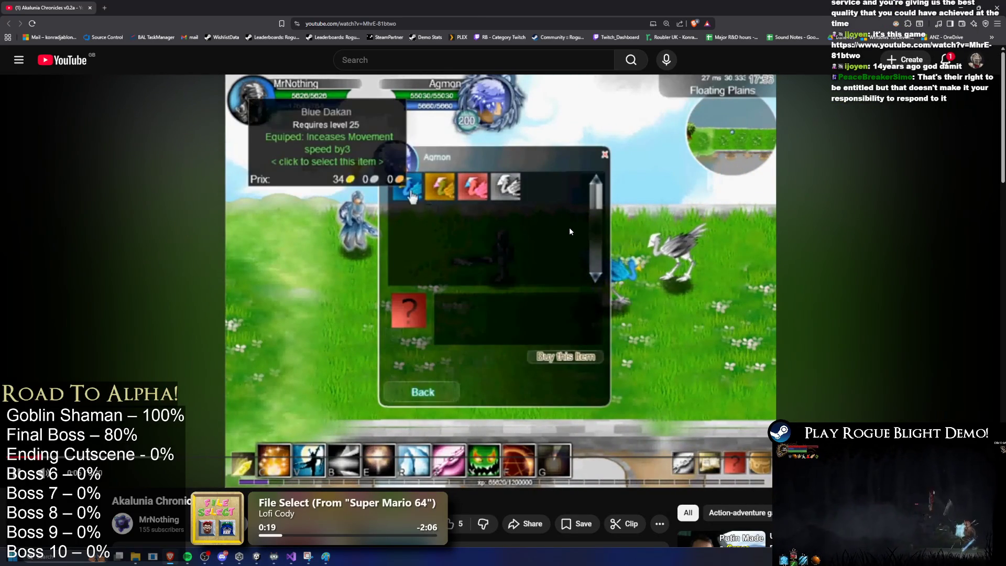
Skip the Akalunia Chronicles v0.2a video ahead to 1:14
{"action": "scroll", "coordinate": [570, 225], "scroll_direction": "down", "scroll_amount": 2}
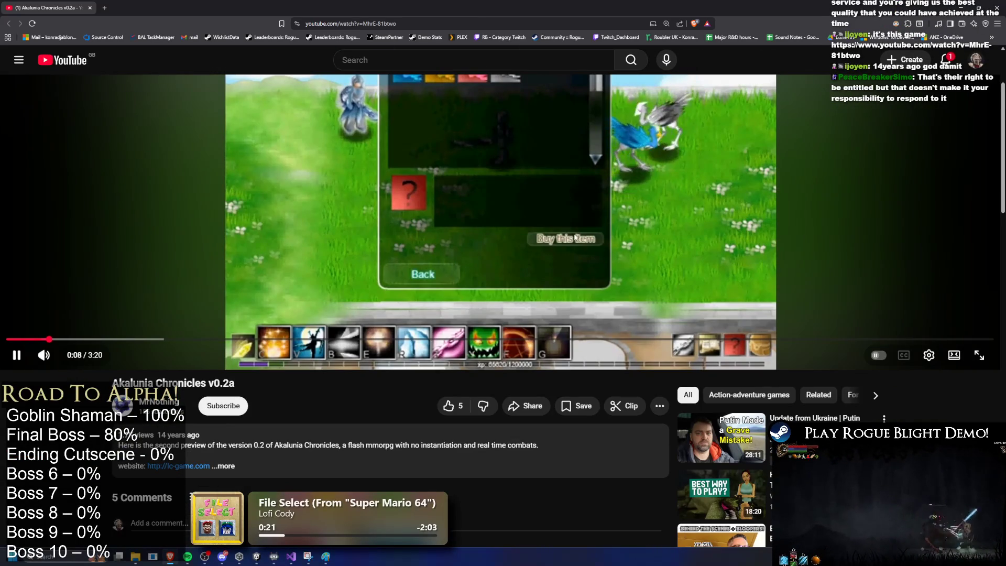
{"action": "scroll", "coordinate": [528, 256], "scroll_direction": "down", "scroll_amount": 3}
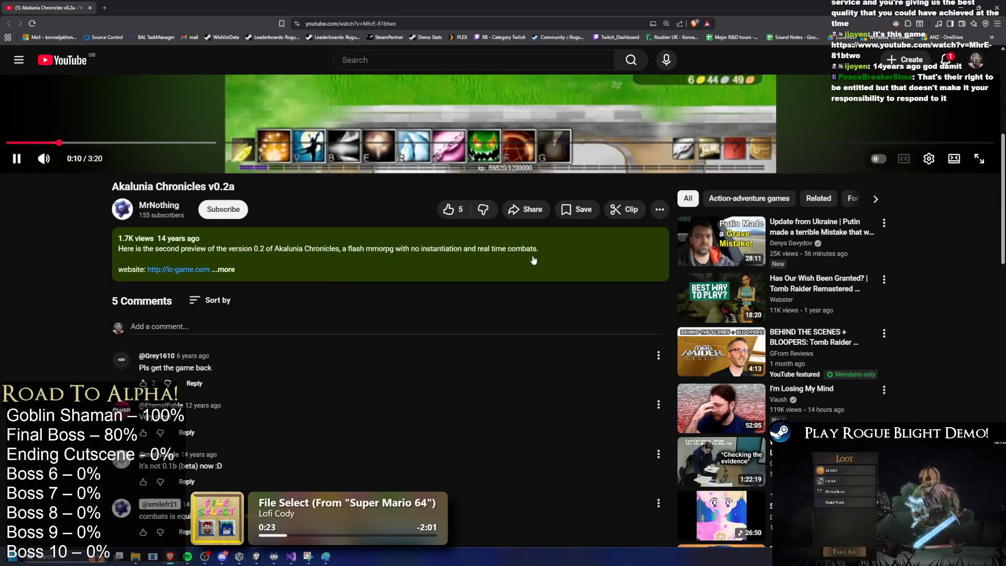
{"action": "scroll", "coordinate": [529, 262], "scroll_direction": "down", "scroll_amount": 3}
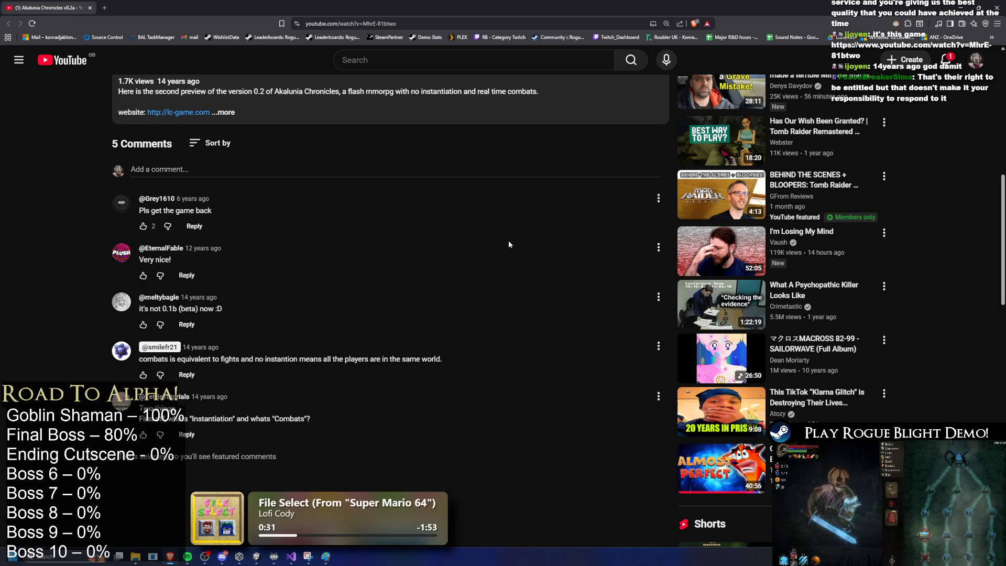
{"action": "scroll", "coordinate": [508, 241], "scroll_direction": "up", "scroll_amount": 4}
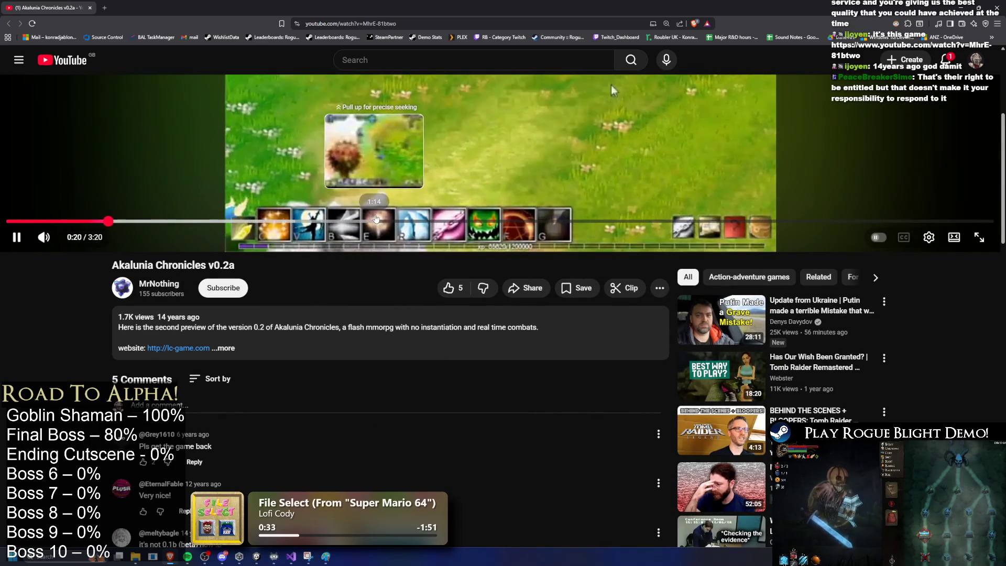
{"action": "left_click", "coordinate": [374, 221]}
Subscribe to the video's channel, skip to 1:47, and return to the Unity editor
{"action": "scroll", "coordinate": [239, 418], "scroll_direction": "up", "scroll_amount": 2}
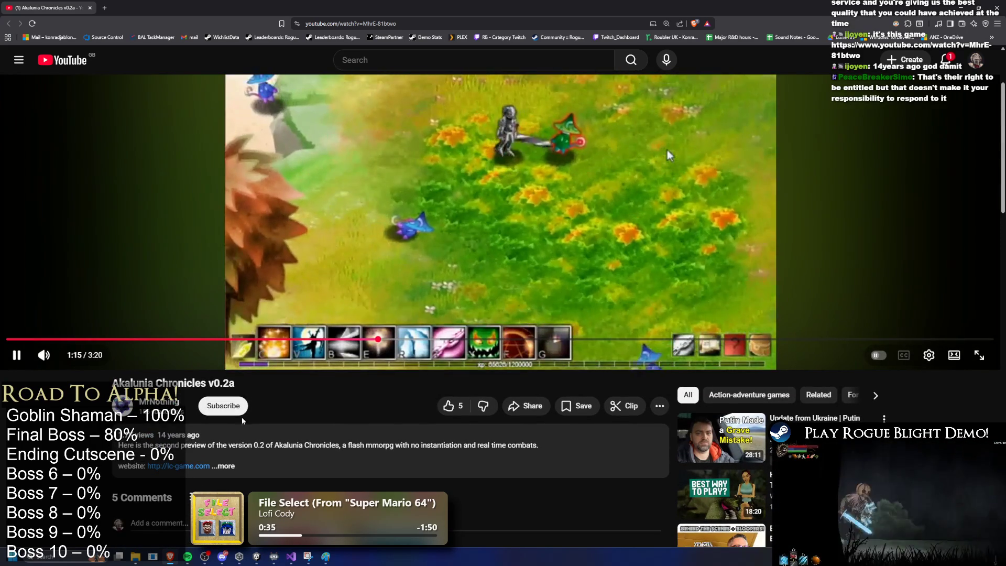
{"action": "left_click", "coordinate": [223, 405]}
{"action": "left_click", "coordinate": [528, 339]}
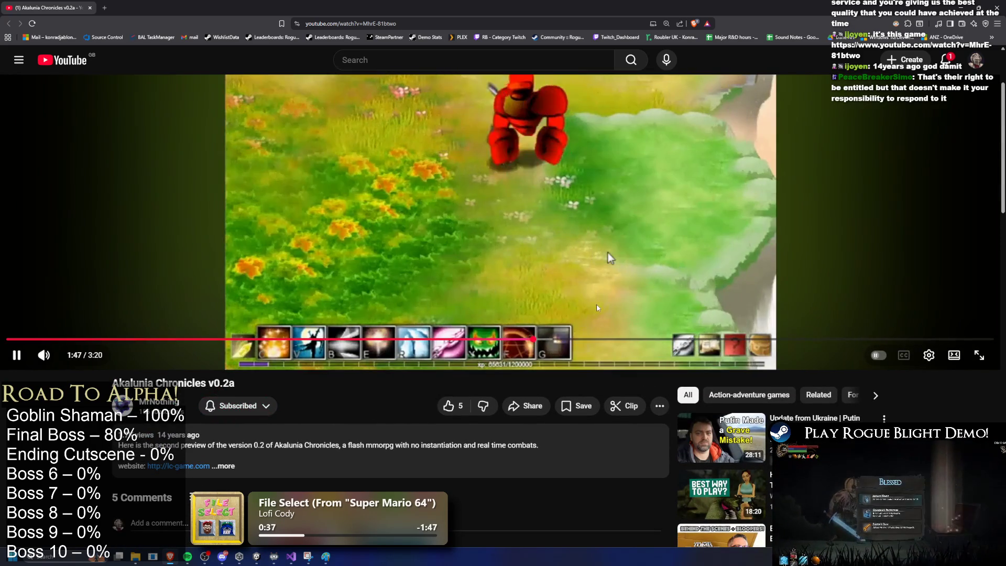
{"action": "scroll", "coordinate": [613, 261], "scroll_direction": "up", "scroll_amount": 2}
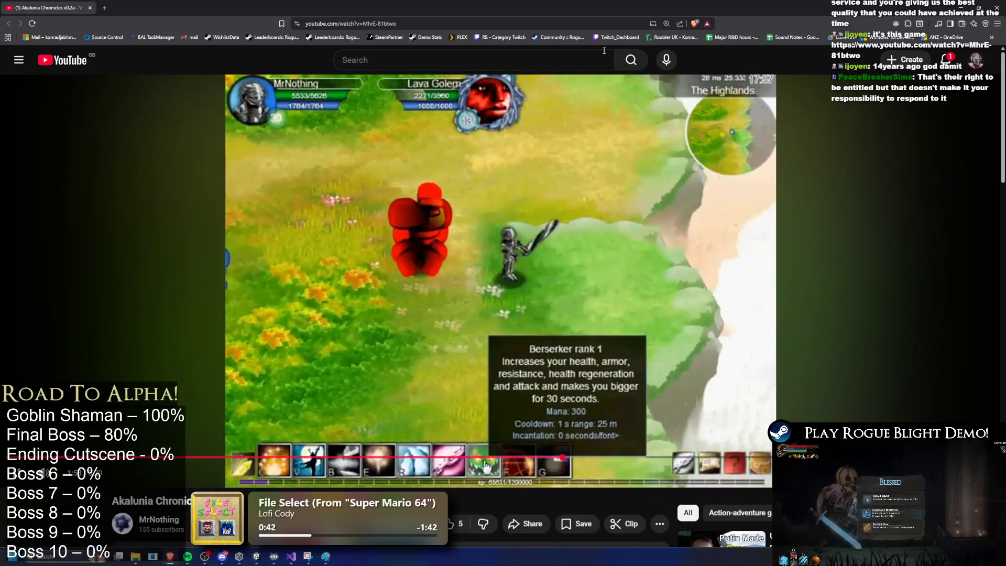
{"action": "key", "text": "alt+Tab"}
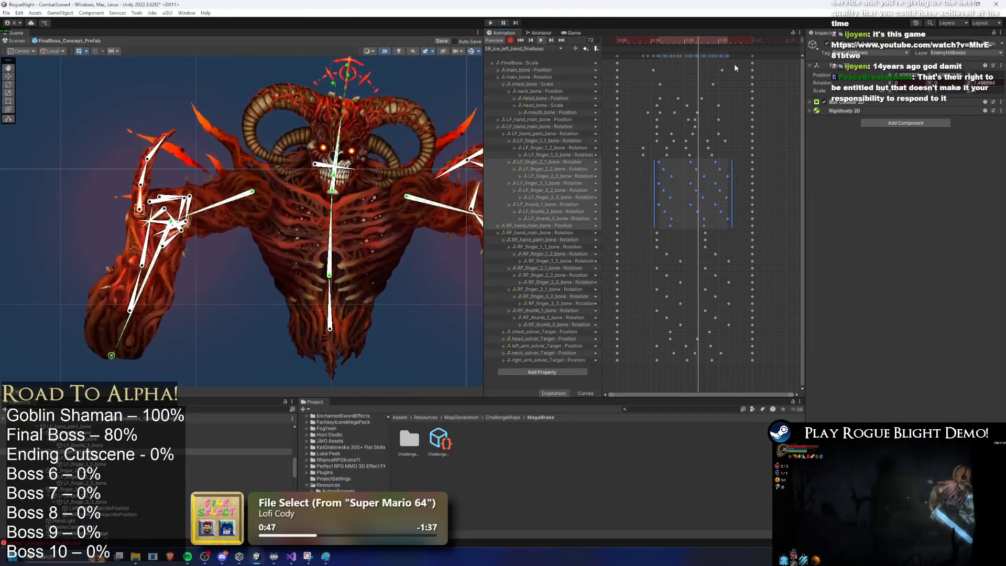
Preview the clip from frame 60, then raise and key the left hand bones
{"action": "left_click_drag", "start_coordinate": [697, 44], "coordinate": [654, 41]}
{"action": "key", "text": "space"}
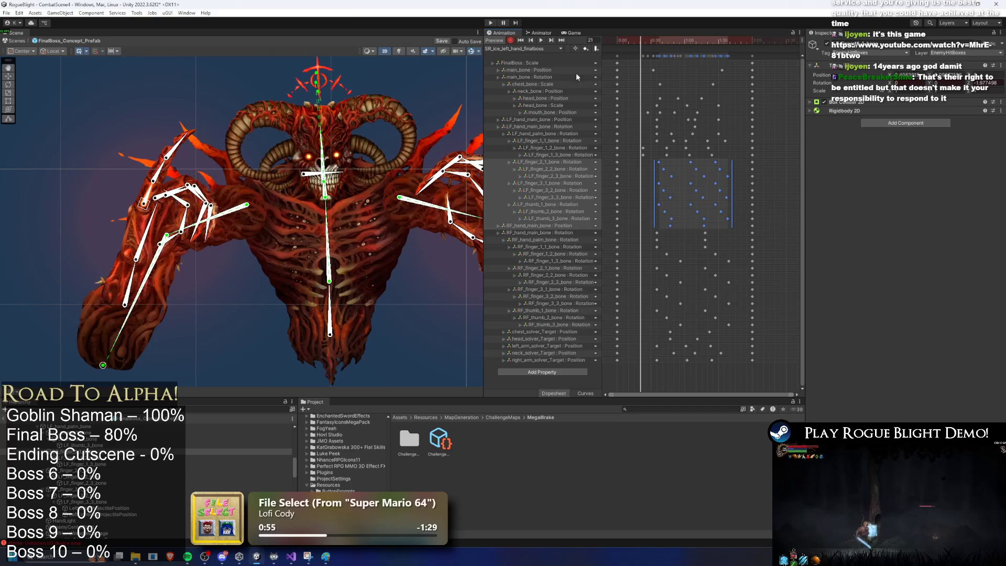
{"action": "left_click", "coordinate": [125, 304]}
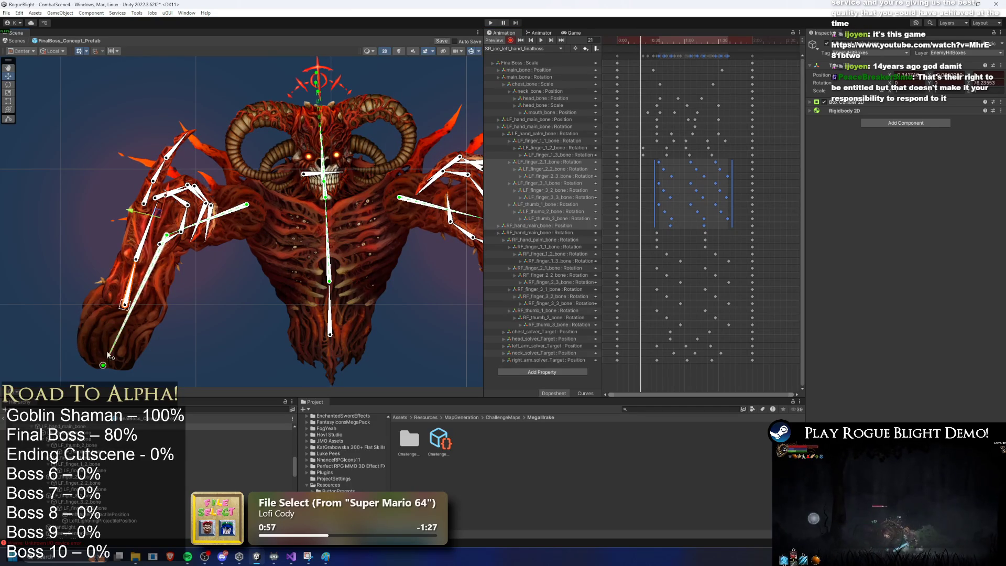
{"action": "left_click_drag", "start_coordinate": [159, 219], "coordinate": [159, 200]}
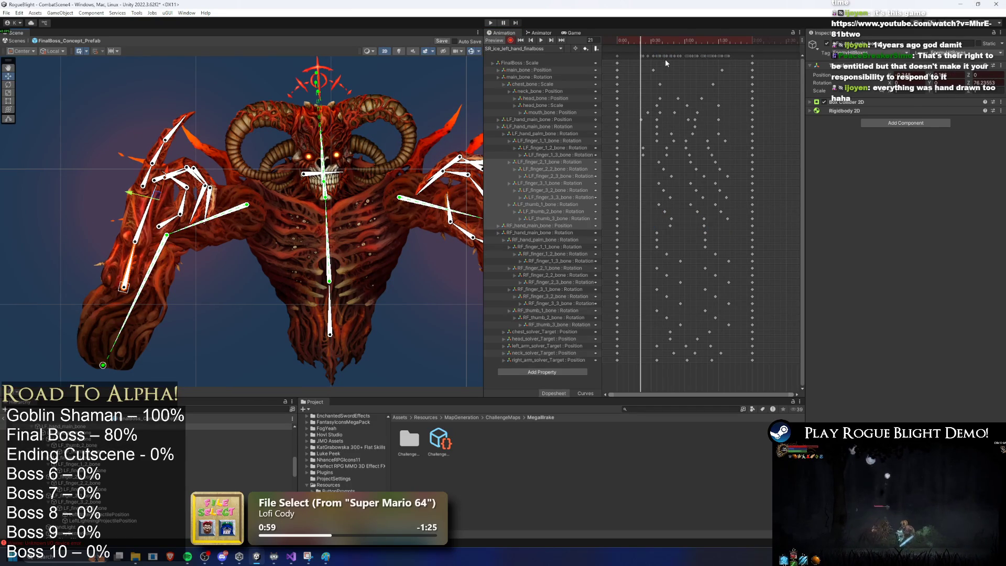
Key the left hand moved up-left at frame 35 and the left arm lifted at frame 45
{"action": "left_click_drag", "start_coordinate": [640, 41], "coordinate": [657, 41]}
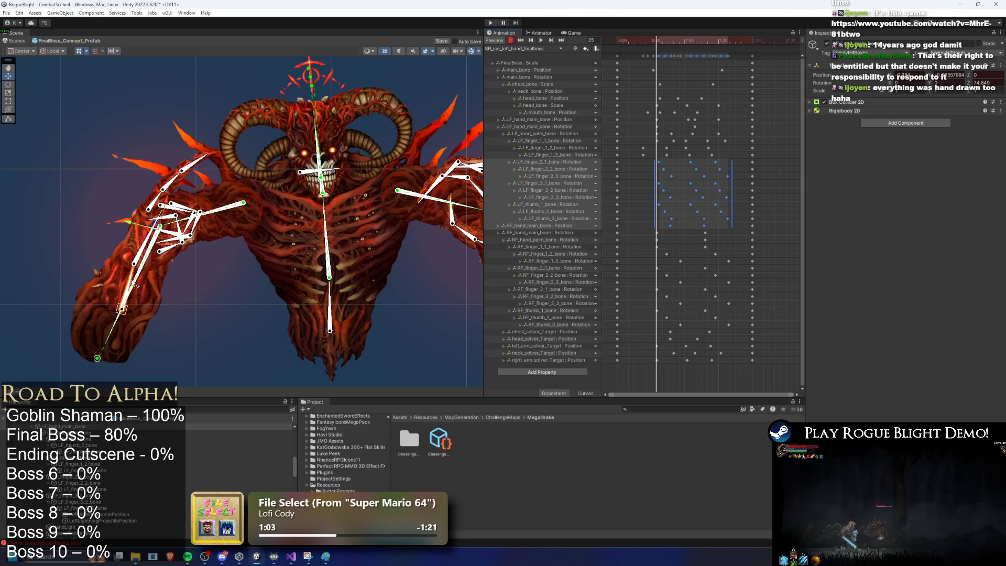
{"action": "left_click_drag", "start_coordinate": [160, 226], "coordinate": [157, 202]}
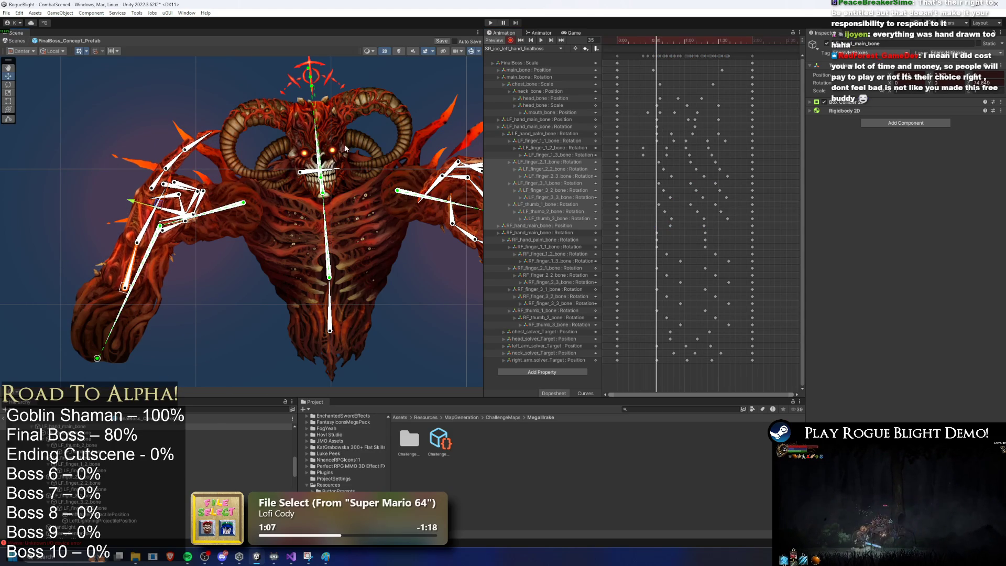
{"action": "mouse_move", "coordinate": [663, 39]}
{"action": "left_mouse_down"}
{"action": "mouse_move", "coordinate": [645, 39]}
{"action": "mouse_move", "coordinate": [678, 32]}
{"action": "left_mouse_up"}
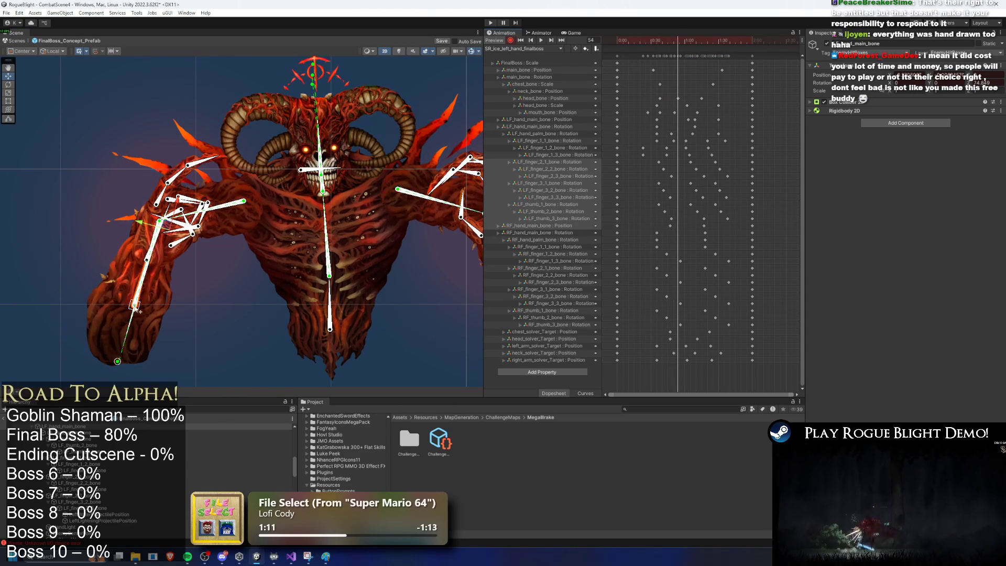
{"action": "left_click_drag", "start_coordinate": [137, 309], "coordinate": [141, 284]}
Adjust the stretched left arm pose at frame 71, then replay the clip from frame 61
{"action": "left_click_drag", "start_coordinate": [679, 42], "coordinate": [697, 36]}
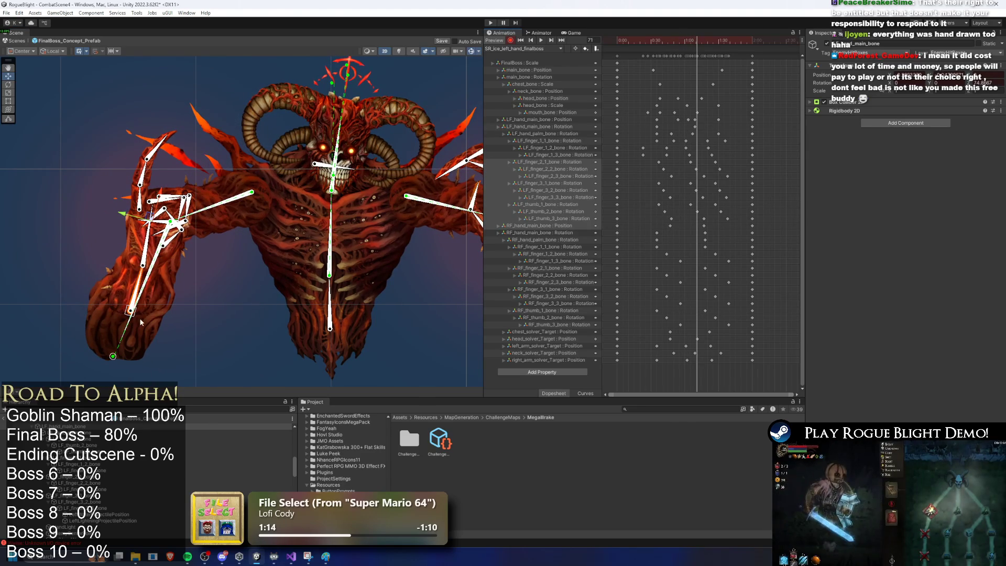
{"action": "left_click_drag", "start_coordinate": [141, 313], "coordinate": [145, 288]}
{"action": "left_click", "coordinate": [685, 41]}
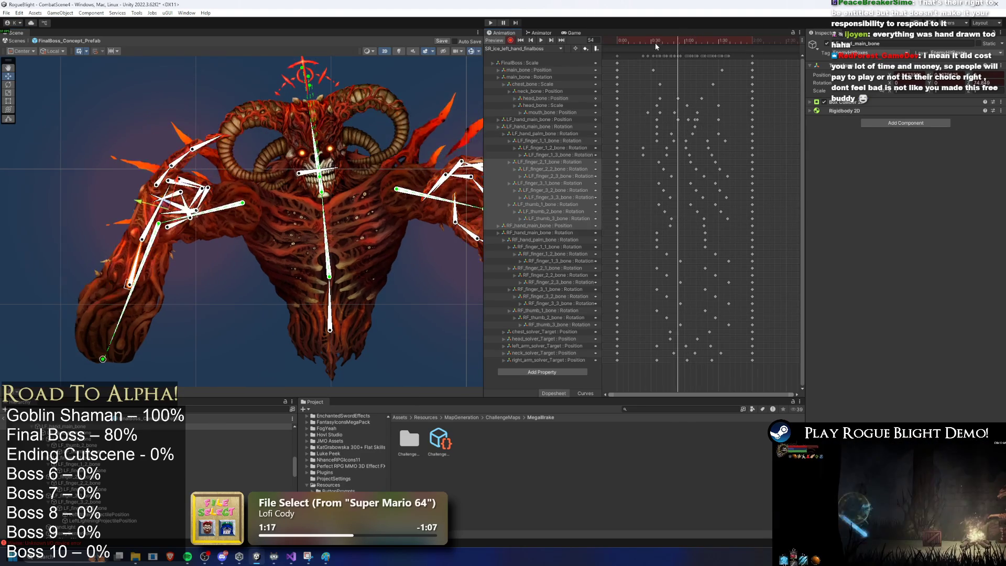
{"action": "key", "text": "space"}
{"action": "scroll", "coordinate": [705, 131], "scroll_direction": "up", "scroll_amount": 2}
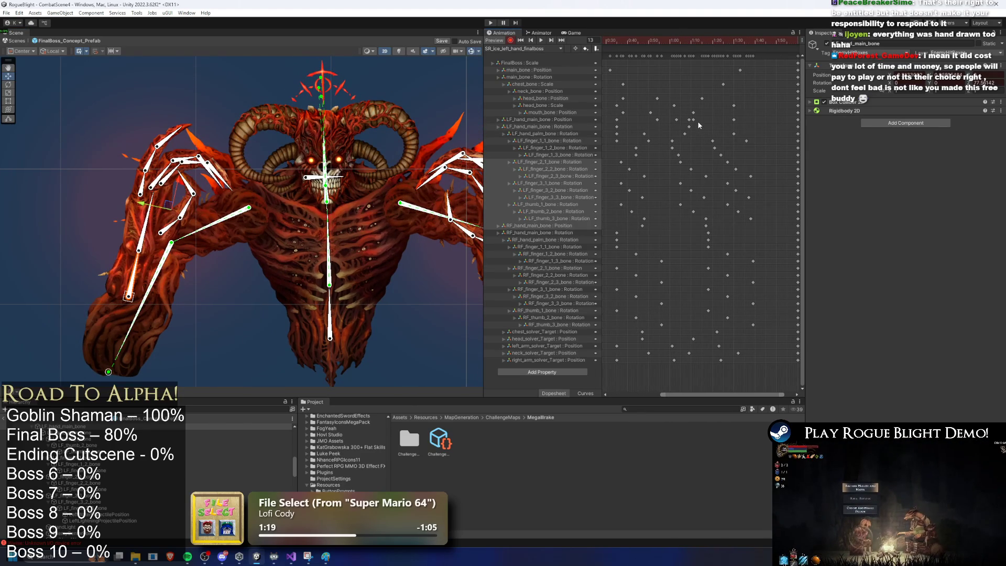
Retime the LF_hand_main_bone position key to a later frame
{"action": "left_click", "coordinate": [689, 120]}
{"action": "key", "text": "space"}
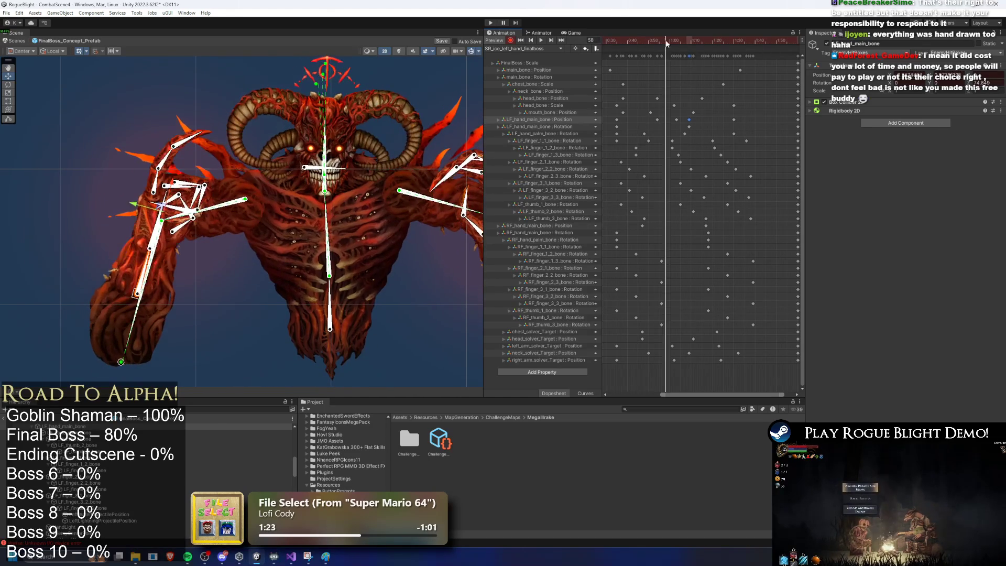
{"action": "left_click_drag", "start_coordinate": [678, 123], "coordinate": [691, 123]}
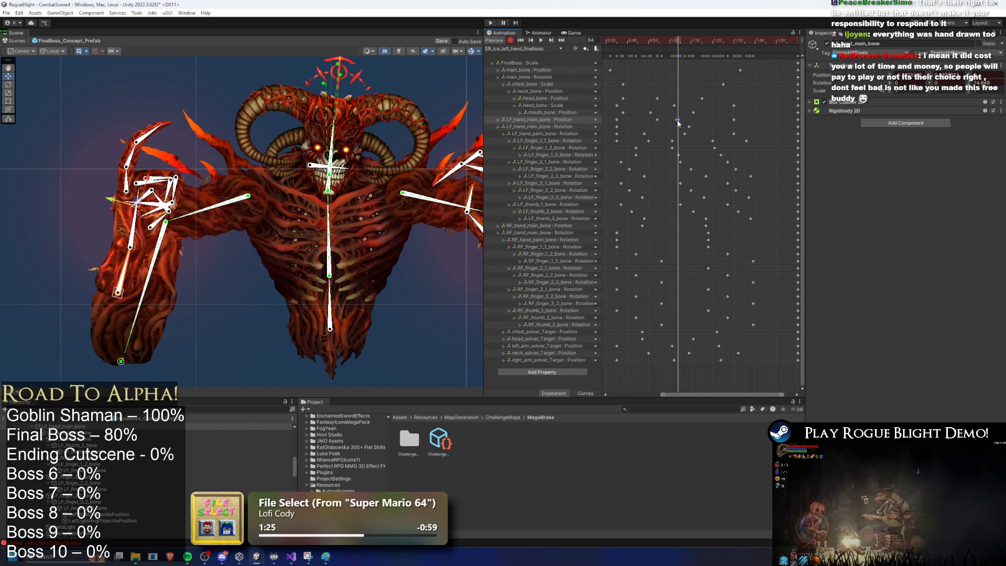
Raise the left arm and hand at frame 63, then pull the arm and fingers up-right at frame 74
{"action": "left_click", "coordinate": [677, 39]}
{"action": "left_click_drag", "start_coordinate": [142, 301], "coordinate": [147, 279]}
{"action": "mouse_move", "coordinate": [731, 40]}
{"action": "left_mouse_down"}
{"action": "mouse_move", "coordinate": [655, 46]}
{"action": "mouse_move", "coordinate": [700, 51]}
{"action": "mouse_move", "coordinate": [689, 51]}
{"action": "left_mouse_up"}
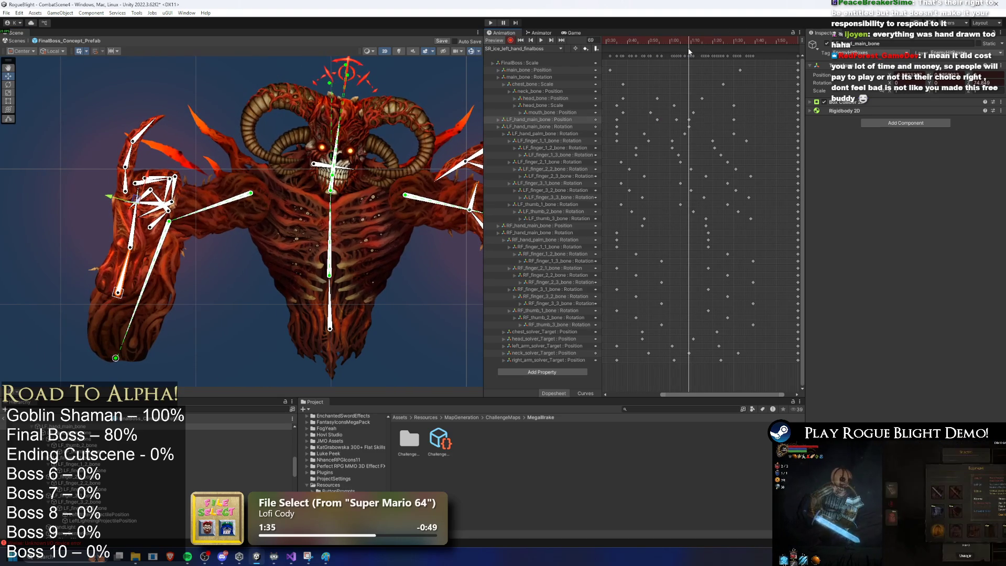
{"action": "left_click_drag", "start_coordinate": [126, 292], "coordinate": [135, 283]}
Review the LF_hand_main_bone key across frames 46–68, play the preview and clear the bone selection
{"action": "mouse_move", "coordinate": [688, 40]}
{"action": "left_mouse_down"}
{"action": "mouse_move", "coordinate": [654, 41]}
{"action": "mouse_move", "coordinate": [697, 43]}
{"action": "mouse_move", "coordinate": [688, 40]}
{"action": "left_mouse_up"}
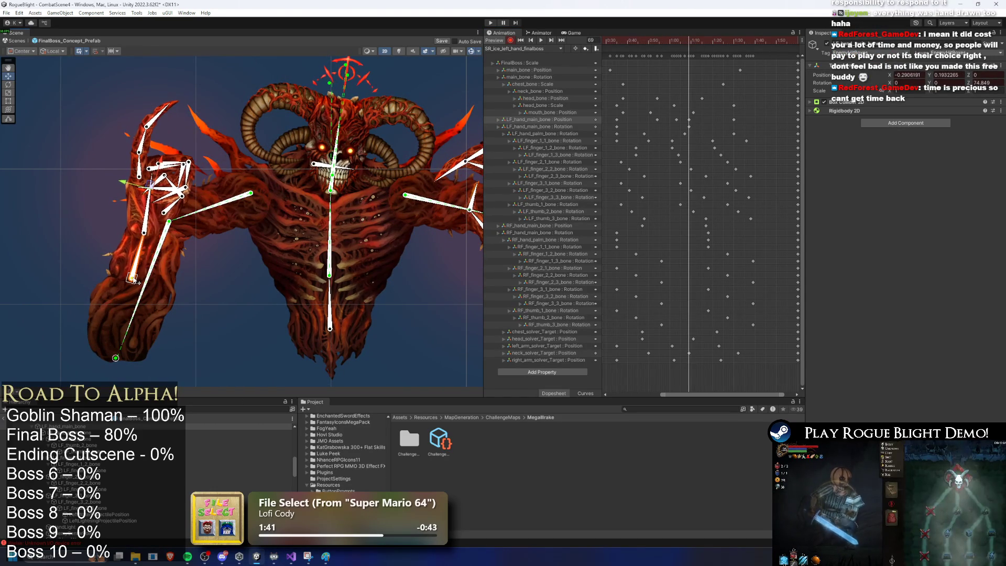
{"action": "mouse_move", "coordinate": [654, 39]}
{"action": "left_mouse_down"}
{"action": "mouse_move", "coordinate": [674, 38]}
{"action": "mouse_move", "coordinate": [620, 42]}
{"action": "left_mouse_up"}
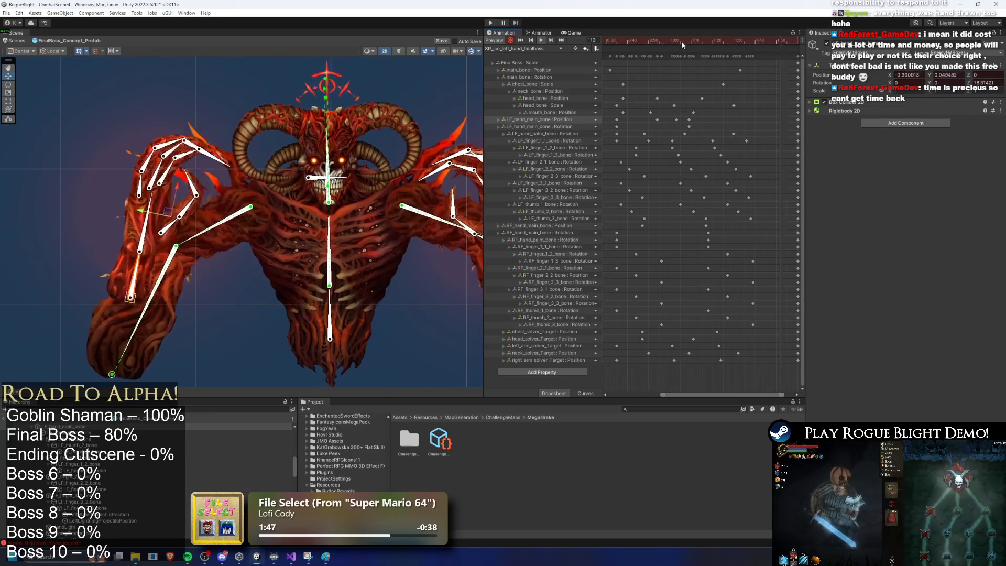
{"action": "left_click", "coordinate": [689, 120]}
{"action": "left_click_drag", "start_coordinate": [674, 40], "coordinate": [688, 42]}
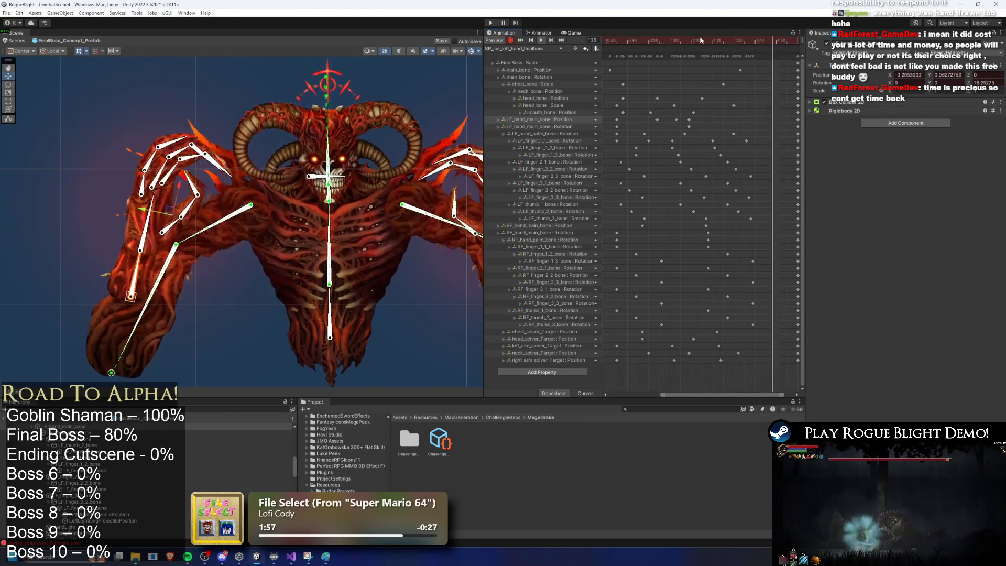
{"action": "left_click", "coordinate": [639, 41]}
{"action": "left_click_drag", "start_coordinate": [638, 45], "coordinate": [723, 41]}
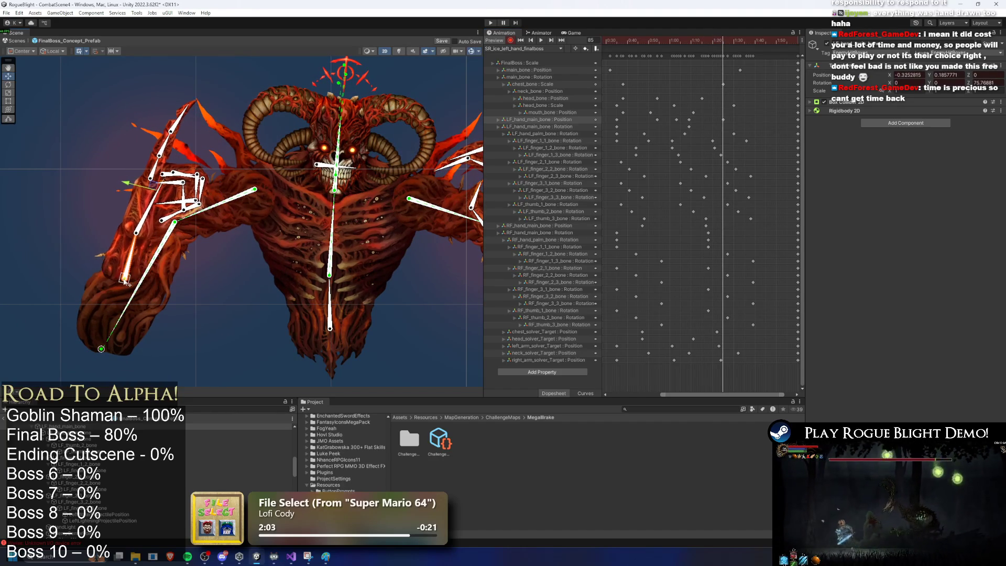
{"action": "key", "text": "space"}
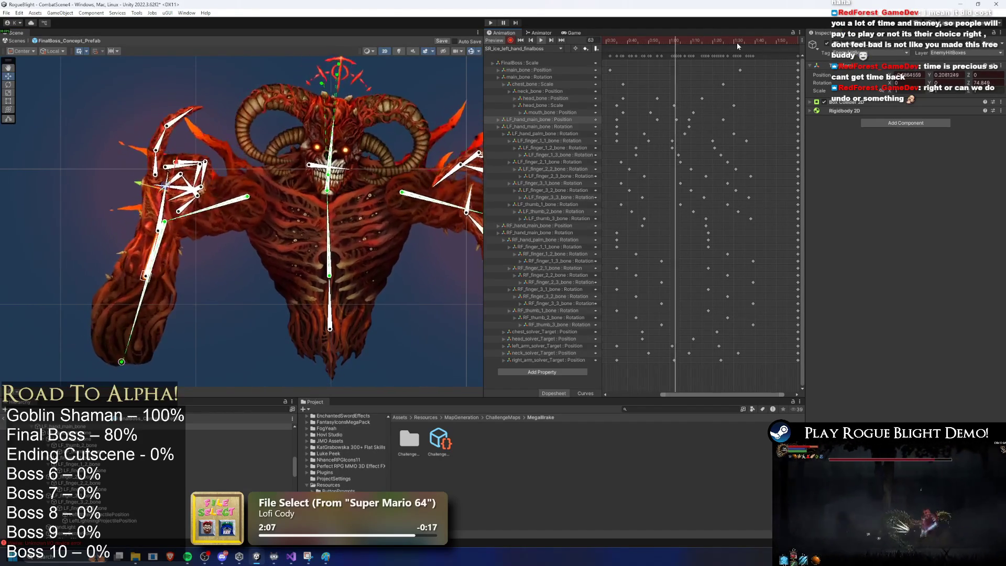
{"action": "left_click", "coordinate": [138, 66]}
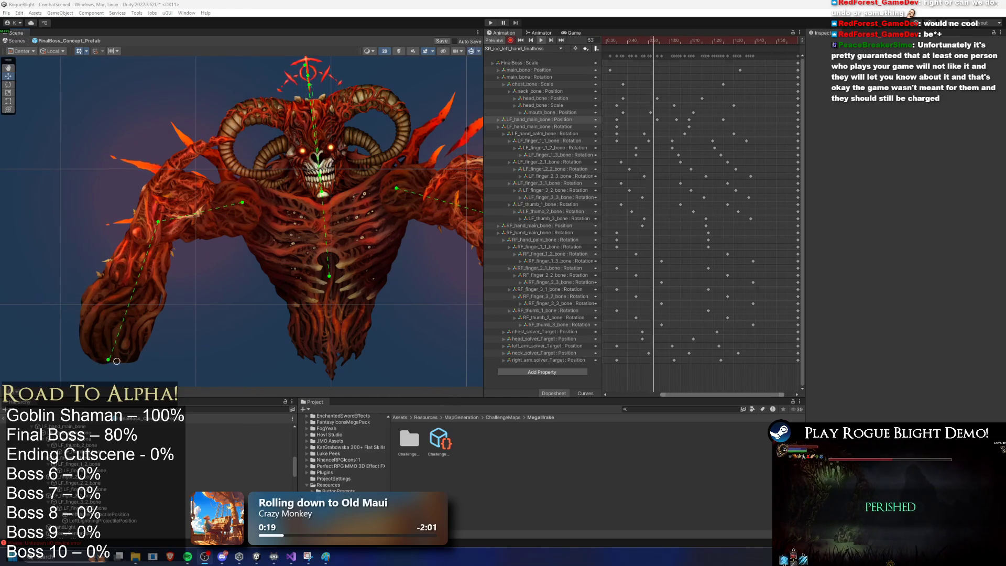
Fit all of the clip's keys in the dopesheet and replay the ice attack from the start
{"action": "key", "text": "a"}
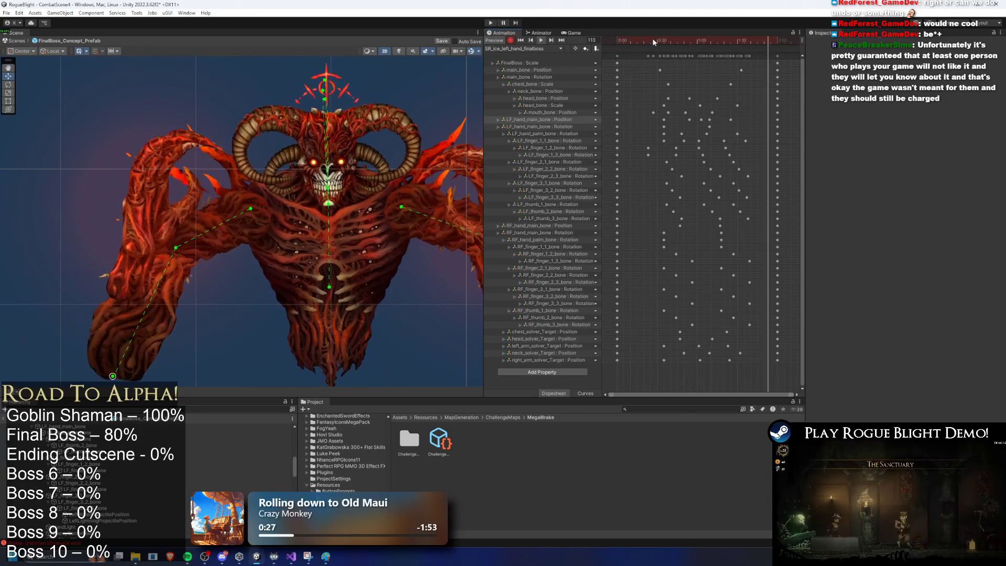
{"action": "mouse_move", "coordinate": [680, 38]}
{"action": "left_mouse_down"}
{"action": "mouse_move", "coordinate": [733, 39]}
{"action": "mouse_move", "coordinate": [619, 42]}
{"action": "left_mouse_up"}
{"action": "key", "text": "space"}
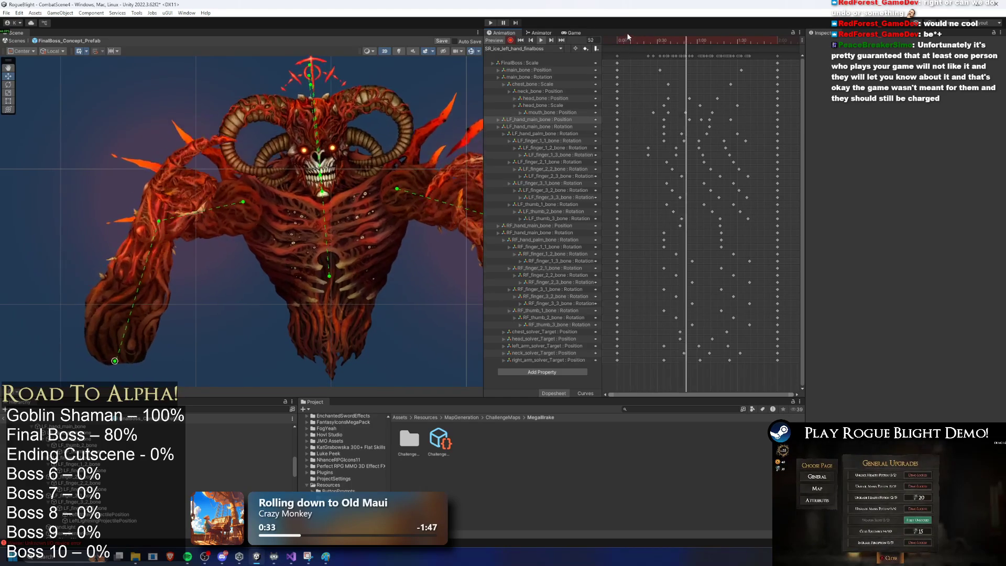
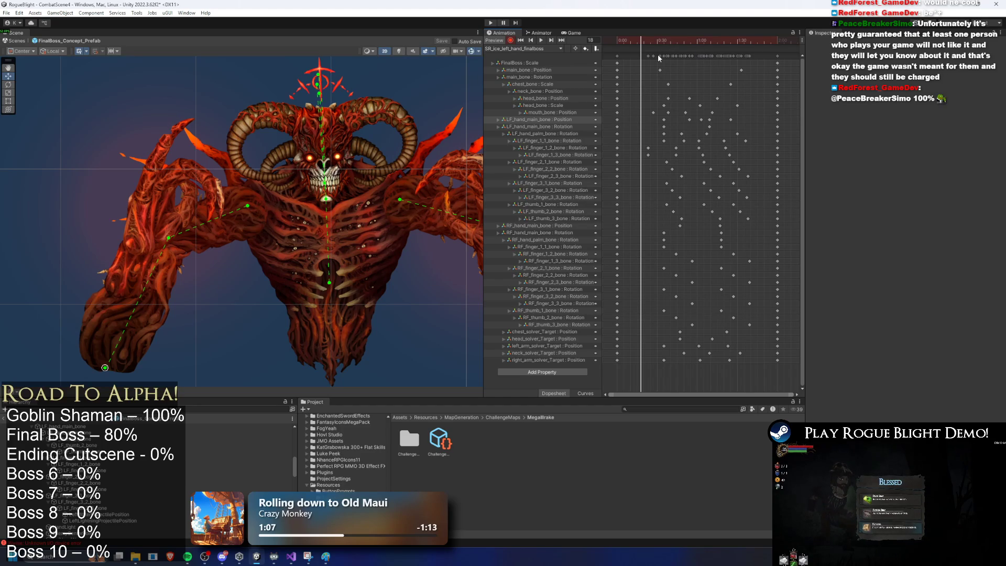
Scrub the boss animation forward, search the Project for 'parted rota pre', then bring up the Delivery & Beyond store page
{"action": "left_click_drag", "start_coordinate": [655, 40], "coordinate": [682, 42]}
{"action": "left_click", "coordinate": [650, 410]}
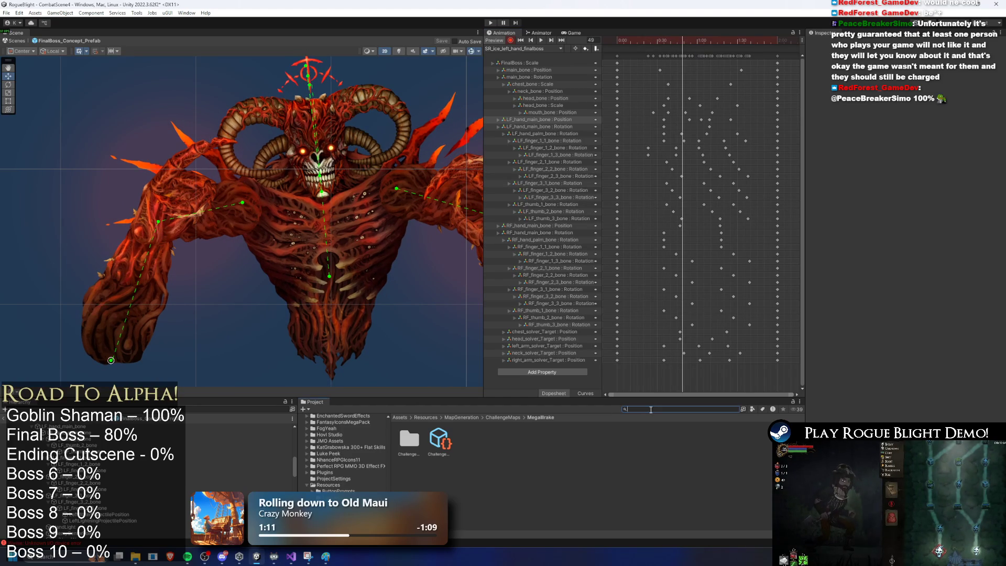
{"action": "type", "text": "unparte"}
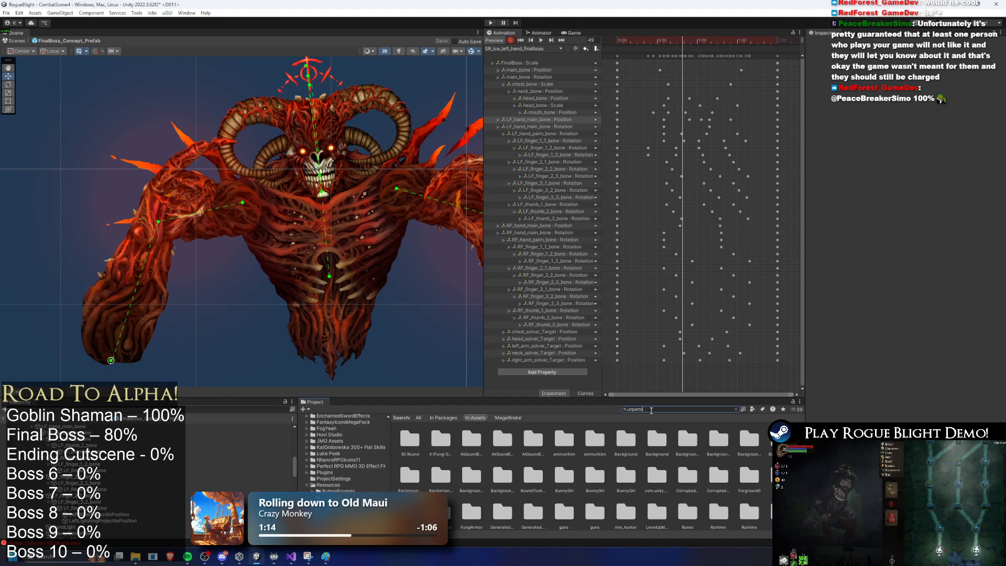
{"action": "type", "text": "d rota"}
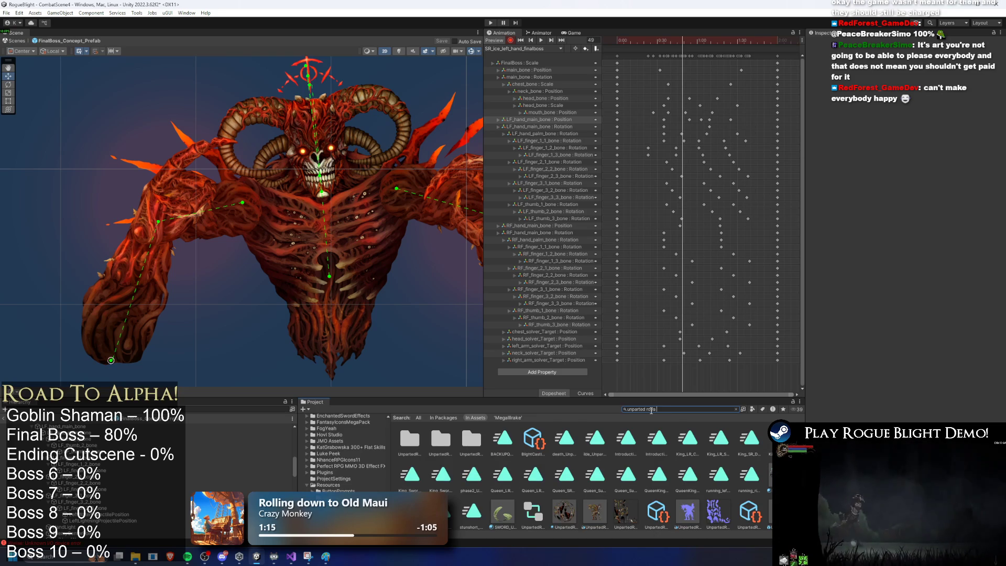
{"action": "type", "text": " pre"}
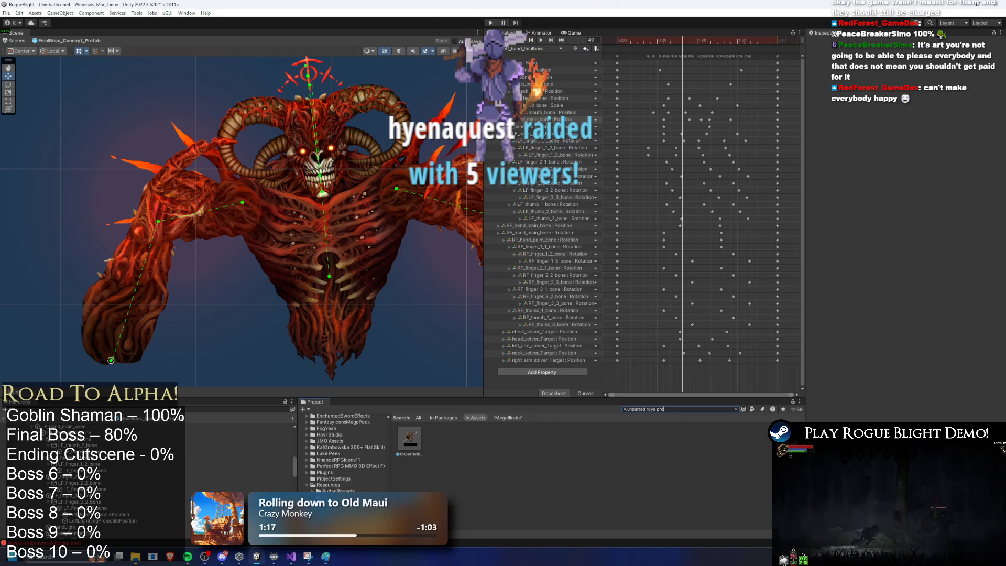
{"action": "key", "text": "alt+Tab"}
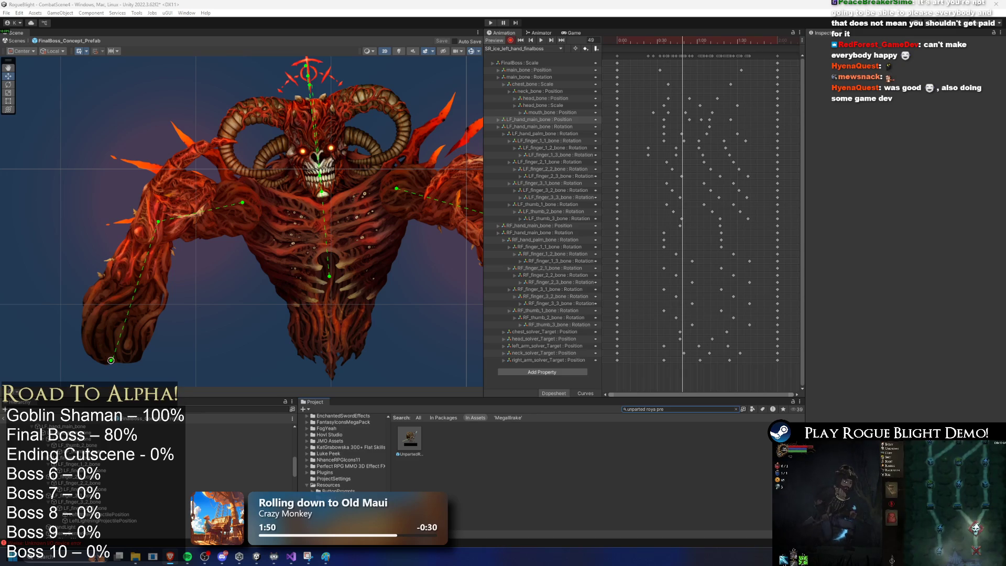
{"action": "left_click", "coordinate": [169, 556]}
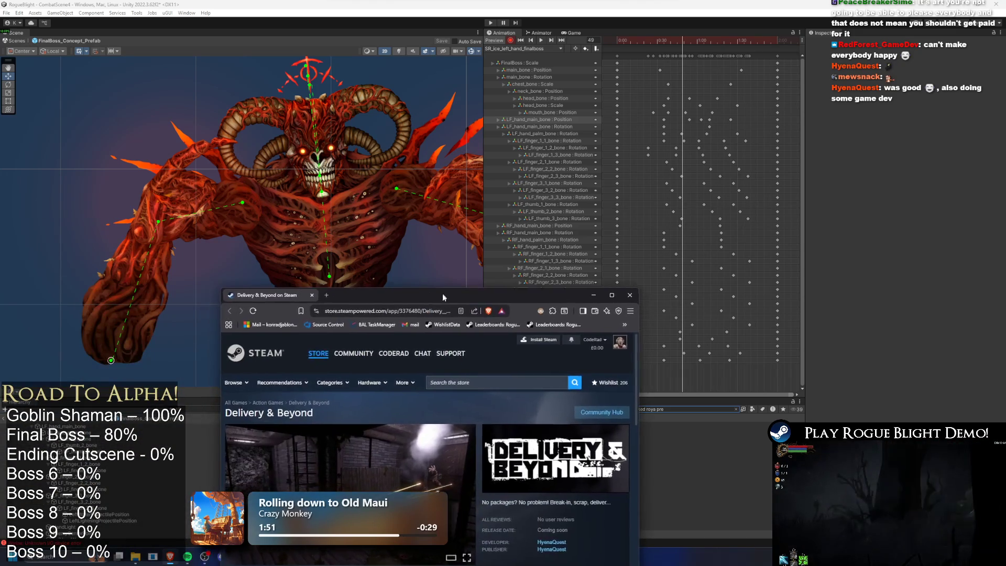
Maximize the store page, close the duplicate tab, and page through screenshots at full size
{"action": "left_click_drag", "start_coordinate": [367, 289], "coordinate": [195, 22]}
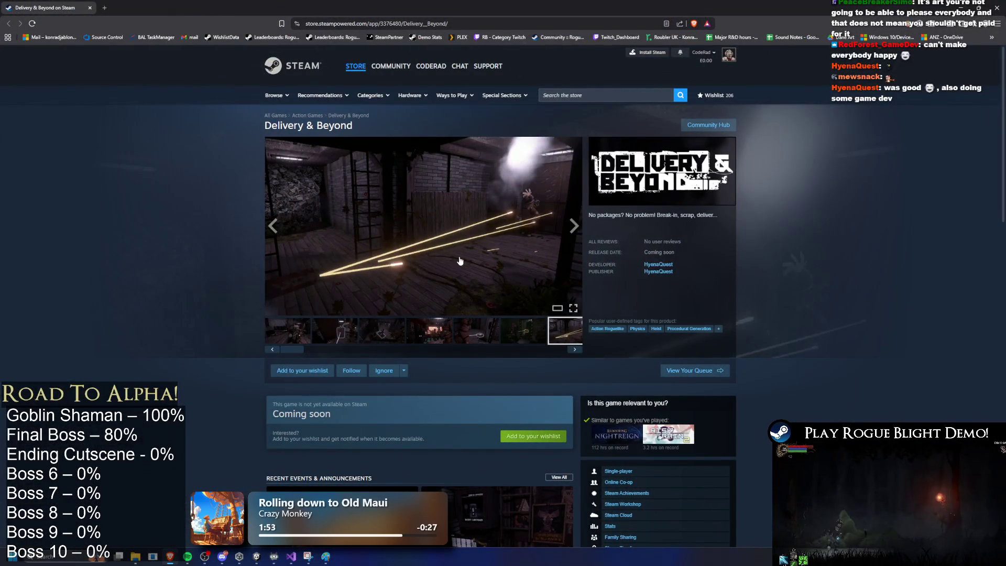
{"action": "left_click", "coordinate": [509, 241]}
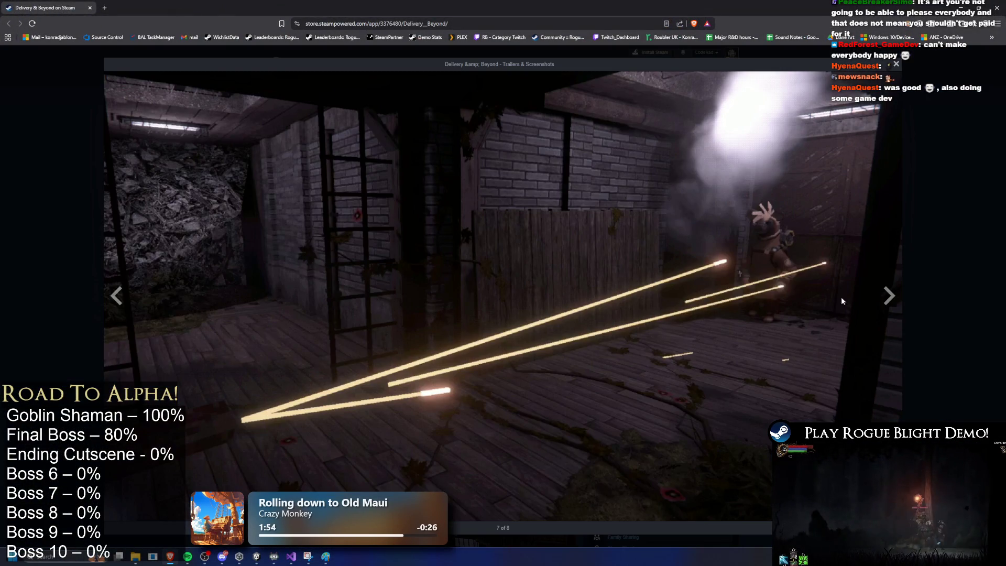
{"action": "left_click", "coordinate": [884, 296]}
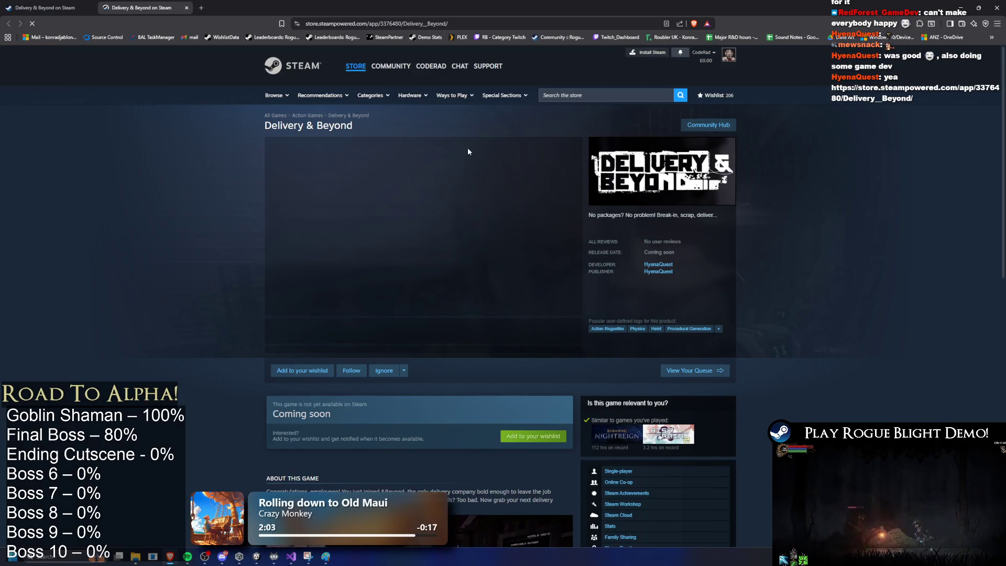
{"action": "middle_click", "coordinate": [171, 8]}
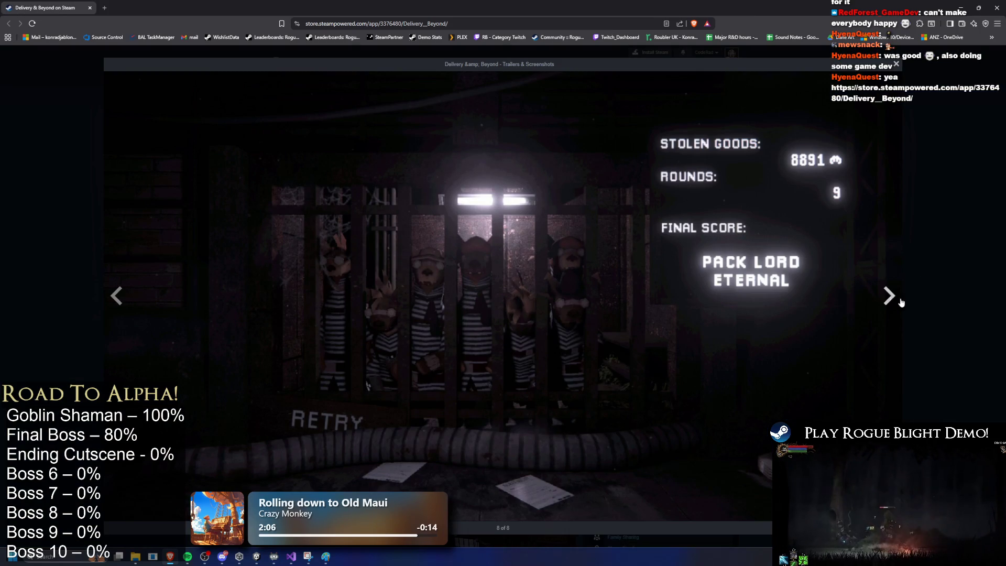
{"action": "left_click", "coordinate": [891, 304]}
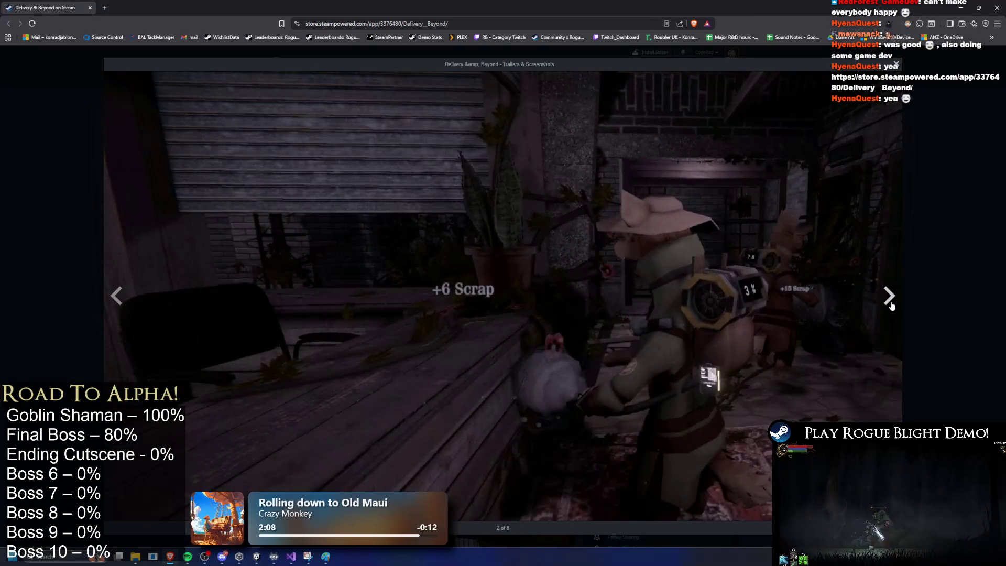
{"action": "left_click", "coordinate": [891, 303]}
{"action": "left_click", "coordinate": [891, 303]}
{"action": "key", "text": "Escape"}
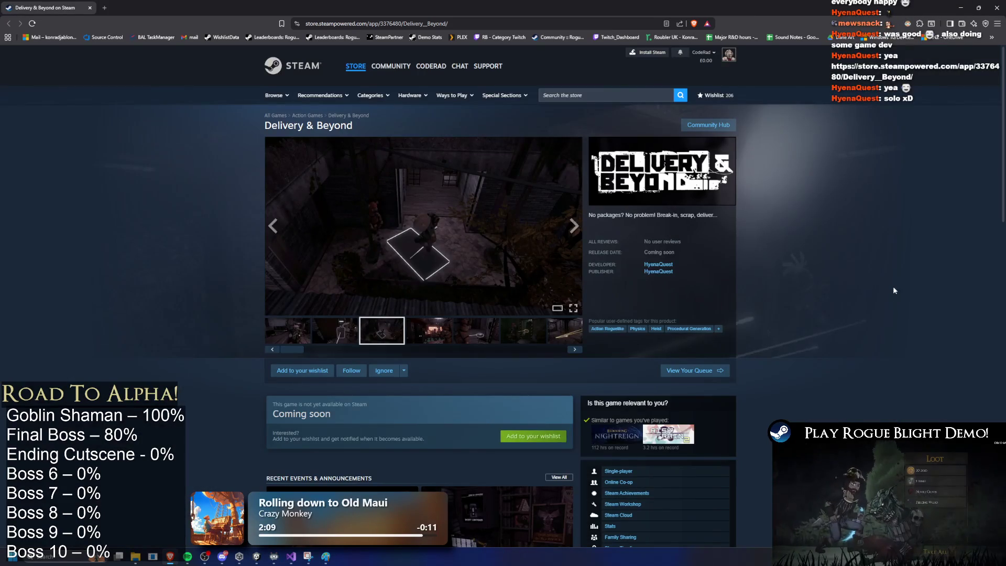
Step through the gallery to the final screenshot and select part of the short description
{"action": "left_click", "coordinate": [437, 341]}
{"action": "left_click", "coordinate": [477, 341]}
{"action": "left_click", "coordinate": [532, 340]}
{"action": "left_click", "coordinate": [570, 348]}
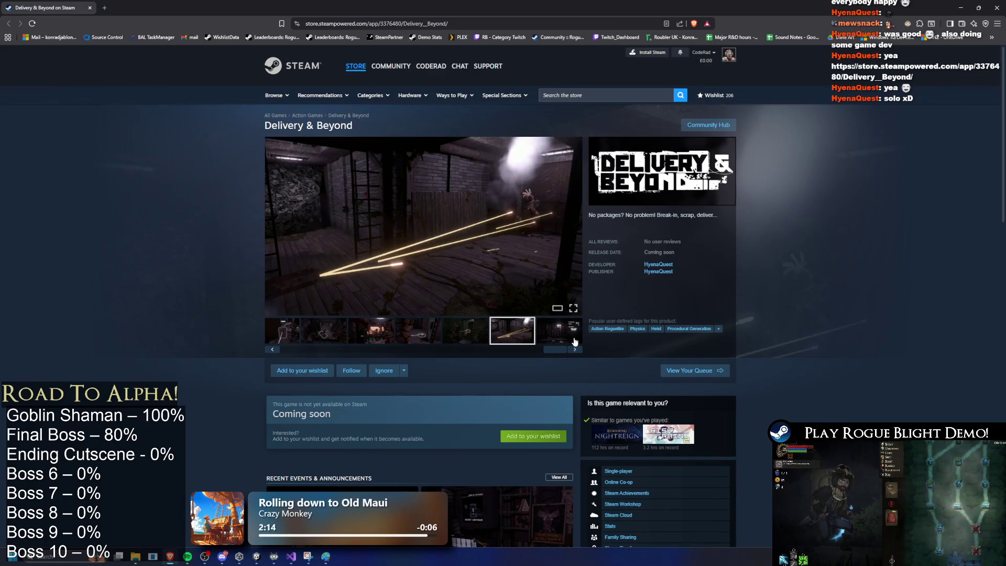
{"action": "scroll", "coordinate": [632, 304], "scroll_direction": "down", "scroll_amount": 7}
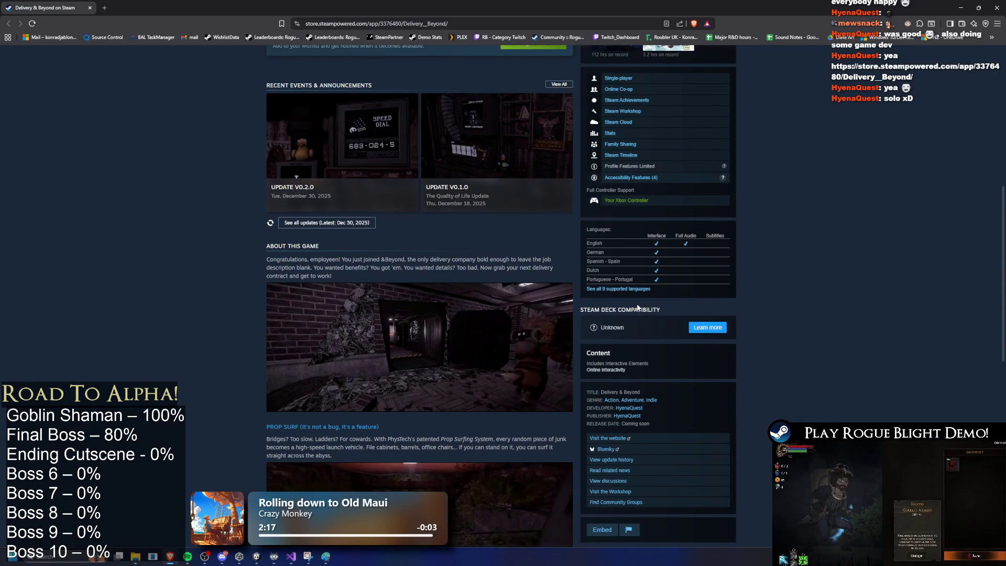
{"action": "scroll", "coordinate": [631, 314], "scroll_direction": "up", "scroll_amount": 7}
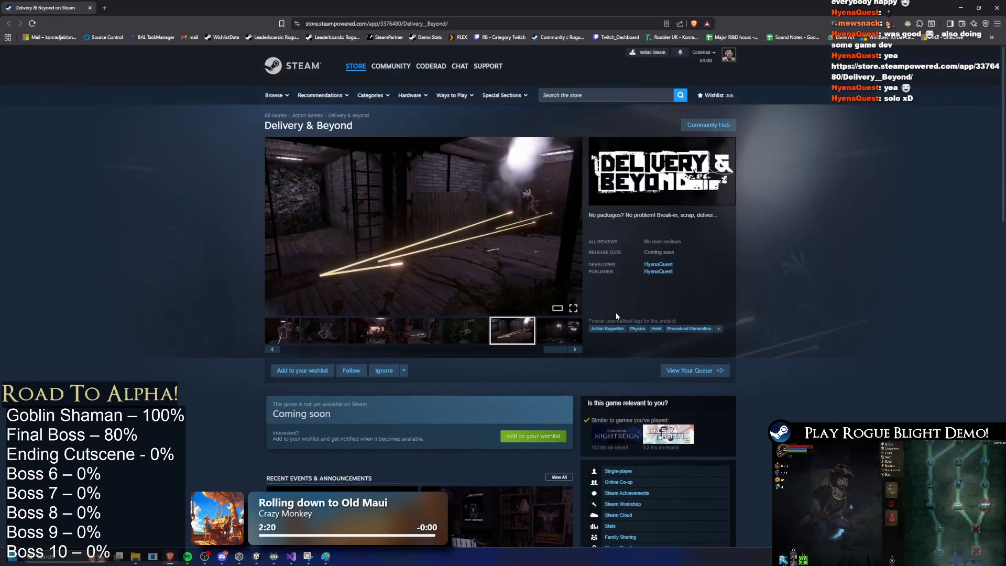
{"action": "left_click_drag", "start_coordinate": [607, 215], "coordinate": [728, 236]}
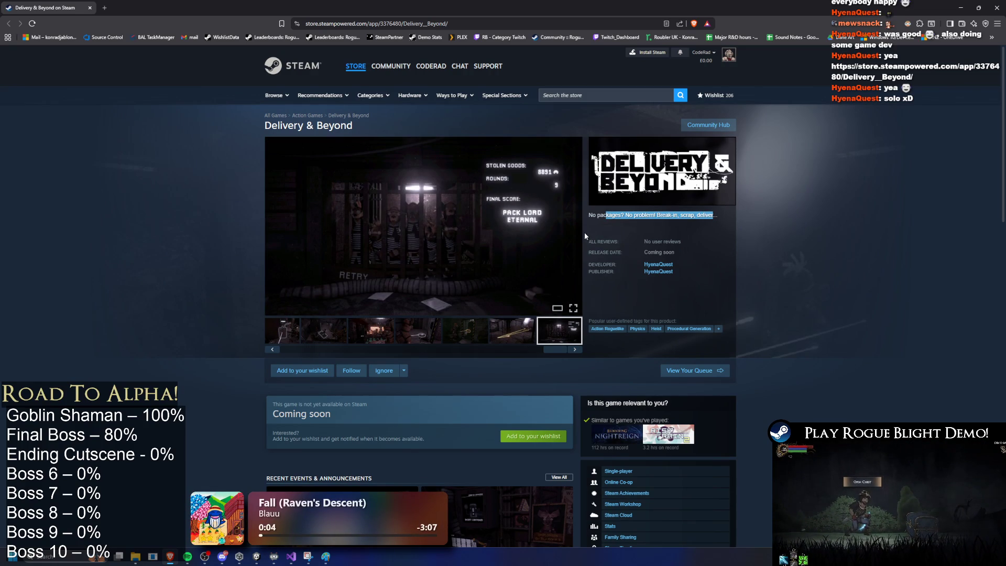
Add Delivery & Beyond to the wishlist and copy the store page address
{"action": "left_click", "coordinate": [392, 21]}
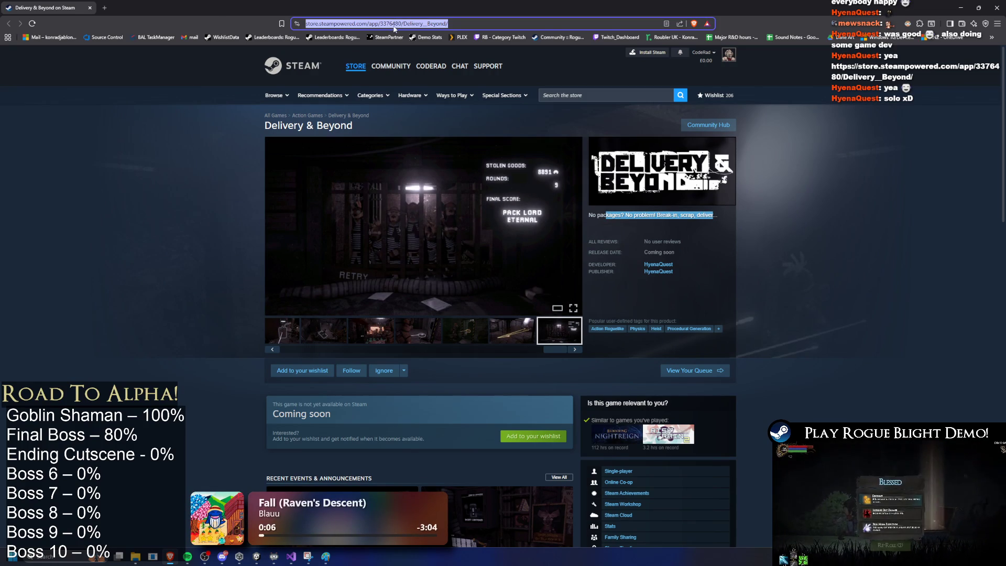
{"action": "left_click", "coordinate": [303, 370]}
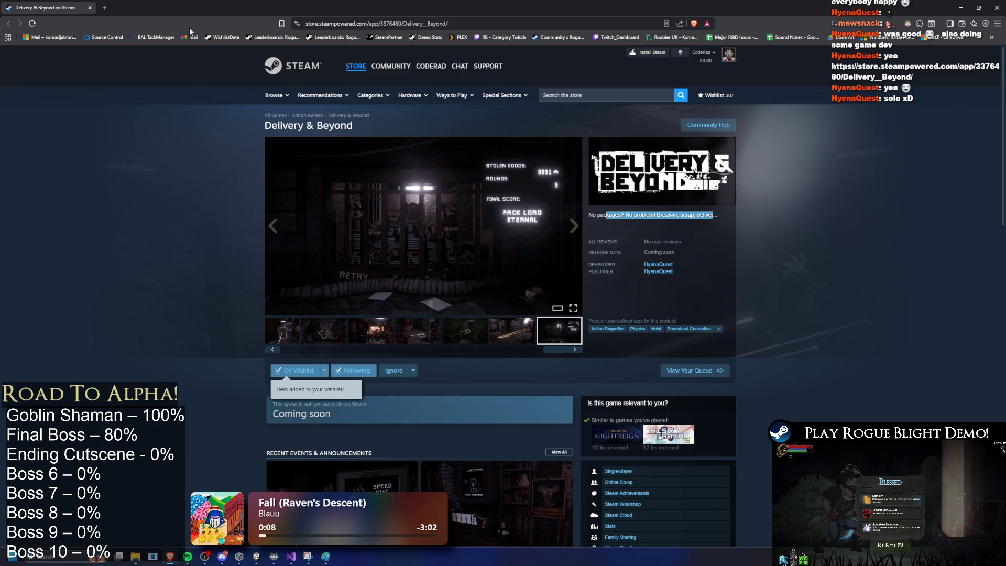
{"action": "left_click", "coordinate": [347, 26]}
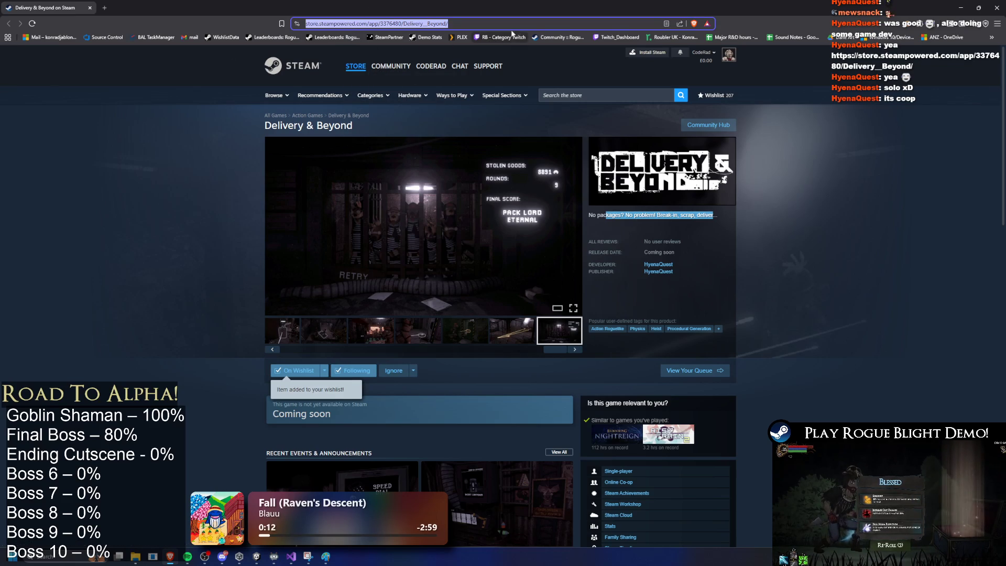
{"action": "key", "text": "alt+Tab"}
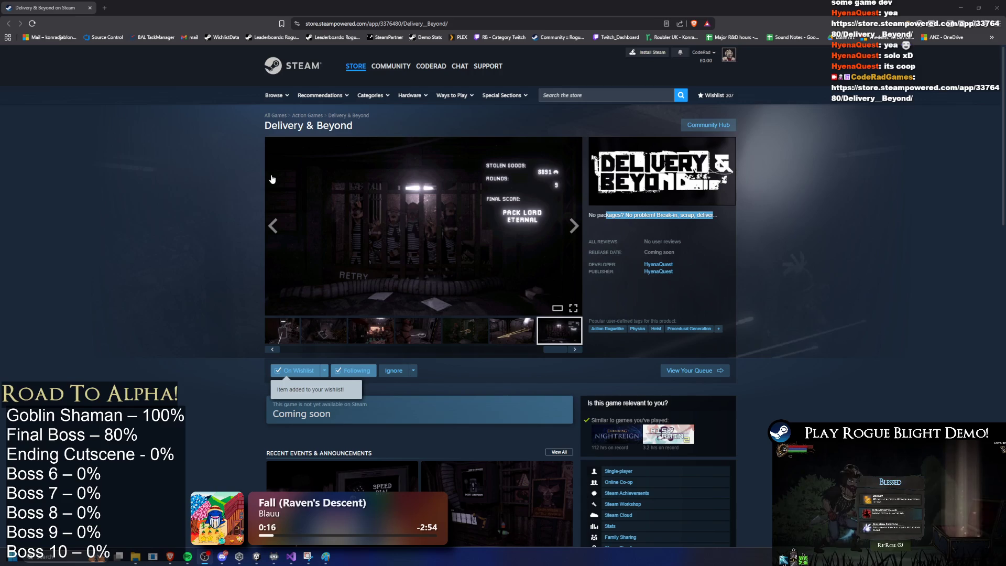
Scroll down through the Delivery & Beyond store page and back up
{"action": "scroll", "coordinate": [484, 251], "scroll_direction": "down", "scroll_amount": 8}
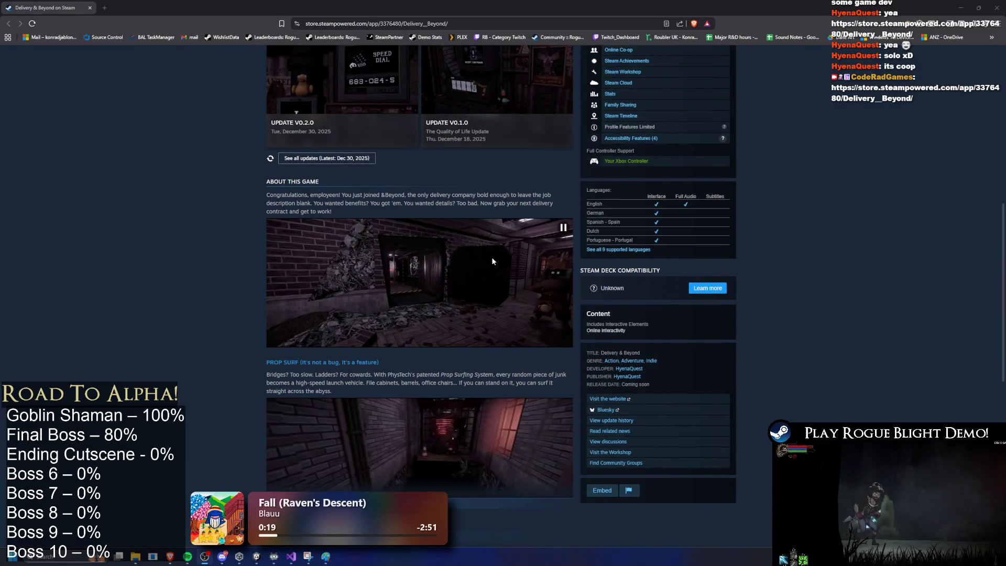
{"action": "scroll", "coordinate": [486, 262], "scroll_direction": "down", "scroll_amount": 4}
{"action": "scroll", "coordinate": [486, 265], "scroll_direction": "up", "scroll_amount": 4}
{"action": "scroll", "coordinate": [487, 272], "scroll_direction": "up", "scroll_amount": 5}
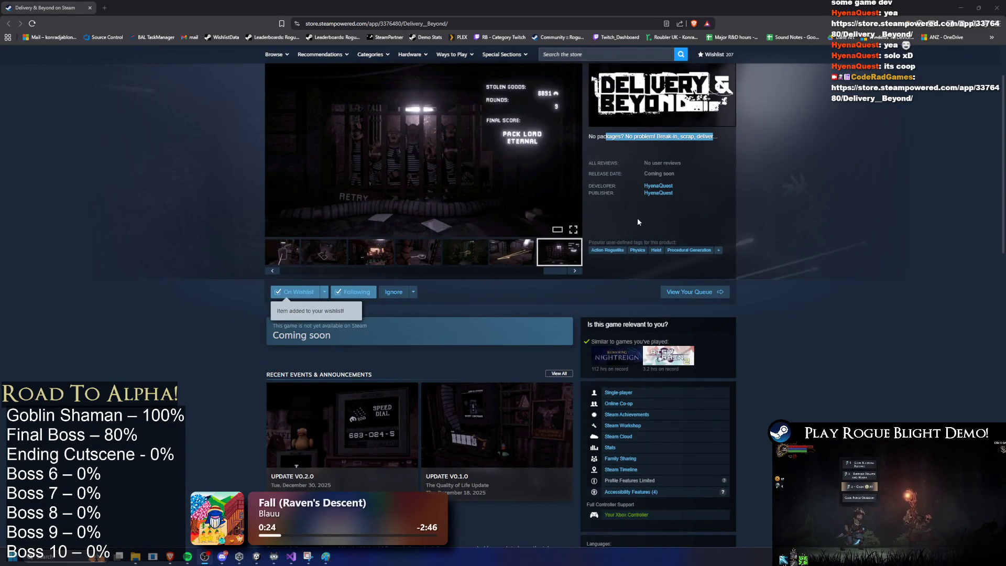
{"action": "scroll", "coordinate": [636, 219], "scroll_direction": "down", "scroll_amount": 3}
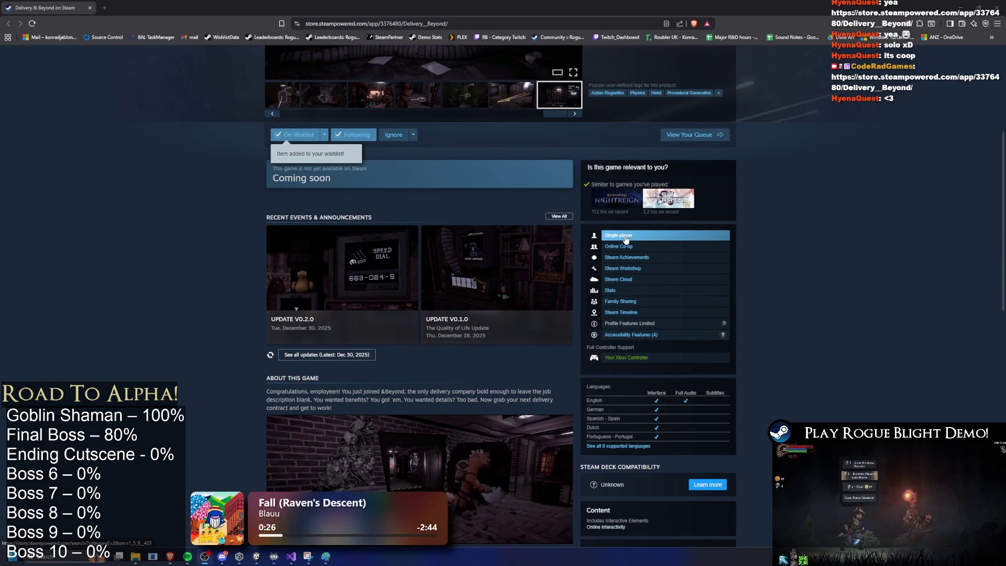
{"action": "scroll", "coordinate": [623, 244], "scroll_direction": "down", "scroll_amount": 6}
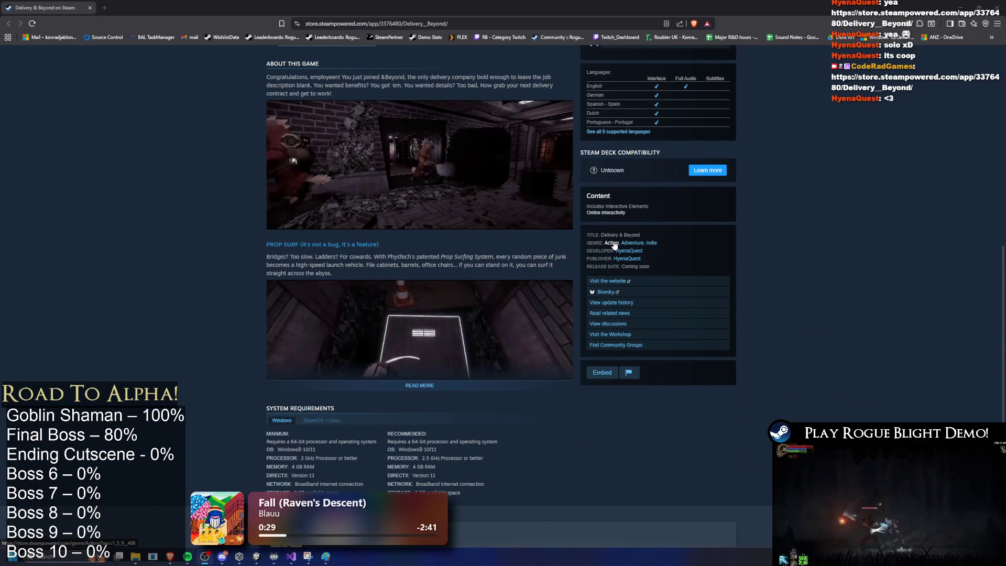
{"action": "scroll", "coordinate": [614, 244], "scroll_direction": "down", "scroll_amount": 4}
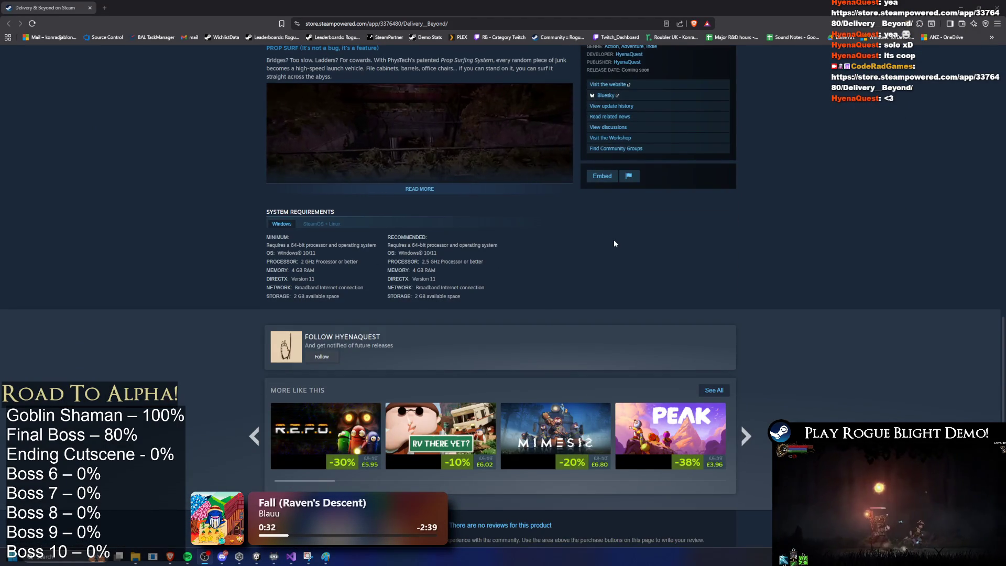
{"action": "scroll", "coordinate": [611, 243], "scroll_direction": "down", "scroll_amount": 3}
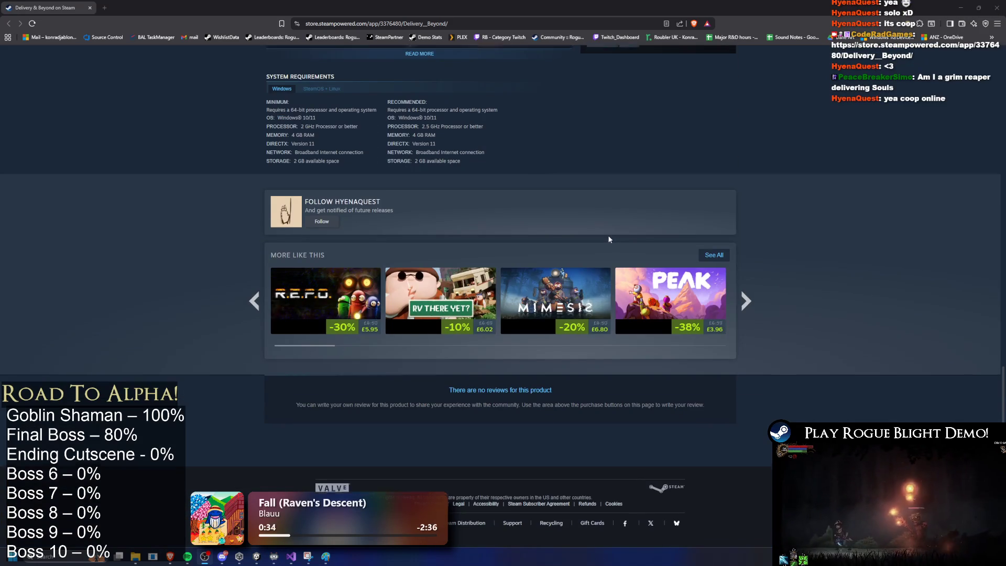
{"action": "scroll", "coordinate": [607, 239], "scroll_direction": "up", "scroll_amount": 20}
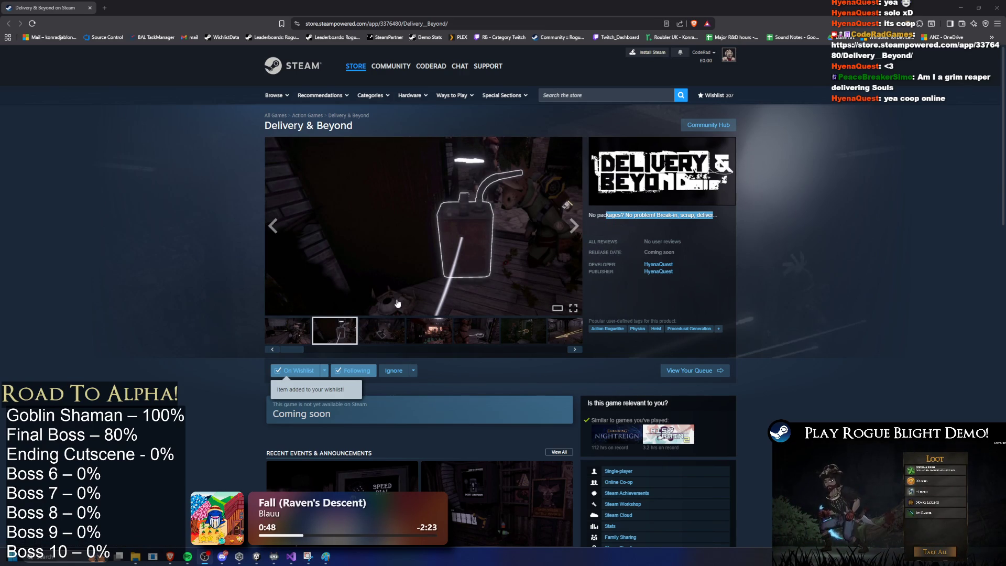
Browse the store page further and open the UPDATE V0.2.0 patch notes
{"action": "left_click_drag", "start_coordinate": [294, 350], "coordinate": [585, 348]}
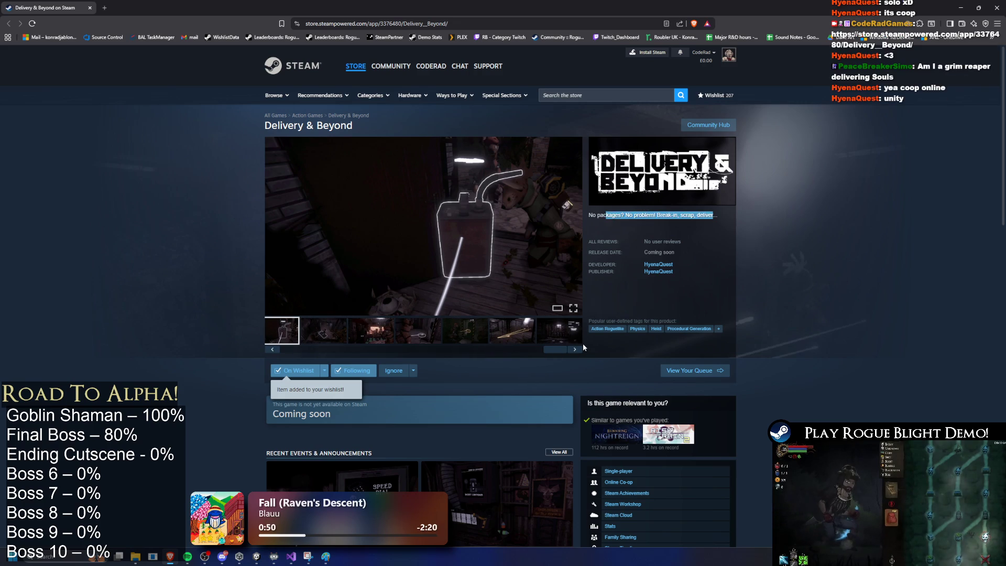
{"action": "scroll", "coordinate": [608, 332], "scroll_direction": "down", "scroll_amount": 5}
{"action": "scroll", "coordinate": [607, 332], "scroll_direction": "up", "scroll_amount": 1}
{"action": "scroll", "coordinate": [577, 300], "scroll_direction": "down", "scroll_amount": 2}
{"action": "scroll", "coordinate": [611, 273], "scroll_direction": "up", "scroll_amount": 4}
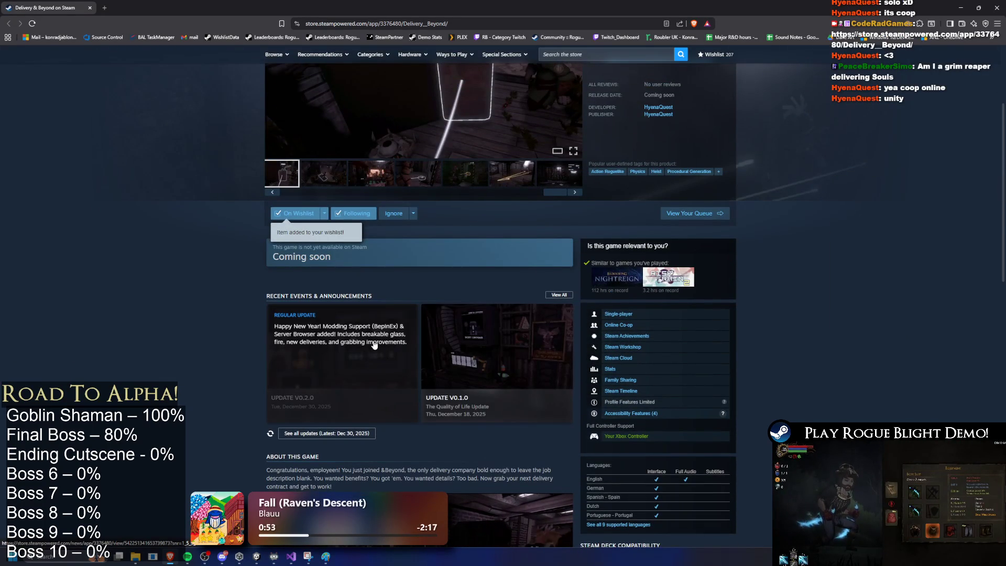
{"action": "scroll", "coordinate": [377, 341], "scroll_direction": "up", "scroll_amount": 3}
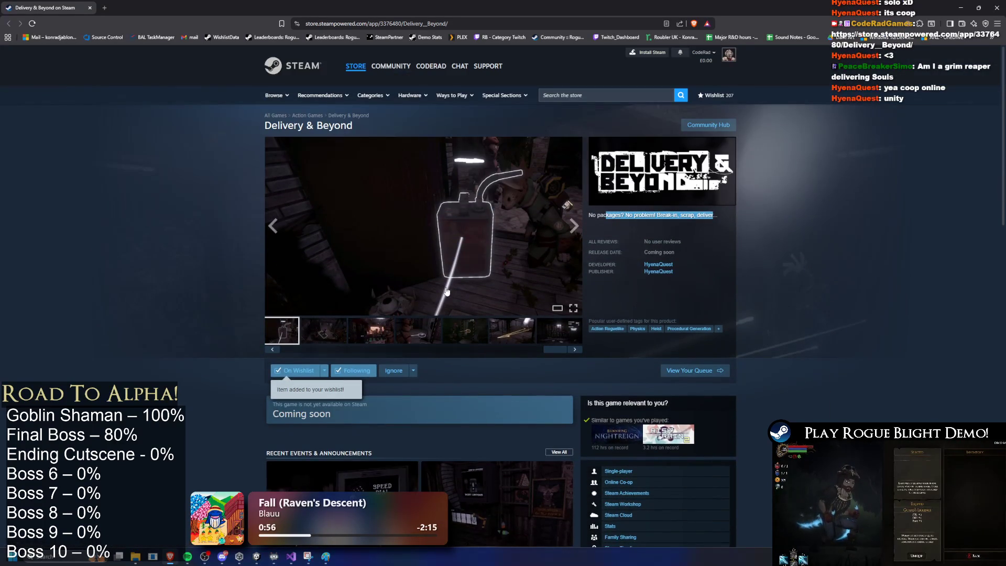
{"action": "scroll", "coordinate": [445, 291], "scroll_direction": "down", "scroll_amount": 3}
{"action": "left_click", "coordinate": [348, 319]}
Read through the UPDATE V0.2.0 notes, including Fixes and Workshop Enabled, then close them
{"action": "scroll", "coordinate": [606, 283], "scroll_direction": "down", "scroll_amount": 8}
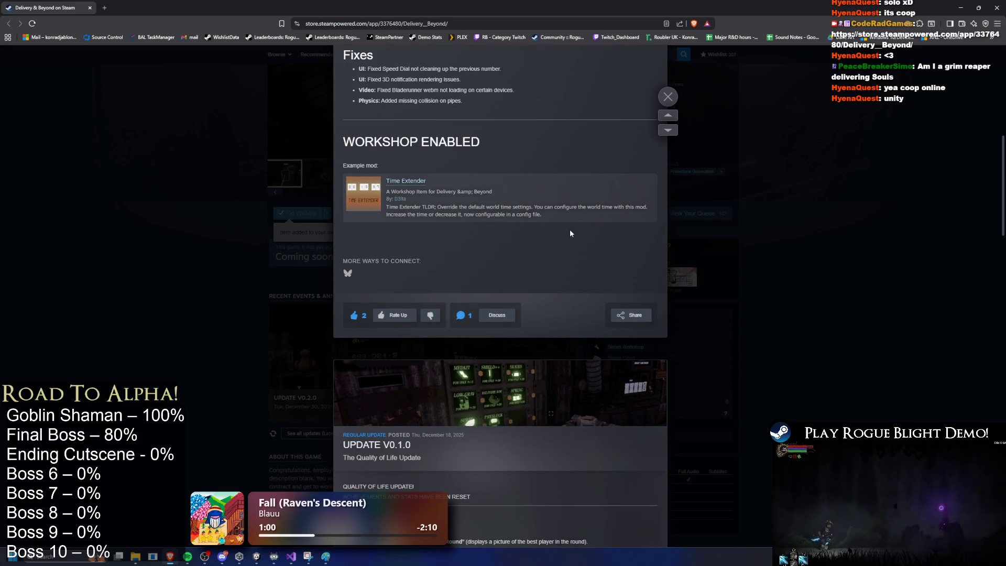
{"action": "scroll", "coordinate": [551, 236], "scroll_direction": "up", "scroll_amount": 8}
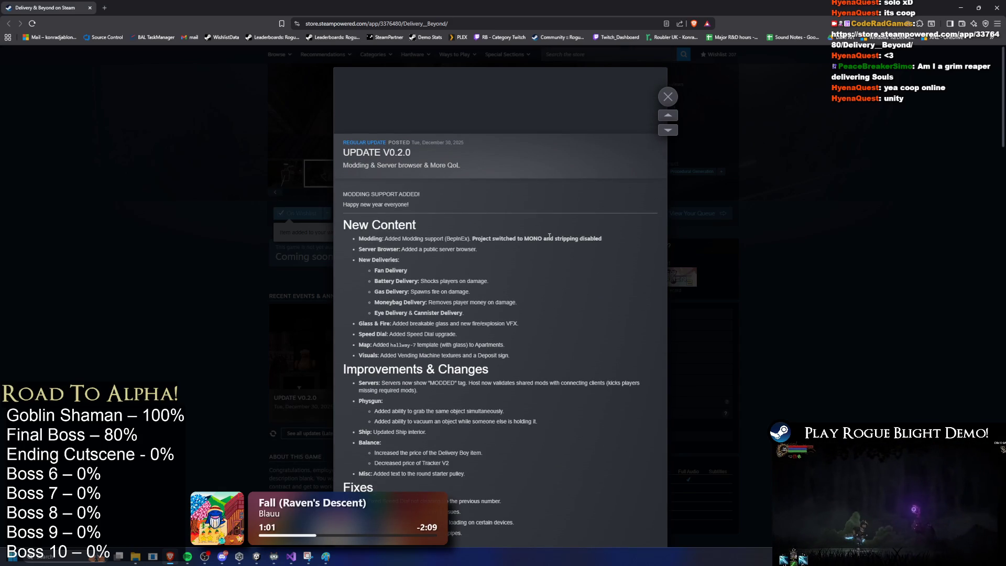
{"action": "scroll", "coordinate": [549, 236], "scroll_direction": "down", "scroll_amount": 15}
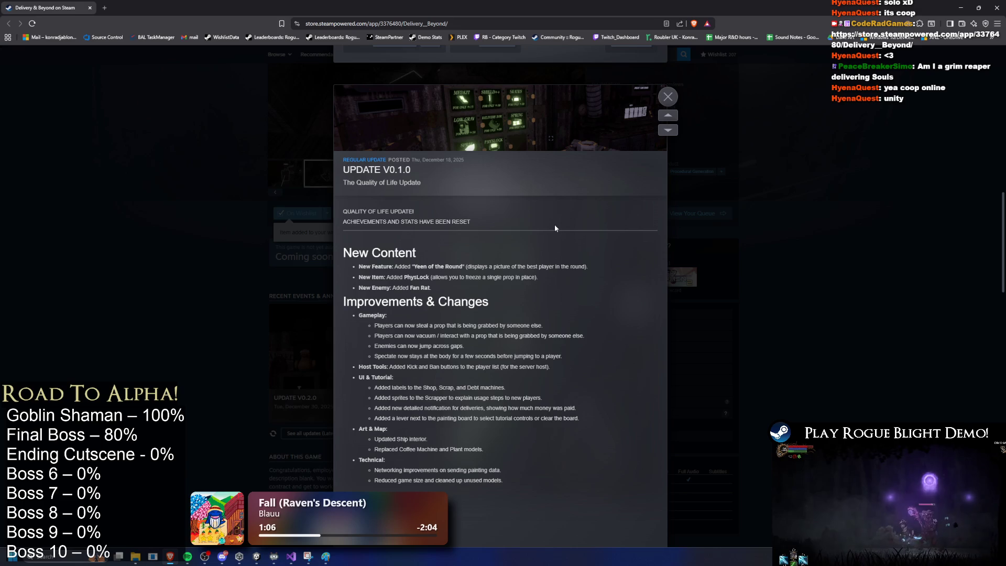
{"action": "scroll", "coordinate": [564, 214], "scroll_direction": "down", "scroll_amount": 10}
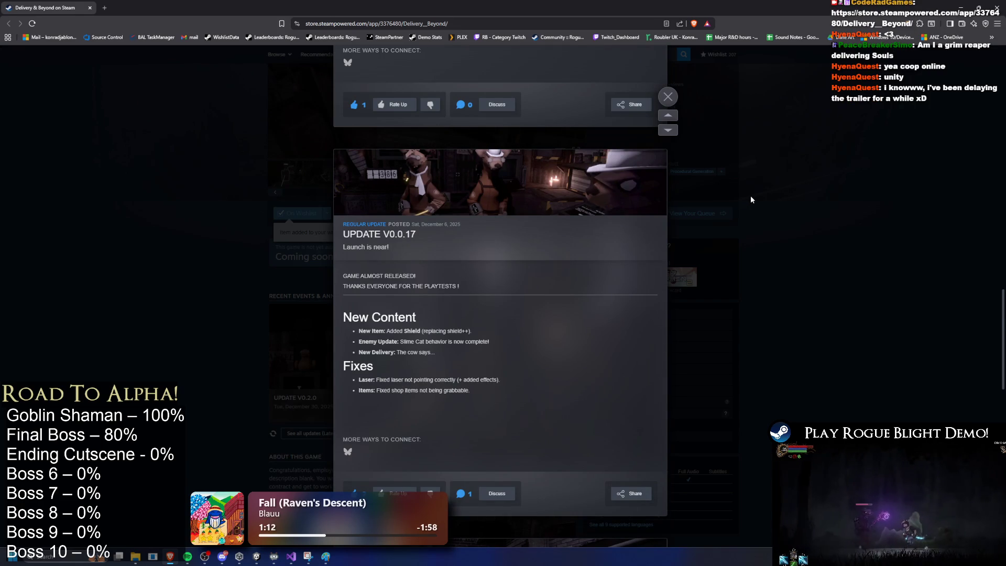
{"action": "left_click", "coordinate": [834, 191]}
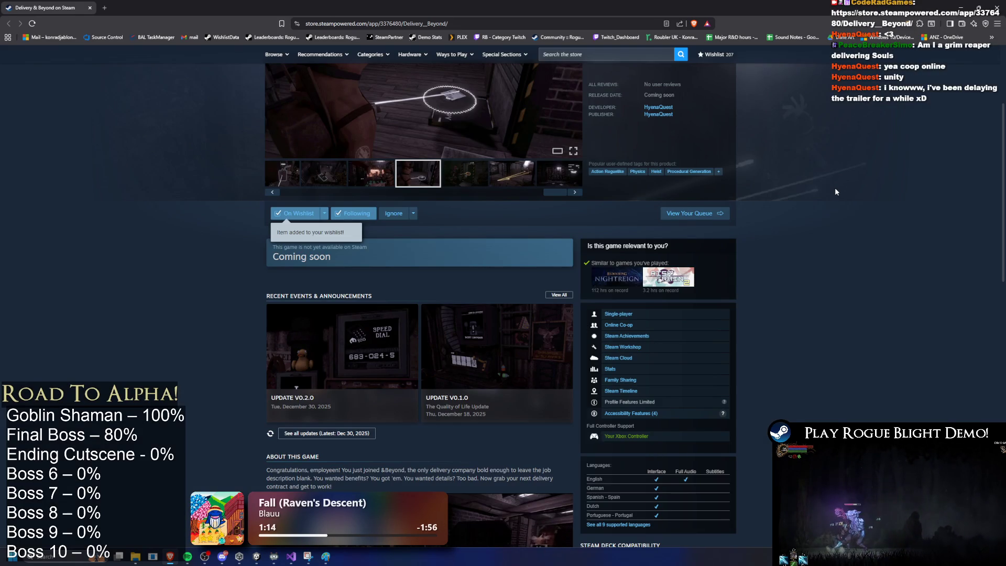
Open the UPDATE V0.1.0 announcement, then move on to another update post
{"action": "scroll", "coordinate": [612, 210], "scroll_direction": "up", "scroll_amount": 3}
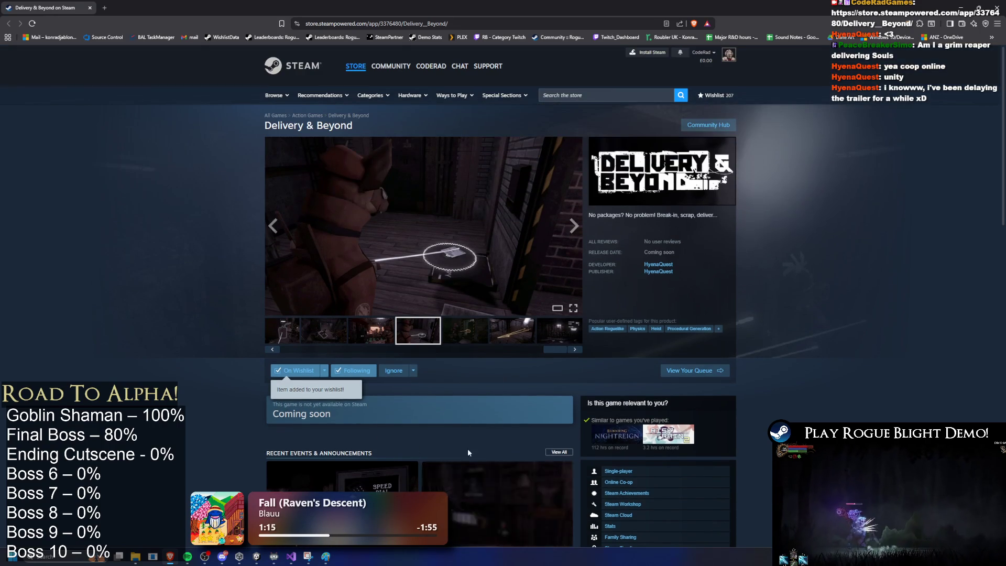
{"action": "scroll", "coordinate": [505, 381], "scroll_direction": "down", "scroll_amount": 4}
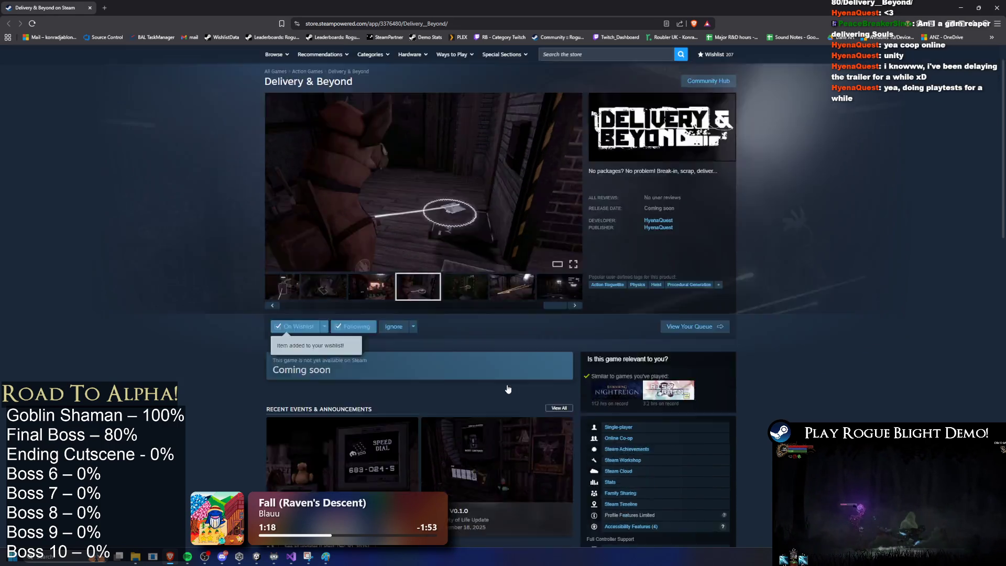
{"action": "left_click", "coordinate": [460, 326]}
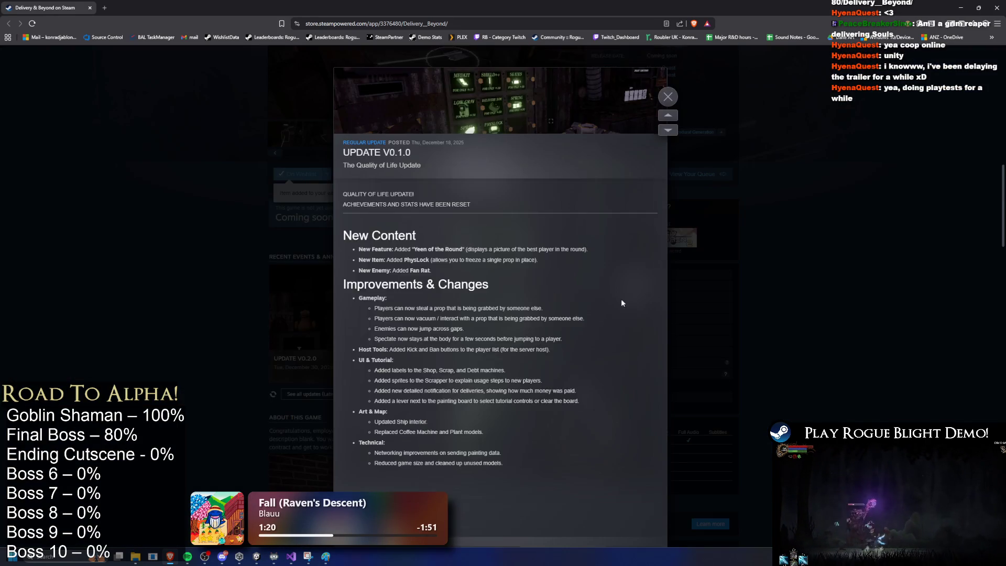
{"action": "scroll", "coordinate": [619, 291], "scroll_direction": "down", "scroll_amount": 4}
{"action": "key", "text": "Escape"}
{"action": "left_click", "coordinate": [549, 307]}
Read the update posts back to Update 0.0.1, close them, and advance the Unity boss animation preview
{"action": "scroll", "coordinate": [574, 287], "scroll_direction": "down", "scroll_amount": 10}
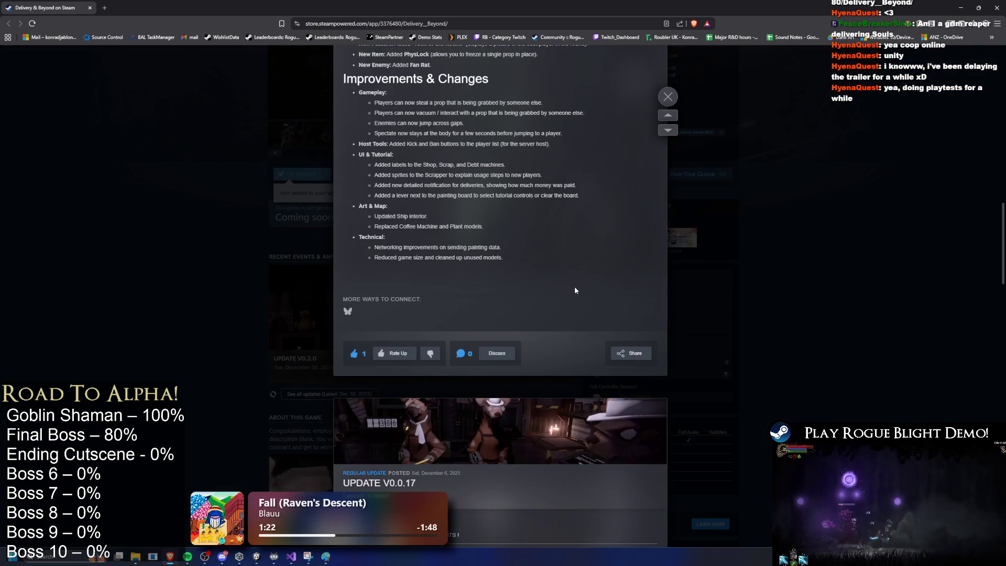
{"action": "scroll", "coordinate": [582, 286], "scroll_direction": "down", "scroll_amount": 15}
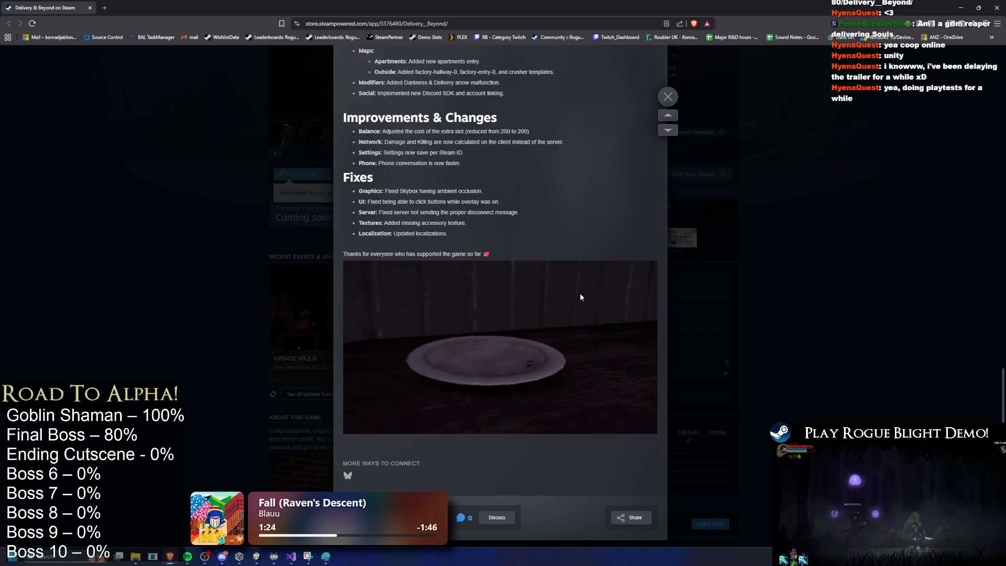
{"action": "scroll", "coordinate": [596, 302], "scroll_direction": "down", "scroll_amount": 15}
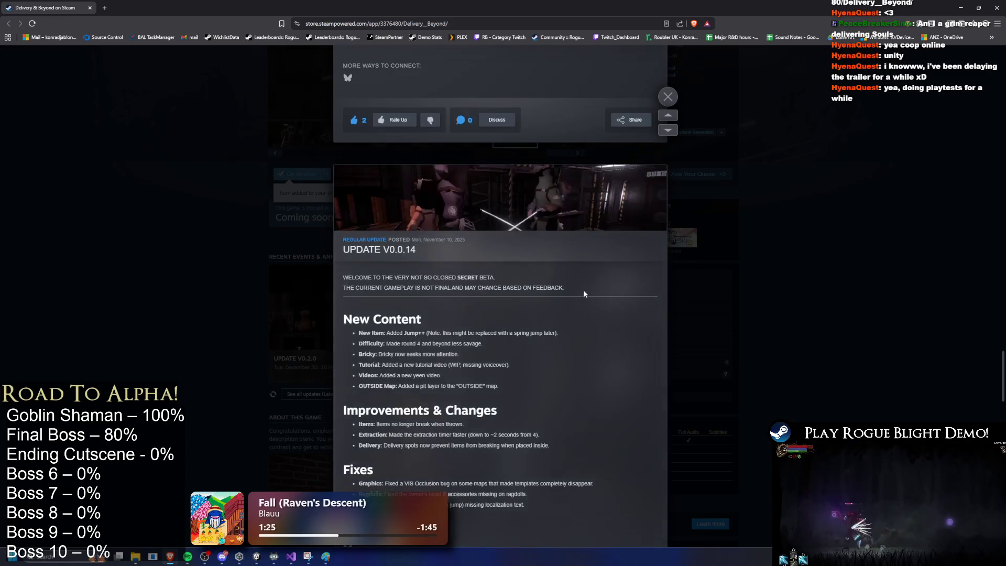
{"action": "scroll", "coordinate": [592, 283], "scroll_direction": "down", "scroll_amount": 15}
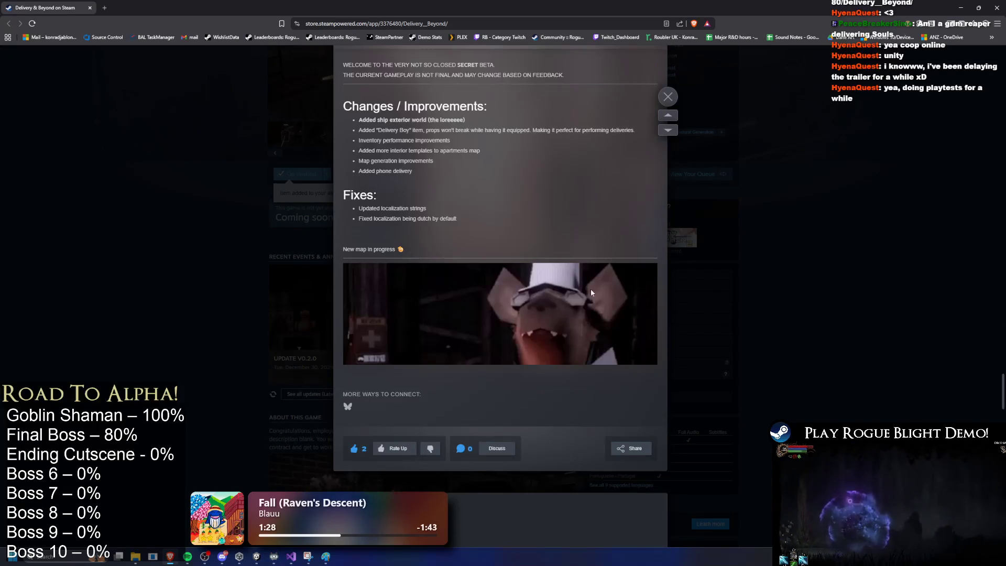
{"action": "scroll", "coordinate": [461, 75], "scroll_direction": "down", "scroll_amount": 20}
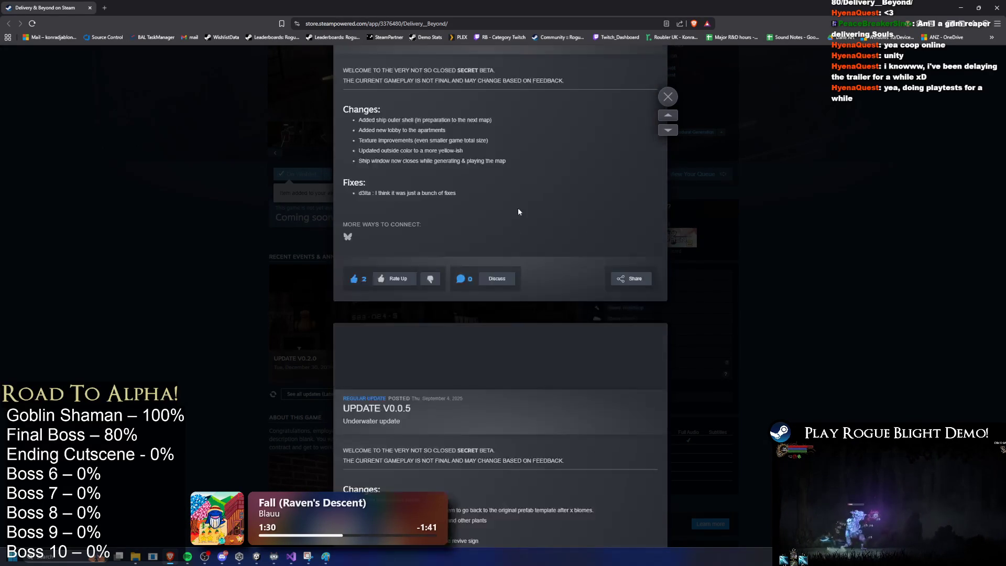
{"action": "scroll", "coordinate": [516, 321], "scroll_direction": "down", "scroll_amount": 20}
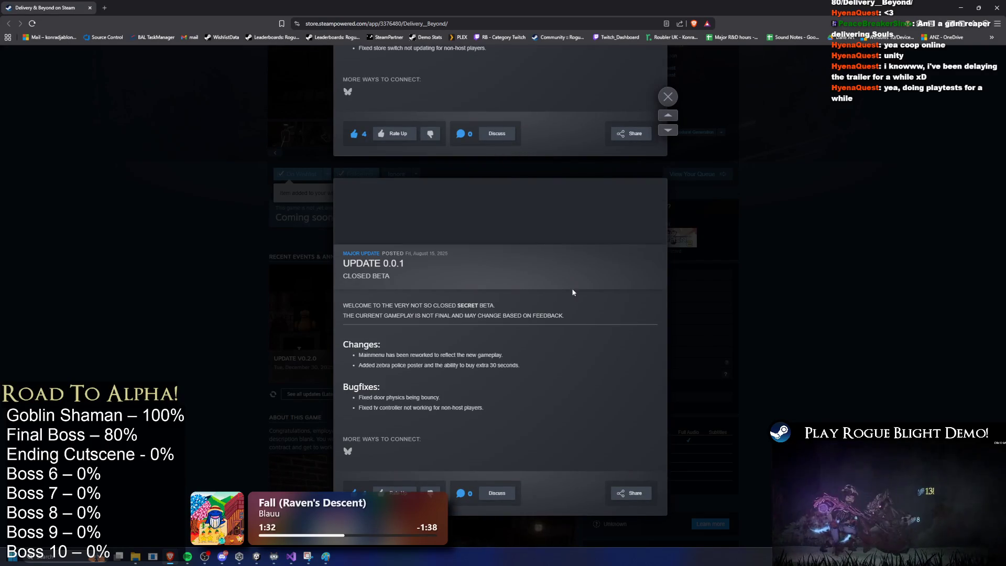
{"action": "key", "text": "Home"}
{"action": "key", "text": "Escape"}
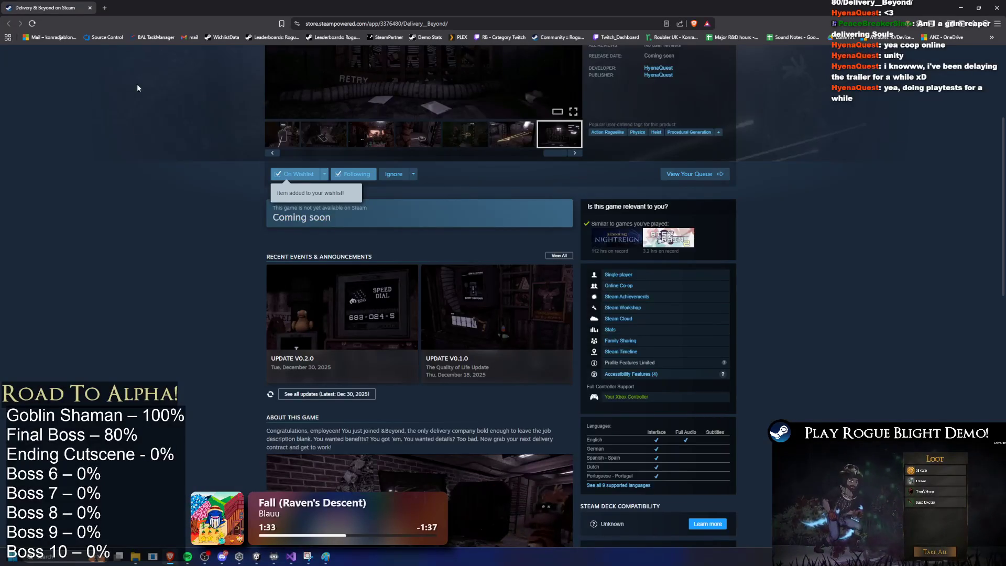
{"action": "key", "text": "alt+Tab"}
{"action": "mouse_move", "coordinate": [662, 40]}
{"action": "left_mouse_down"}
{"action": "mouse_move", "coordinate": [698, 41]}
{"action": "mouse_move", "coordinate": [678, 40]}
{"action": "left_mouse_up"}
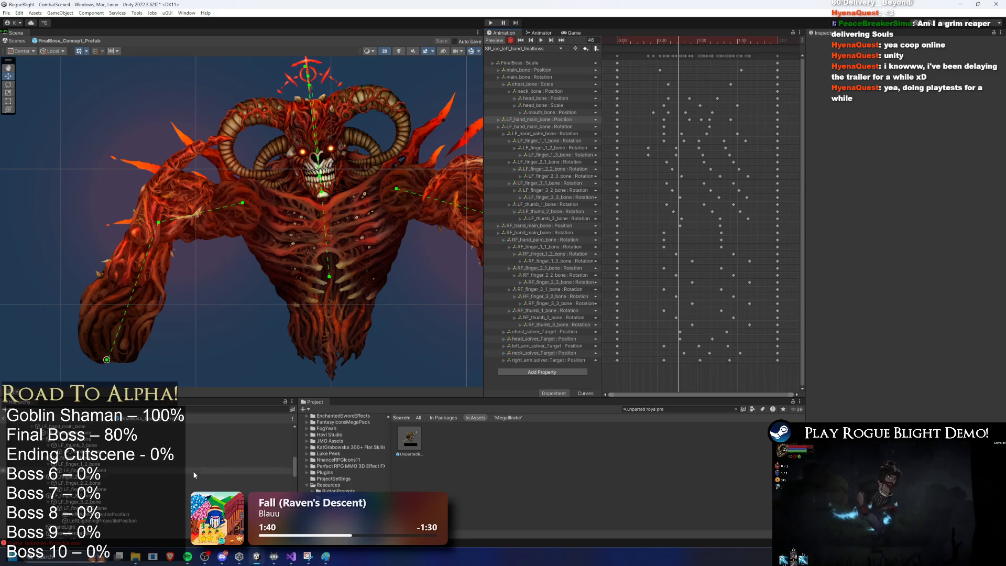
View the boss prefab's Projectile Controller listing 26 QUEEN and KING projectile entries
{"action": "mouse_move", "coordinate": [187, 556]}
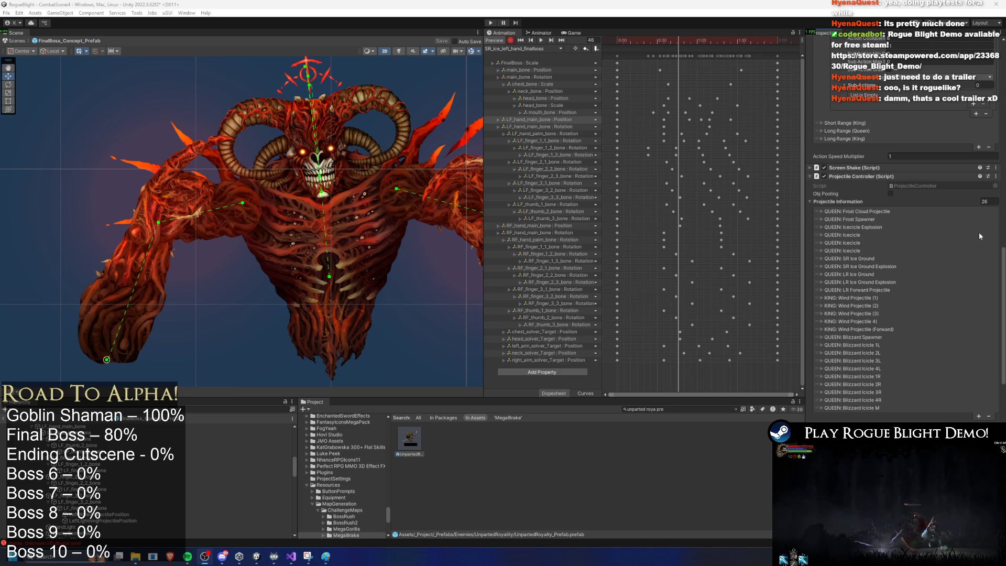
Inspect the QUEEN: Frost Spawner entry, ping its projectile prefab, and copy the entry
{"action": "left_click", "coordinate": [867, 220]}
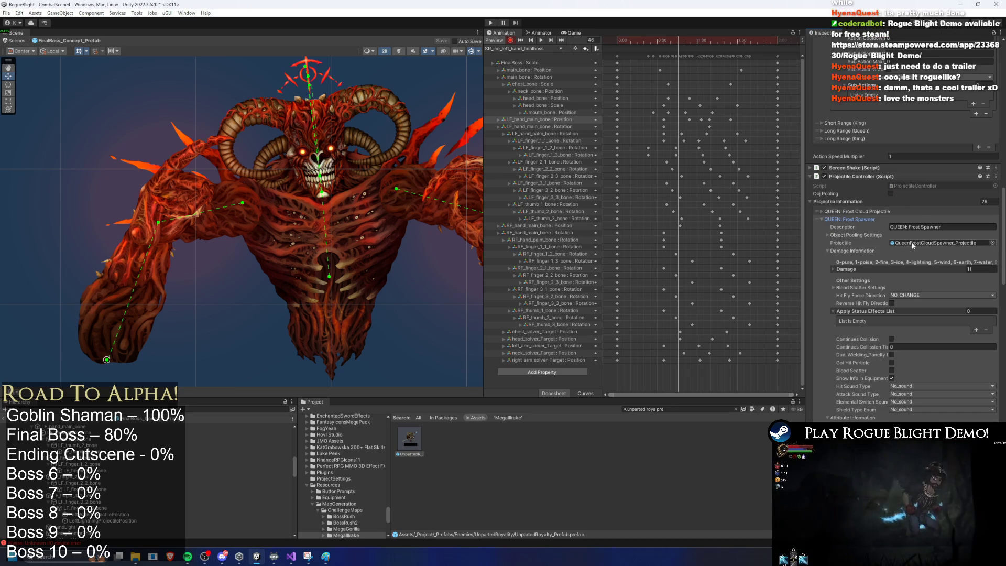
{"action": "left_click", "coordinate": [910, 241]}
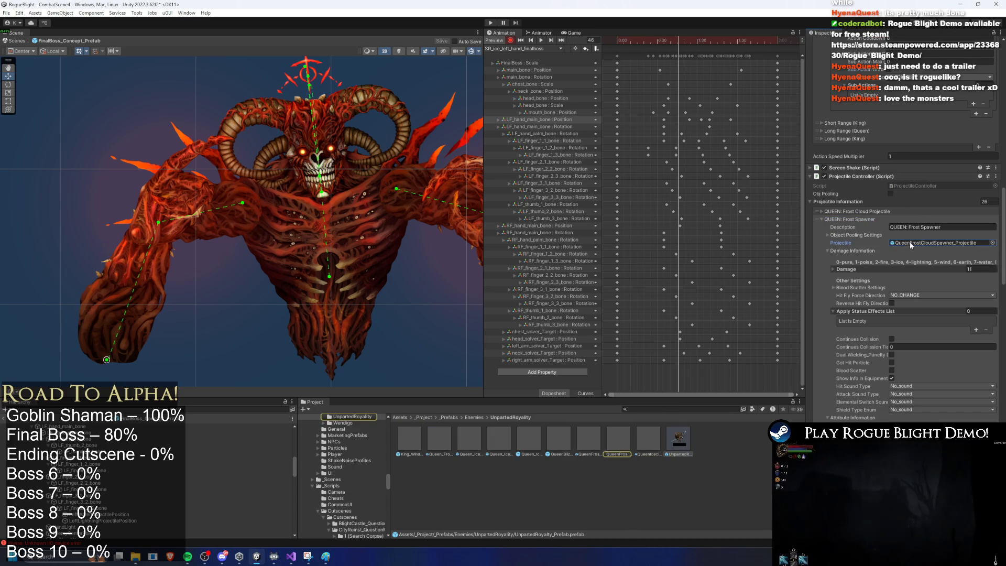
{"action": "left_click", "coordinate": [859, 222]}
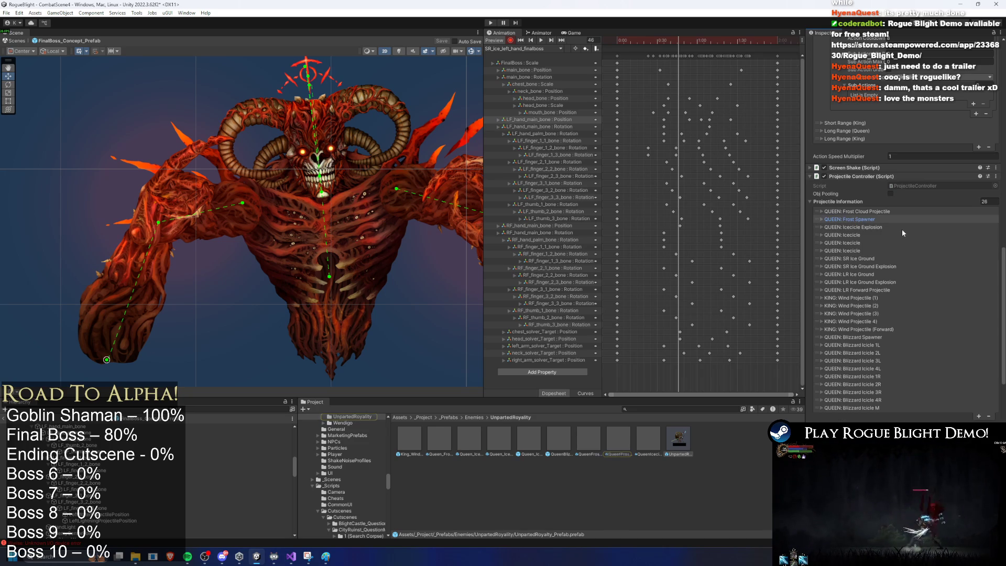
{"action": "right_click", "coordinate": [853, 222]}
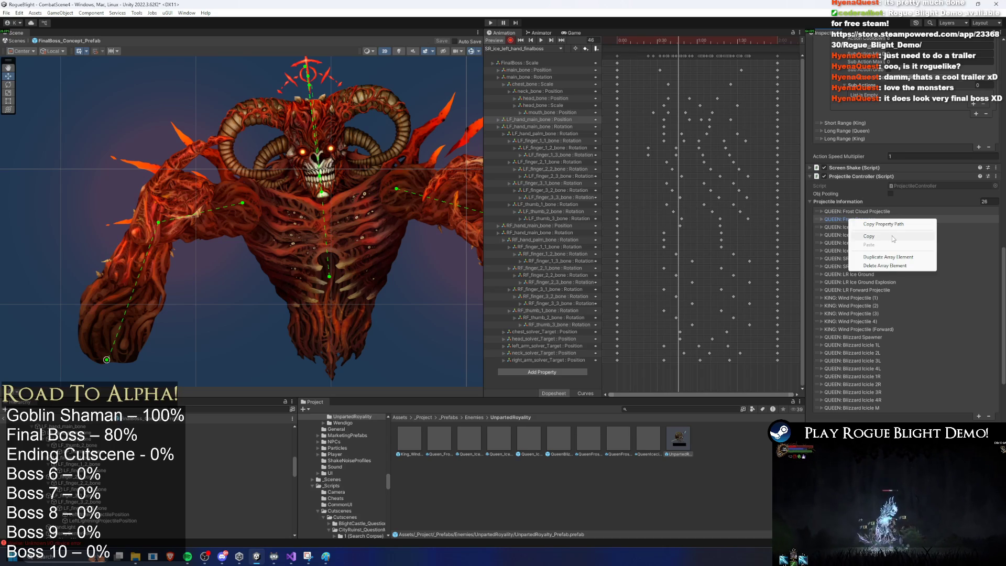
{"action": "left_click", "coordinate": [893, 237]}
Start play mode to test the boss fight
{"action": "scroll", "coordinate": [157, 461], "scroll_direction": "up", "scroll_amount": 10}
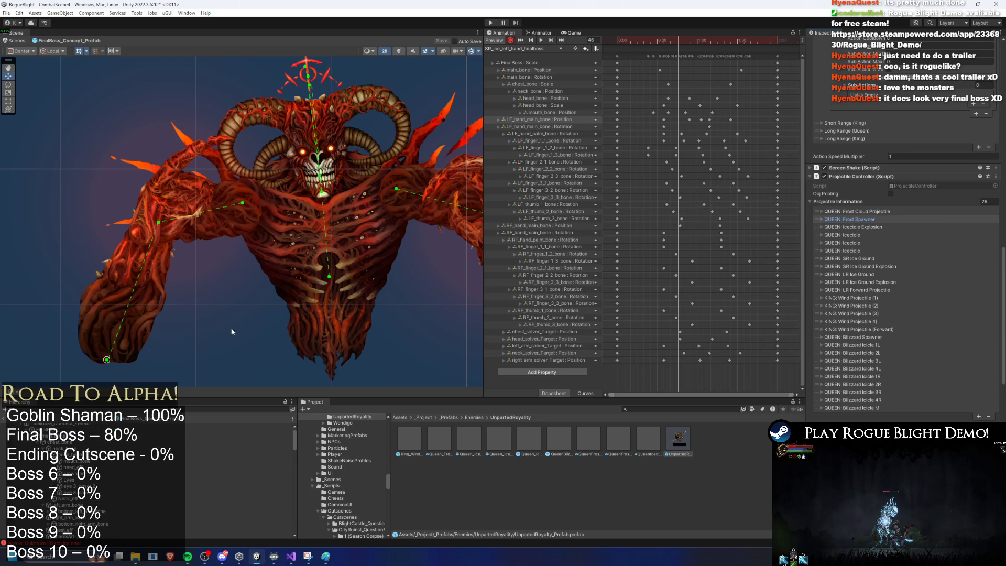
{"action": "left_click", "coordinate": [510, 41]}
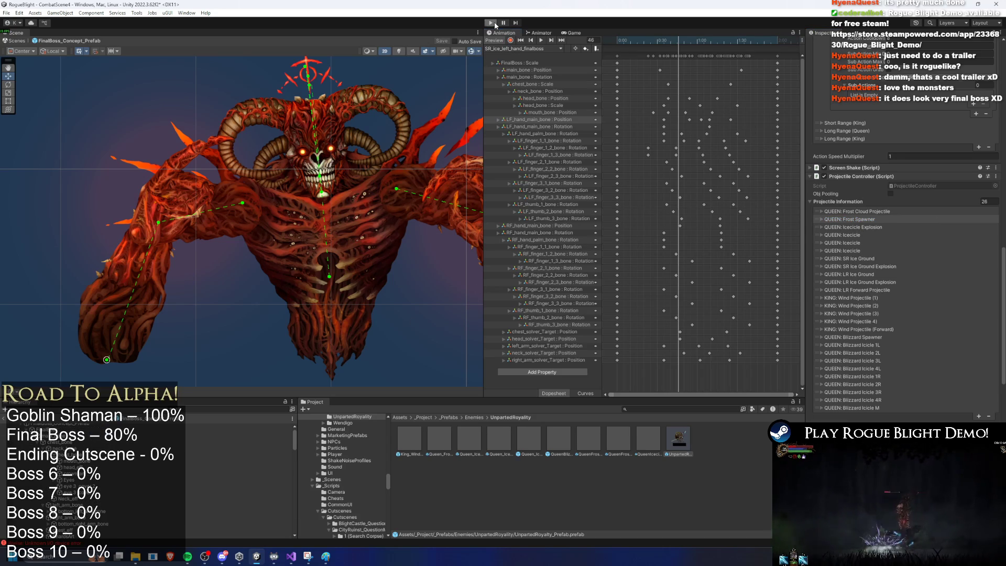
{"action": "left_click", "coordinate": [493, 24]}
Continue past the prefab warning and fight the boss with runs, jumps, dashes and attacks
{"action": "key", "text": "Return"}
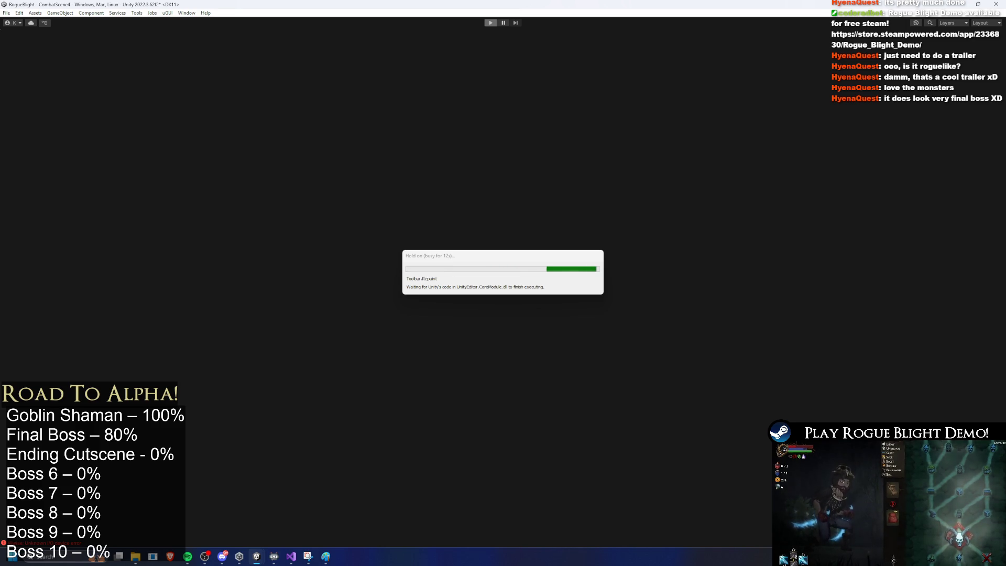
{"action": "key", "text": "a"}
{"action": "key", "text": "d"}
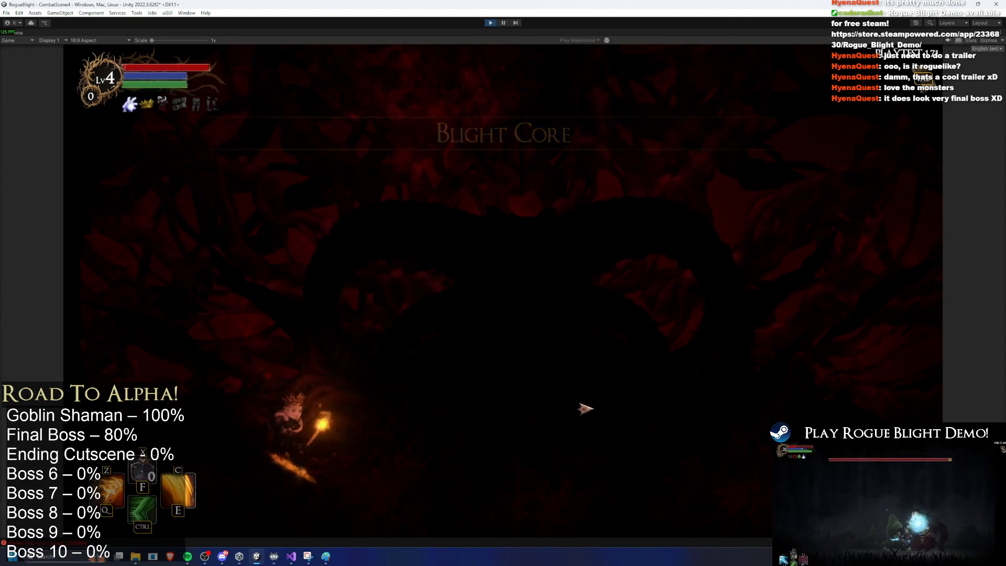
{"action": "key", "text": "d"}
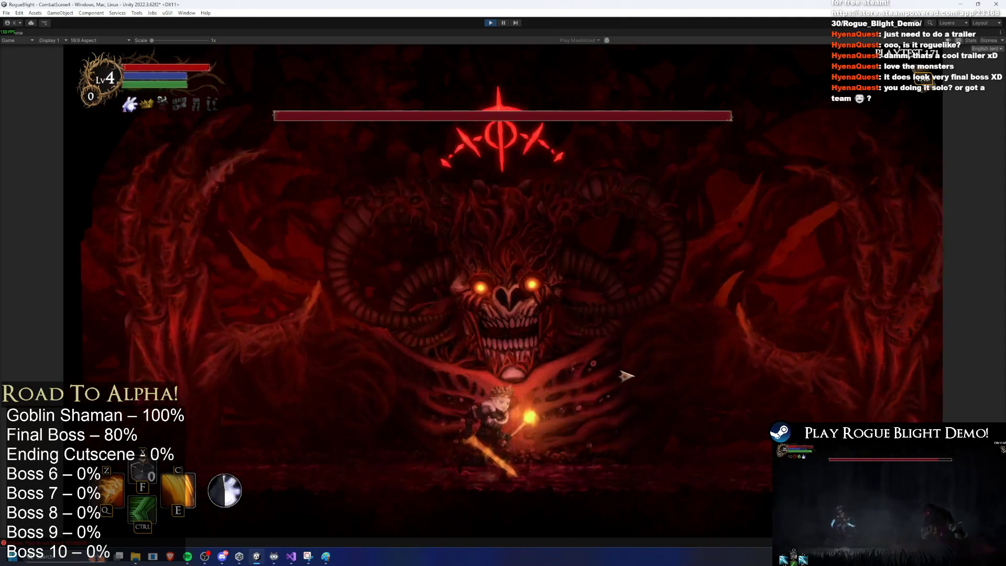
{"action": "key", "text": "a"}
{"action": "key", "text": "space"}
{"action": "left_click", "coordinate": [344, 360]}
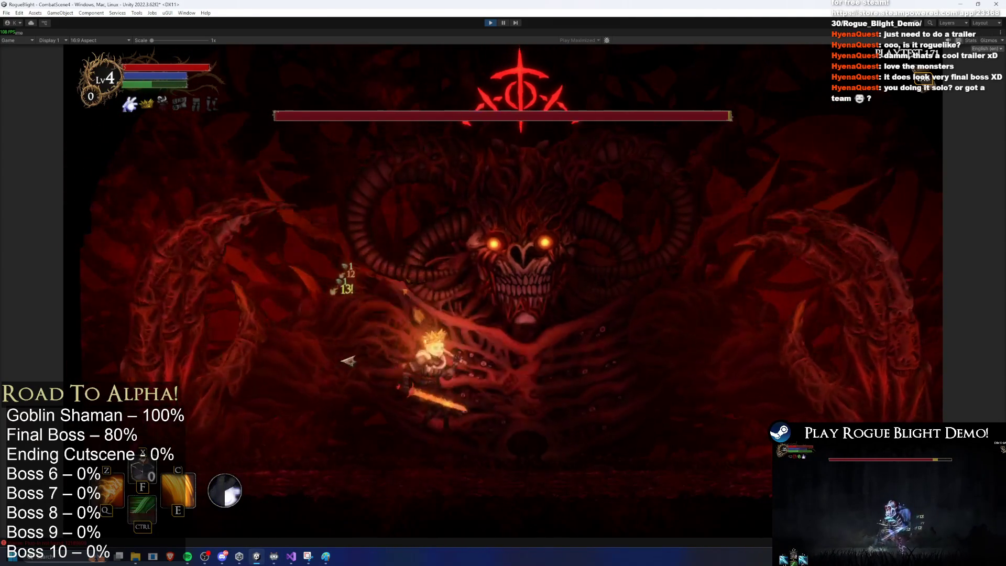
{"action": "key", "text": "a"}
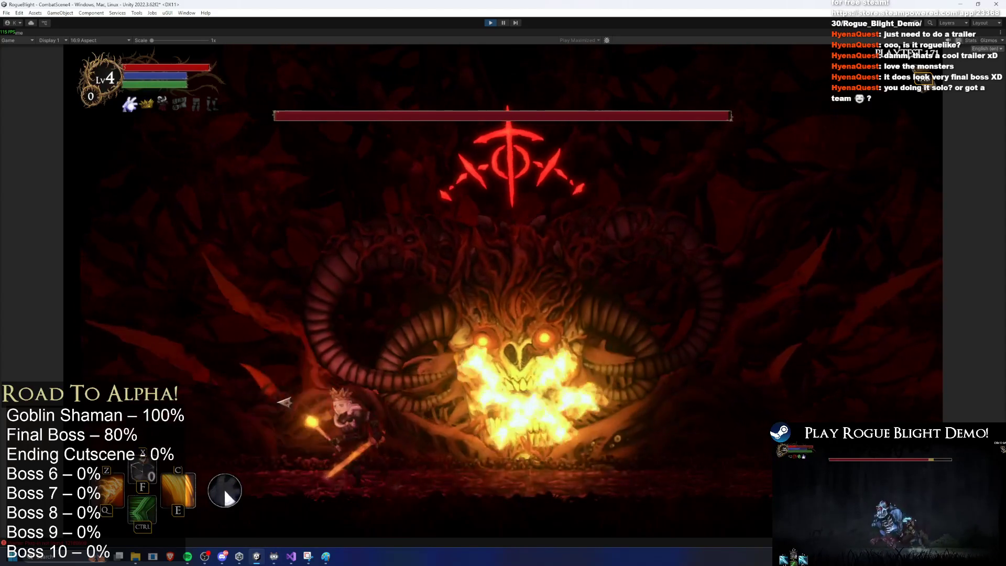
{"action": "key", "text": "ctrl"}
{"action": "left_click", "coordinate": [262, 393]}
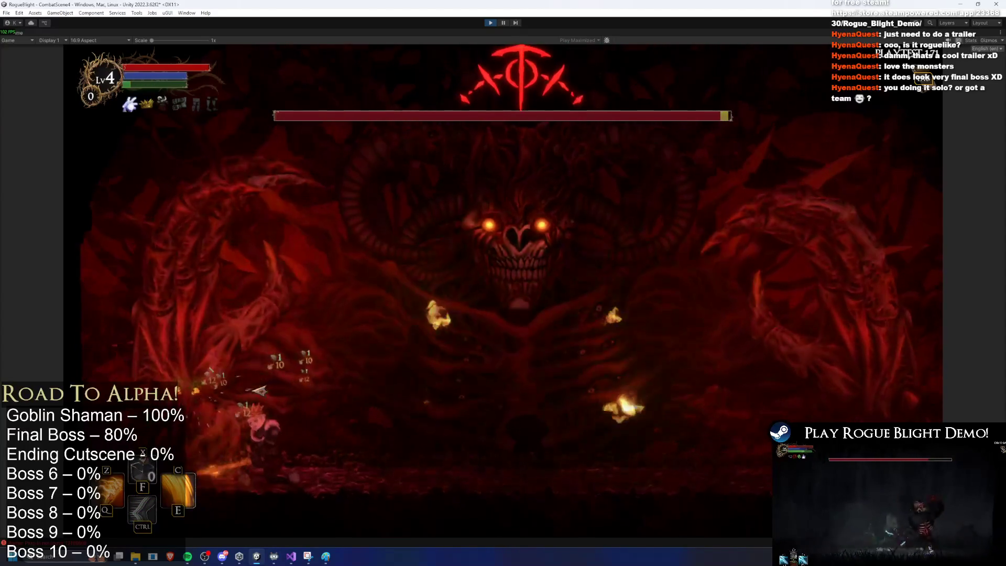
{"action": "key", "text": "d"}
{"action": "left_click", "coordinate": [629, 387]}
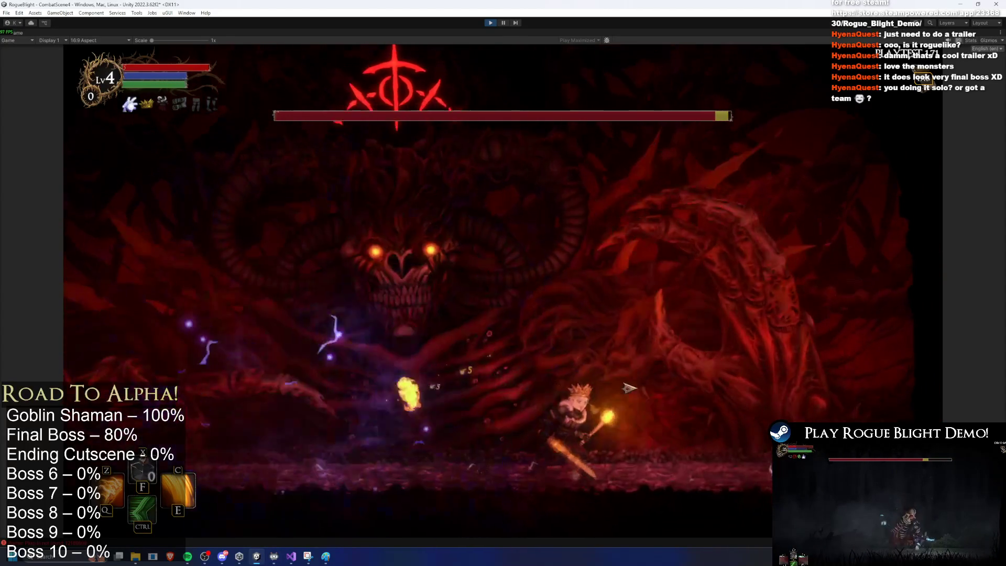
{"action": "key", "text": "d"}
{"action": "left_click", "coordinate": [629, 388]}
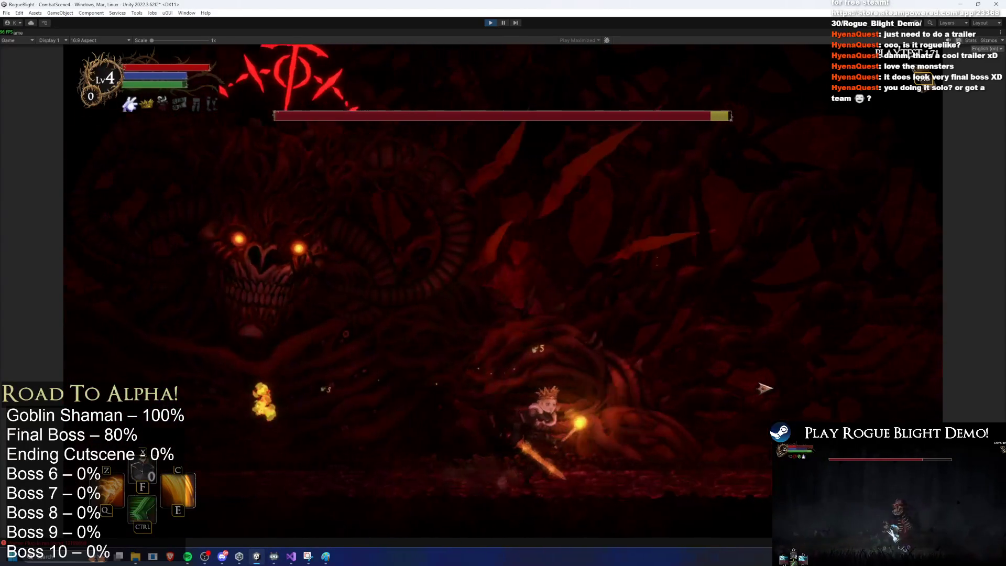
{"action": "key", "text": "d"}
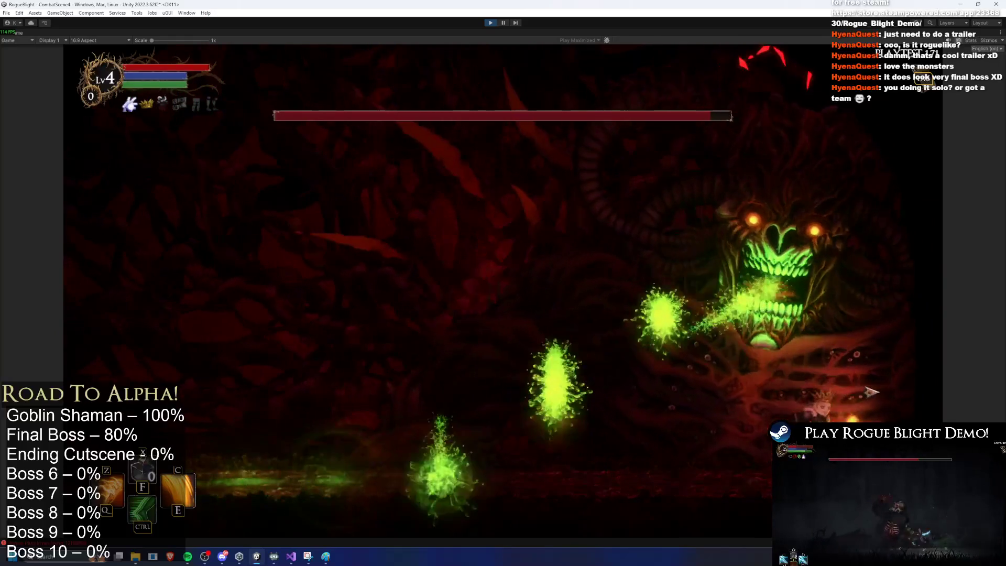
Use the fire skill on the boss, dodge its blasts, then stop play mode
{"action": "key", "text": "e"}
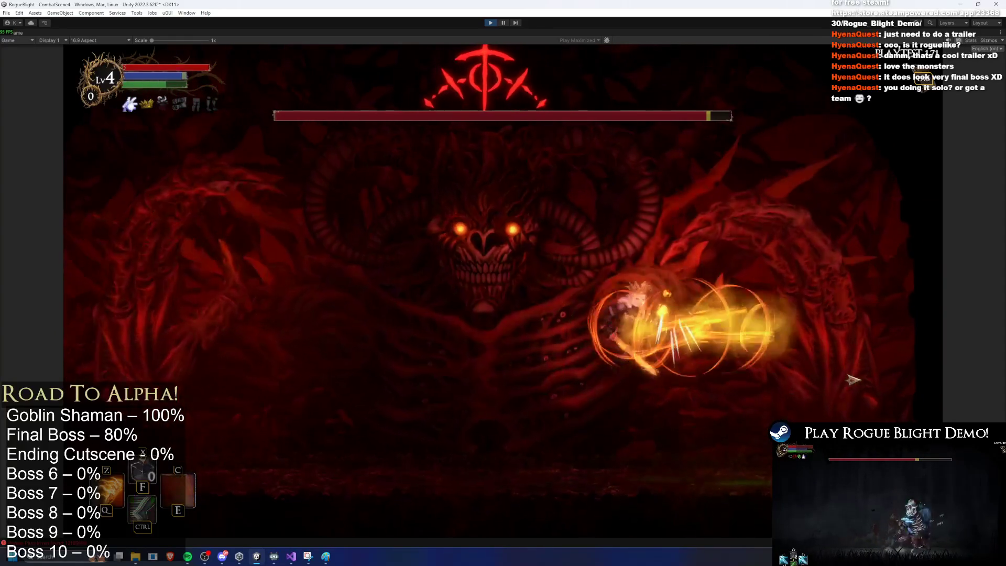
{"action": "key", "text": "a"}
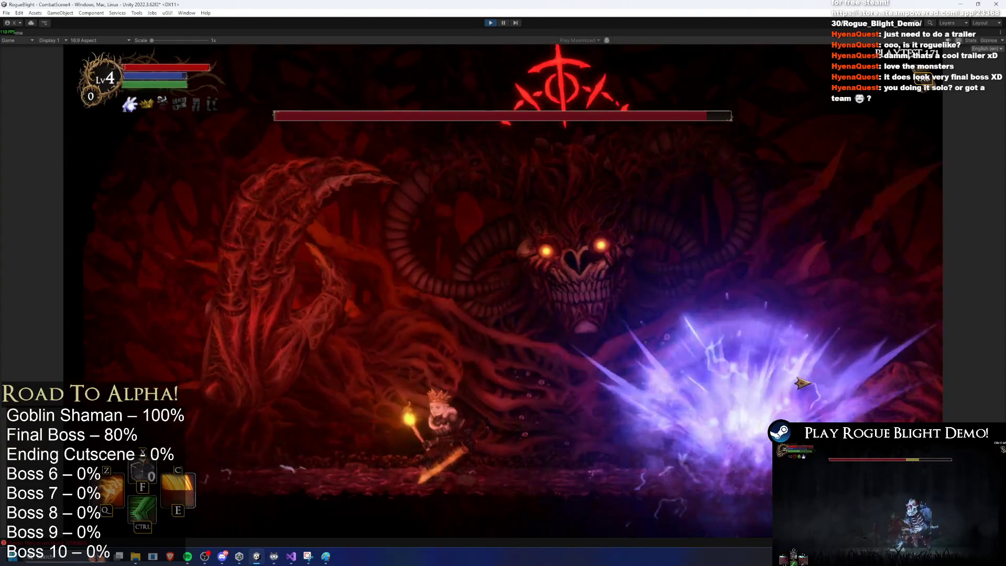
{"action": "key", "text": "d"}
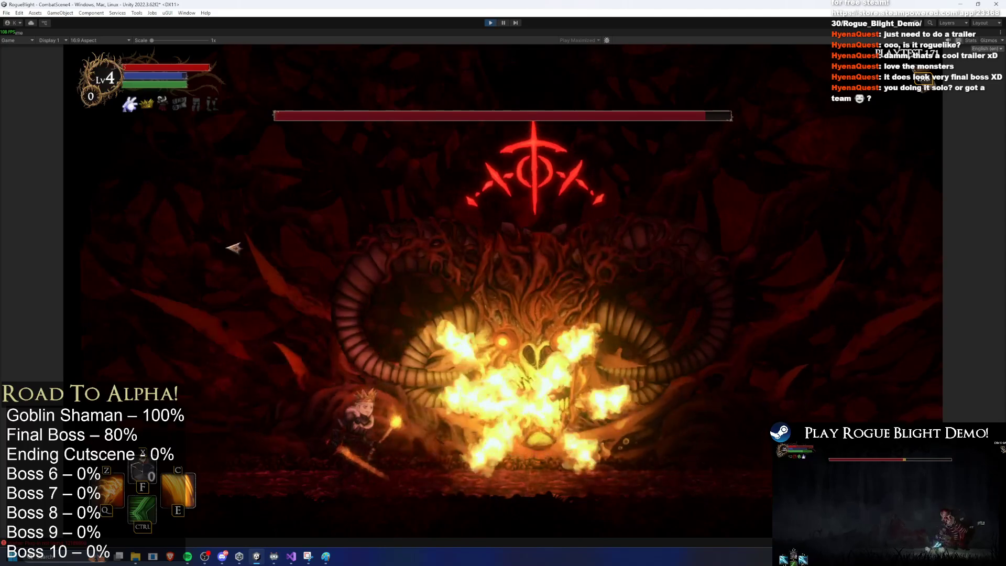
{"action": "key", "text": "a"}
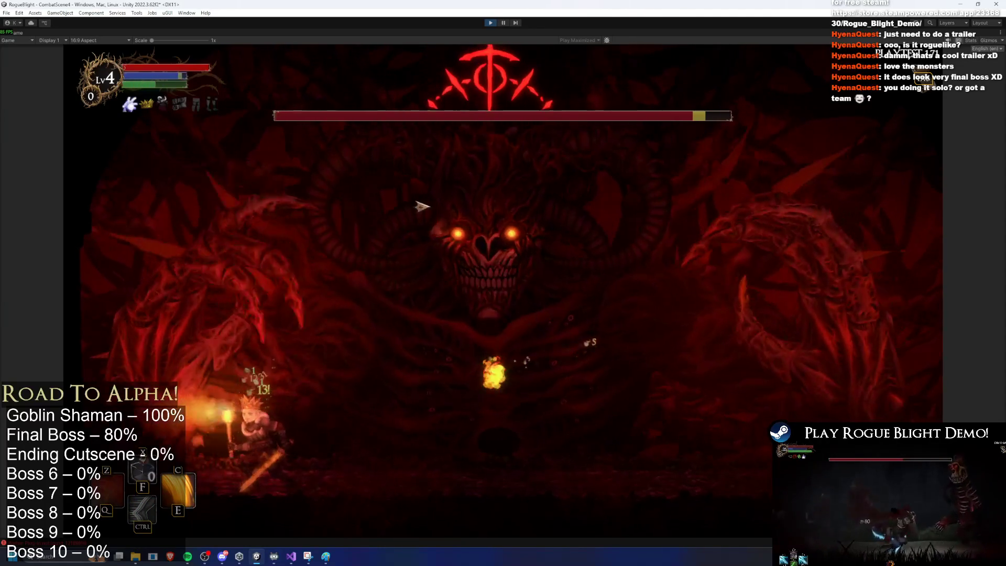
{"action": "key", "text": "d"}
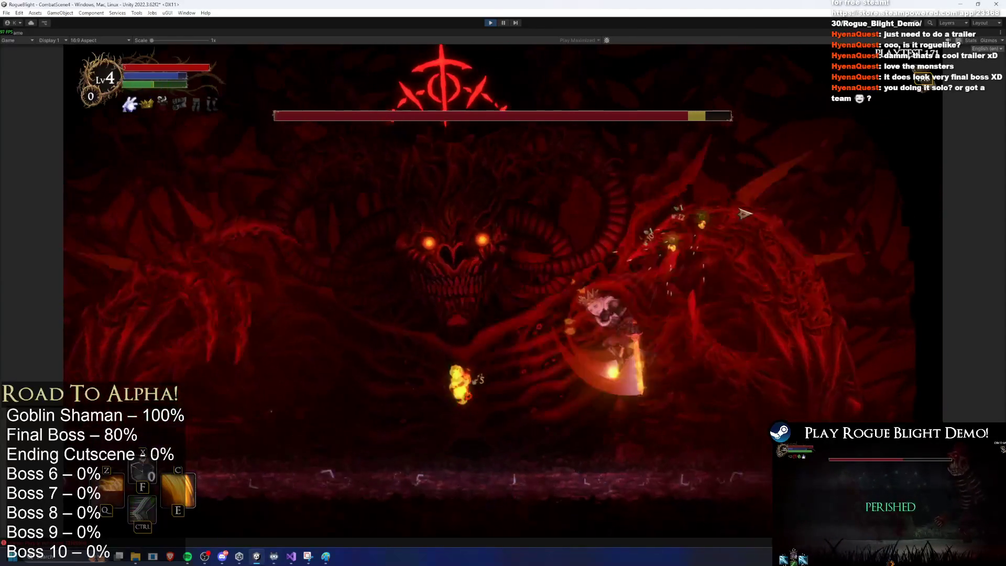
{"action": "key", "text": "a"}
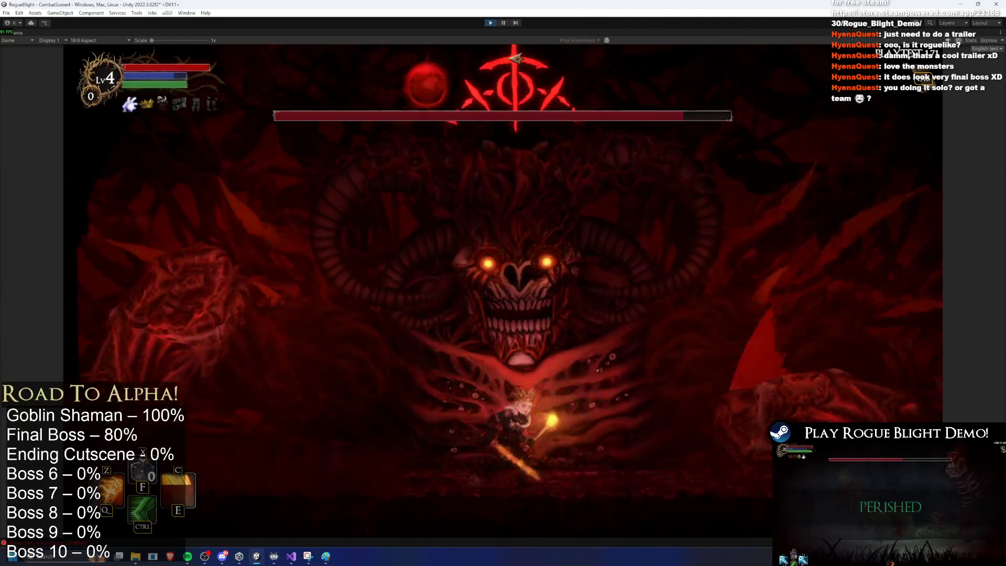
{"action": "key", "text": "a"}
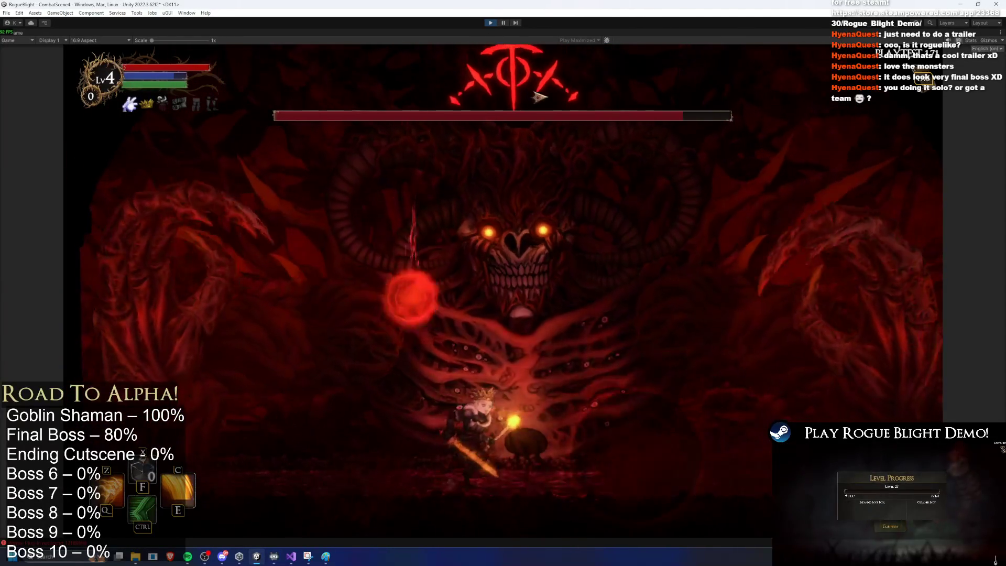
{"action": "key", "text": "a"}
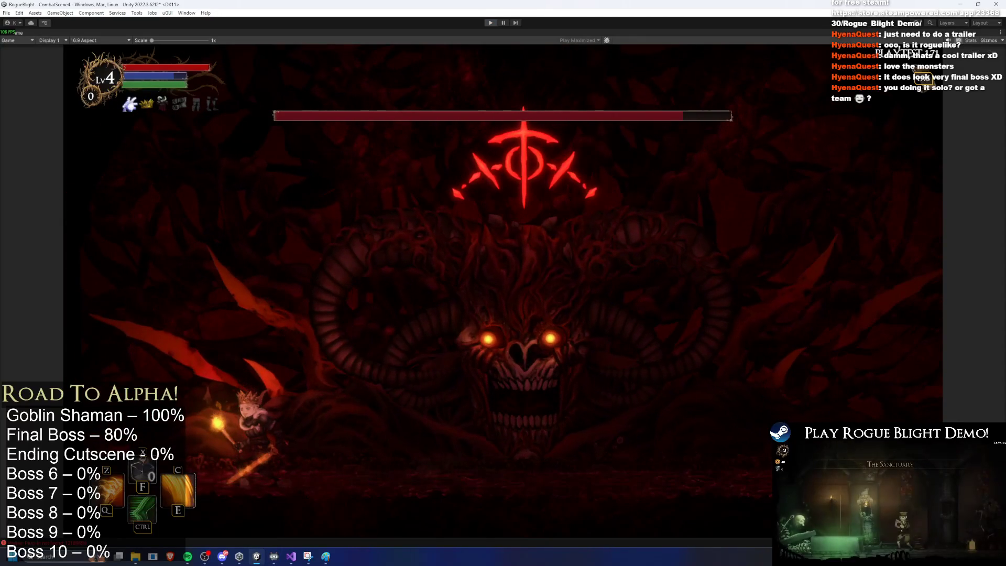
{"action": "key", "text": "ctrl+p"}
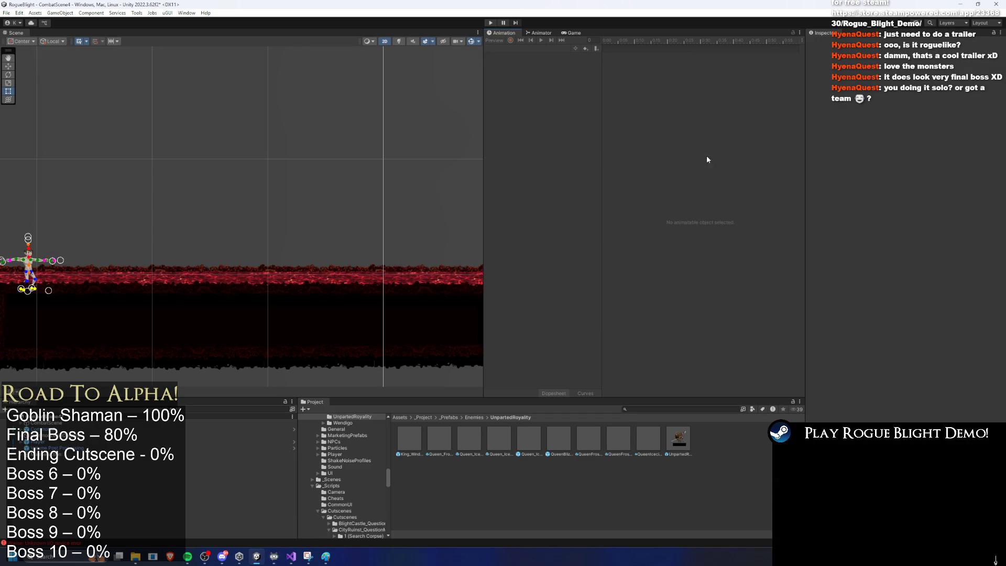
Select the UnpartedRoyalty prefab and check its Short Range (Queen) action pattern
{"action": "left_click", "coordinate": [679, 439]}
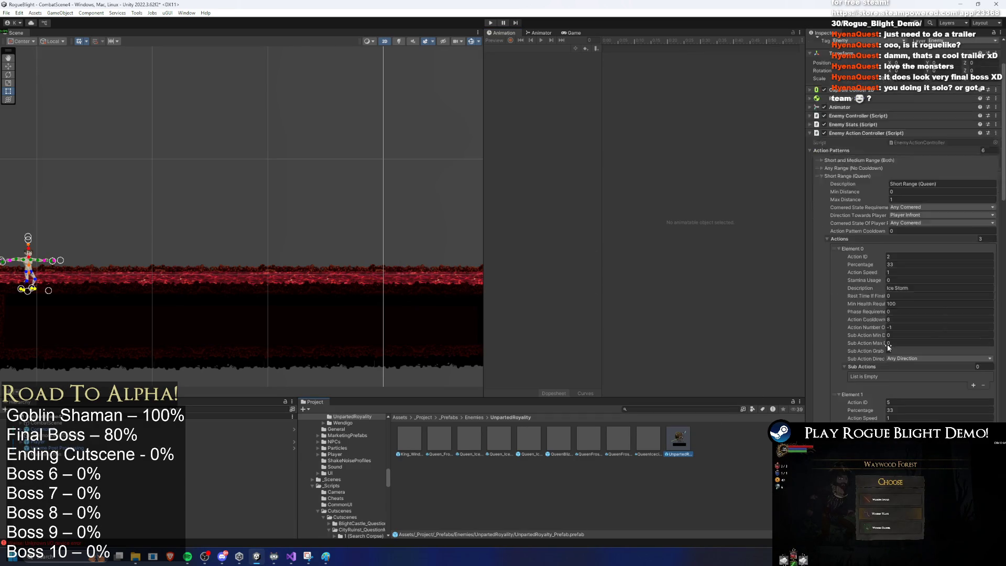
{"action": "left_click", "coordinate": [849, 219]}
{"action": "left_click", "coordinate": [849, 219]}
{"action": "scroll", "coordinate": [900, 252], "scroll_direction": "down", "scroll_amount": 5}
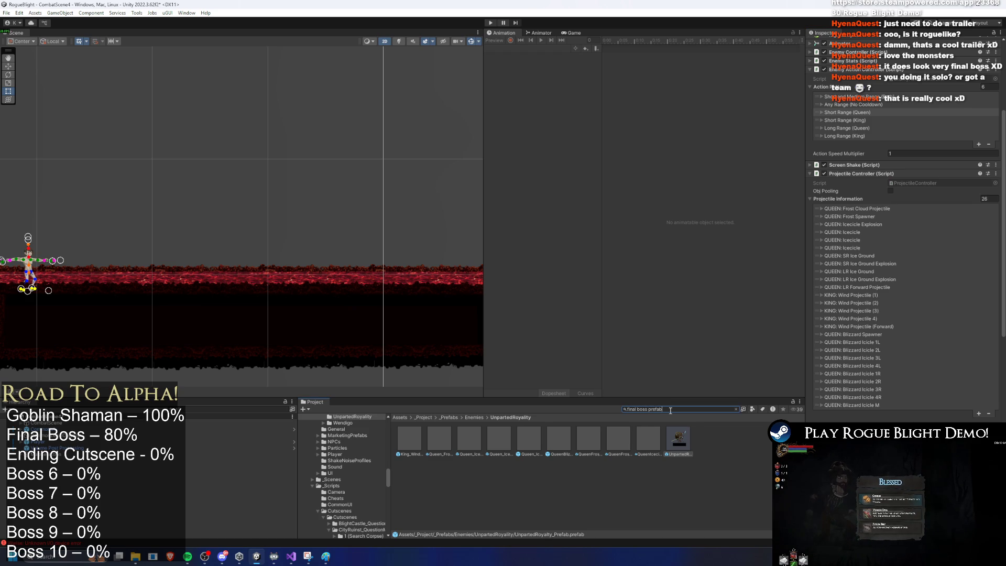
Review the FinalBoss prefab's 28 projectile entries, then search the Project for 'unoy'
{"action": "right_click", "coordinate": [424, 439]}
{"action": "right_click", "coordinate": [417, 440]}
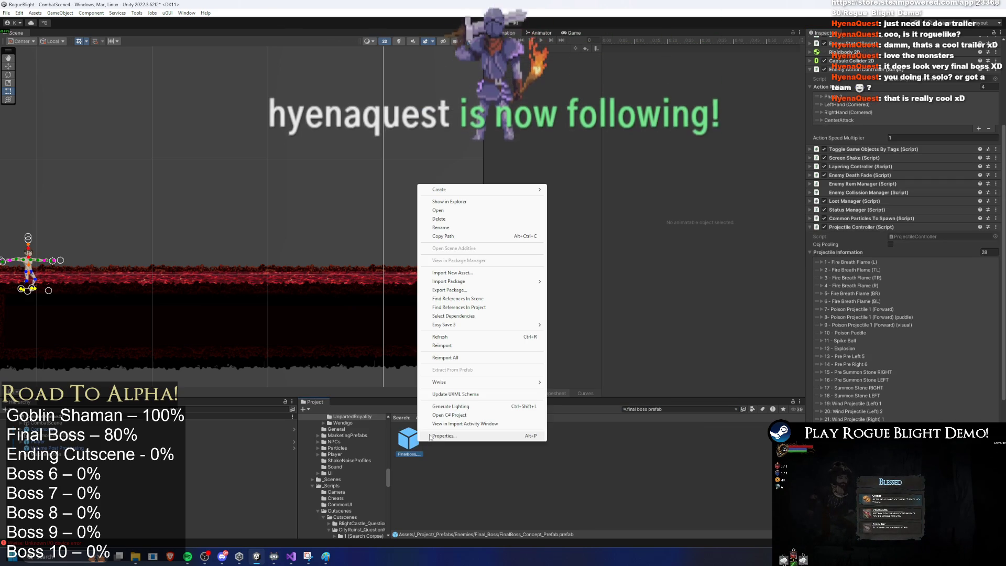
{"action": "left_click", "coordinate": [448, 436]}
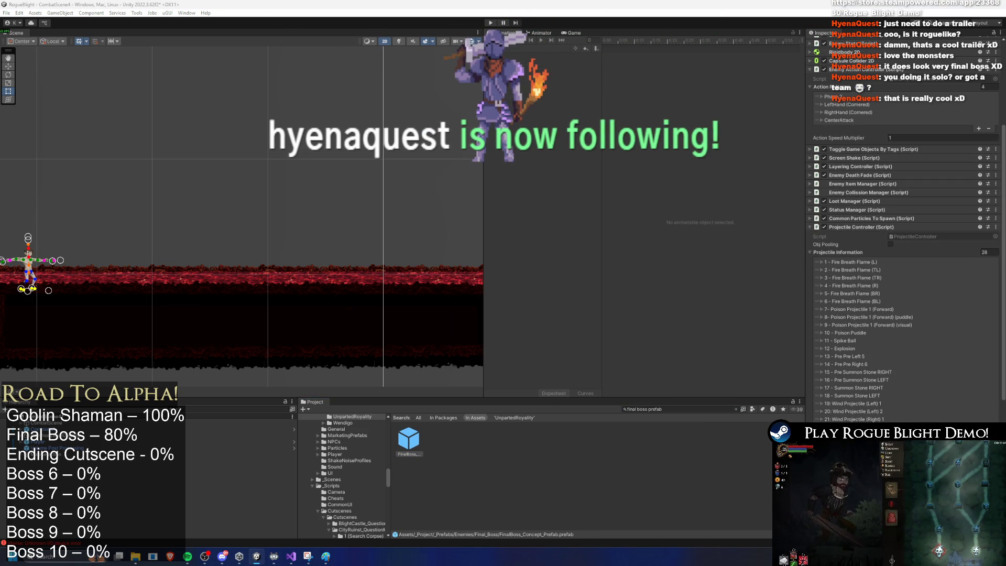
{"action": "scroll", "coordinate": [883, 294], "scroll_direction": "down", "scroll_amount": 3}
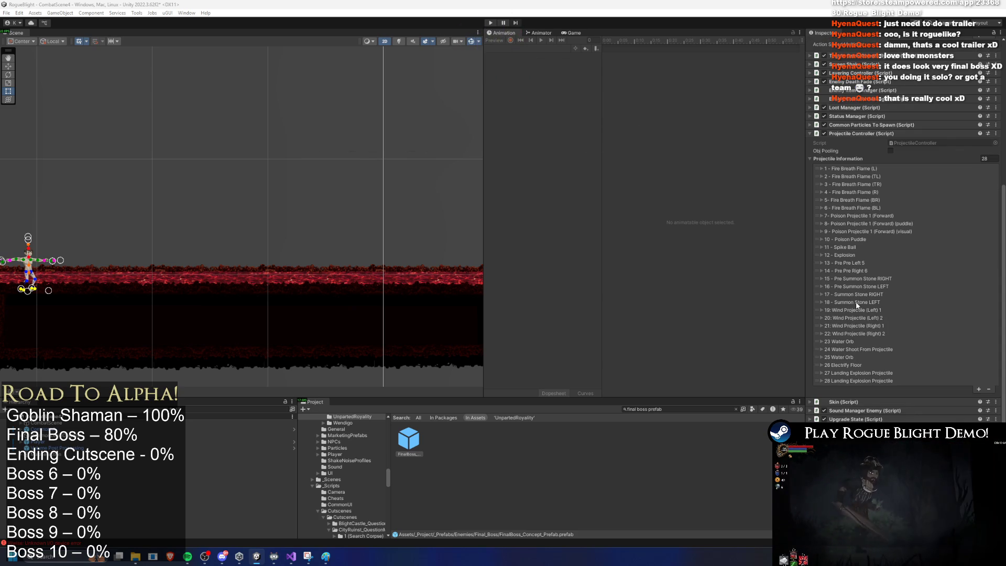
{"action": "left_click", "coordinate": [681, 409]}
{"action": "type", "text": "unpartedr"}
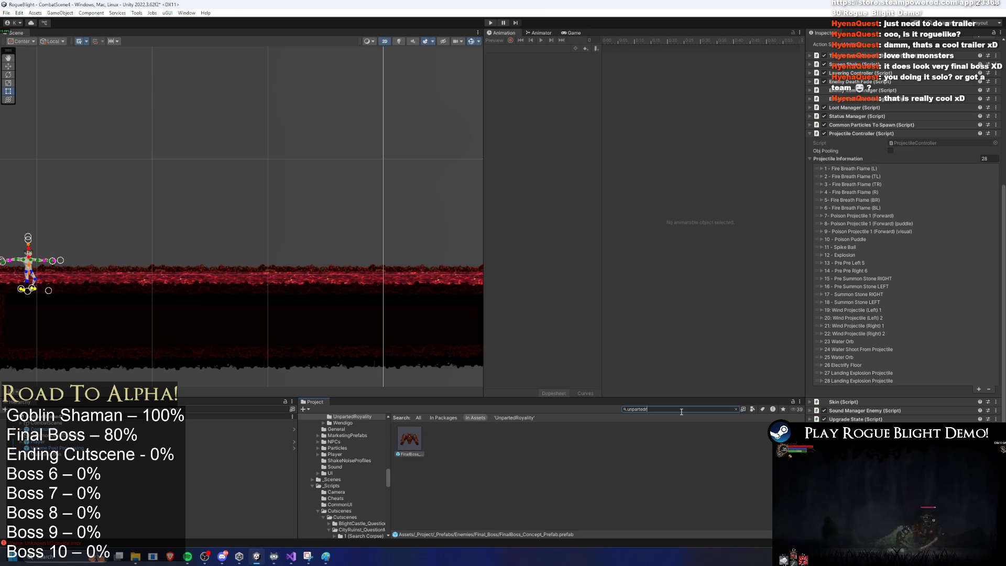
{"action": "type", "text": " roy prefa"}
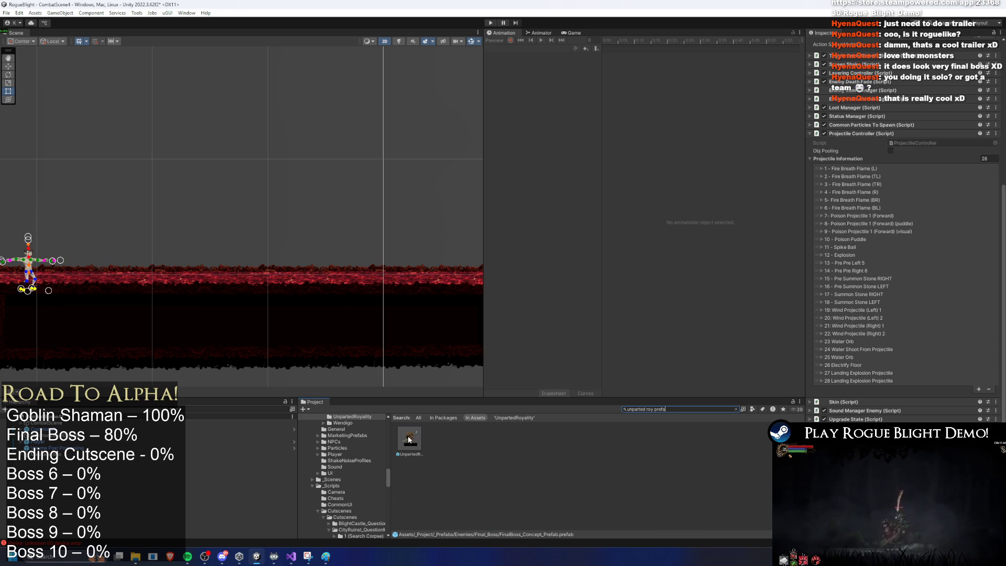
Copy five QUEEN ice projectile entries, including an Icecicle, from the UnpartedRoyalty prefab
{"action": "left_click", "coordinate": [410, 439]}
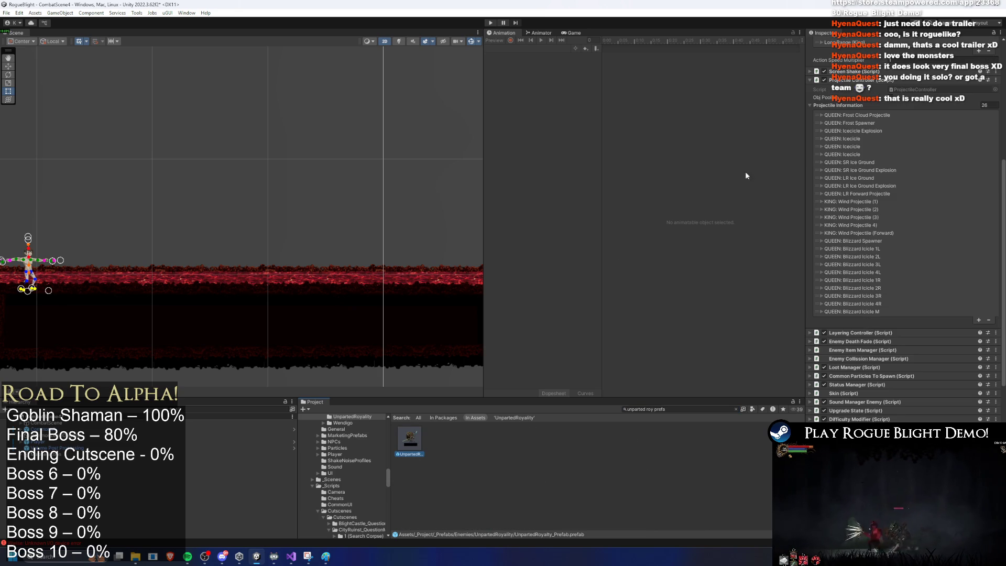
{"action": "right_click", "coordinate": [862, 126]}
{"action": "left_click", "coordinate": [883, 138]}
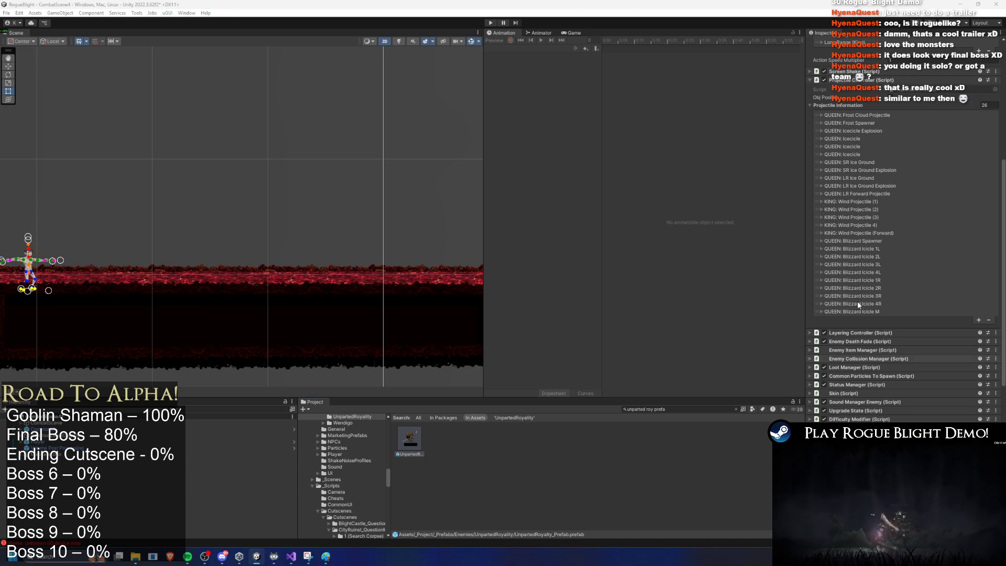
{"action": "right_click", "coordinate": [864, 131]}
{"action": "left_click", "coordinate": [890, 150]}
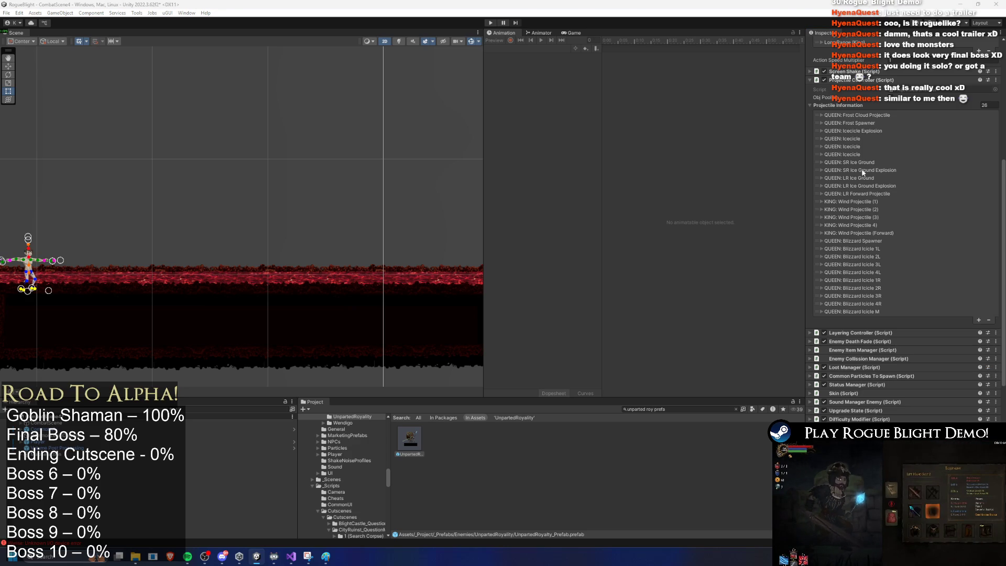
{"action": "right_click", "coordinate": [855, 142]}
{"action": "left_click", "coordinate": [915, 157]}
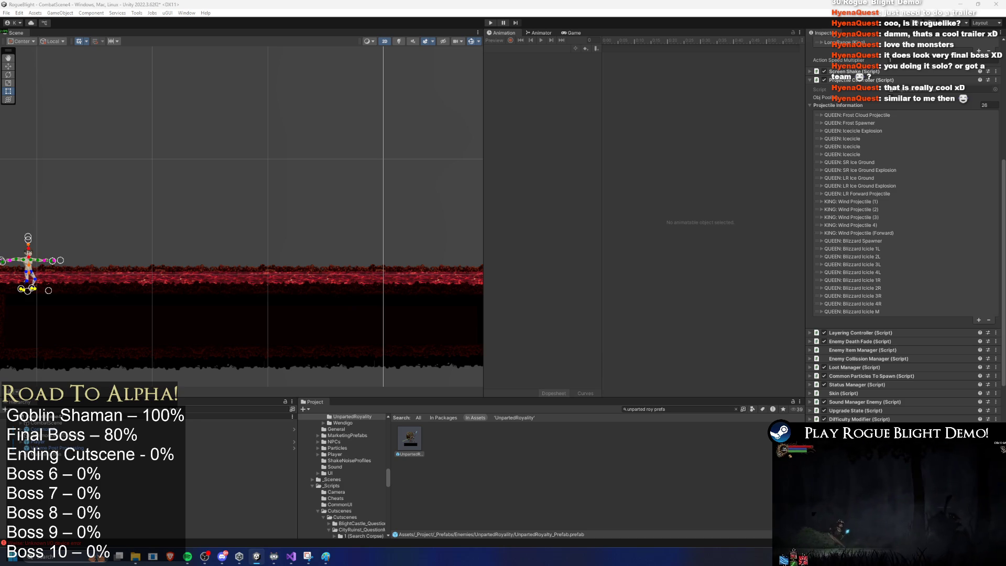
{"action": "right_click", "coordinate": [847, 151]}
{"action": "left_click", "coordinate": [912, 165]}
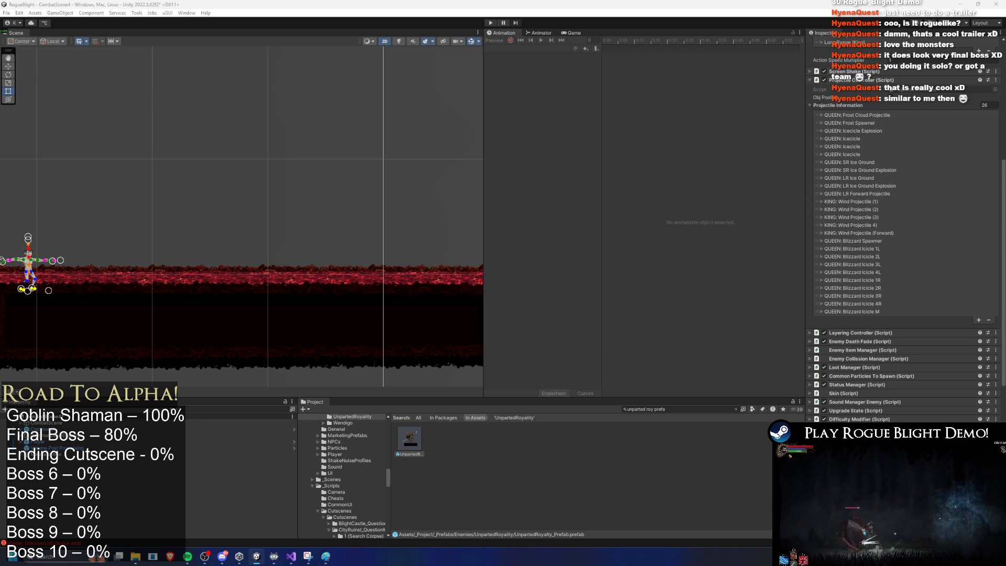
{"action": "right_click", "coordinate": [857, 161]}
{"action": "left_click", "coordinate": [890, 172]}
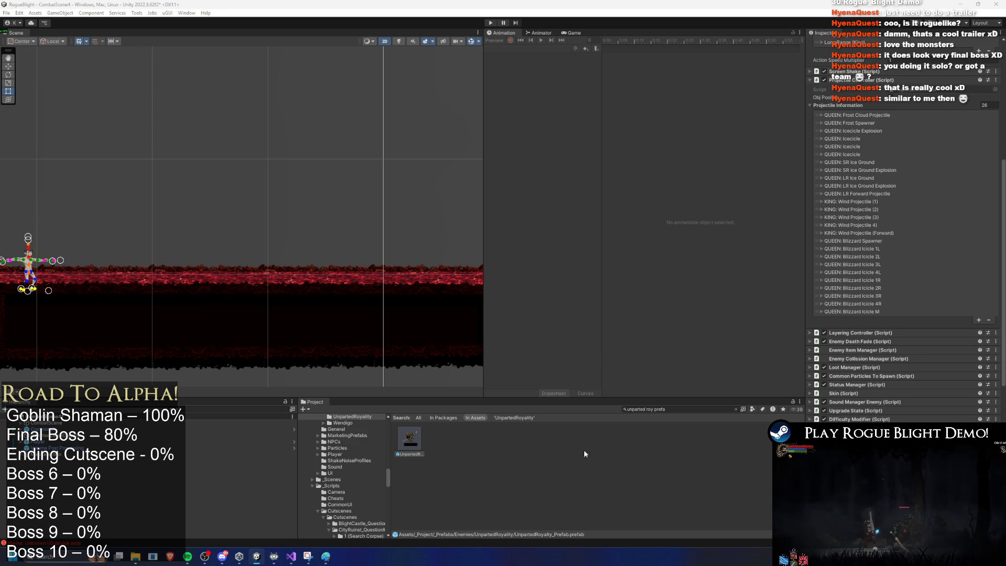
Deselect the prefab and search the Project for 'final prefab'
{"action": "left_click", "coordinate": [554, 431]}
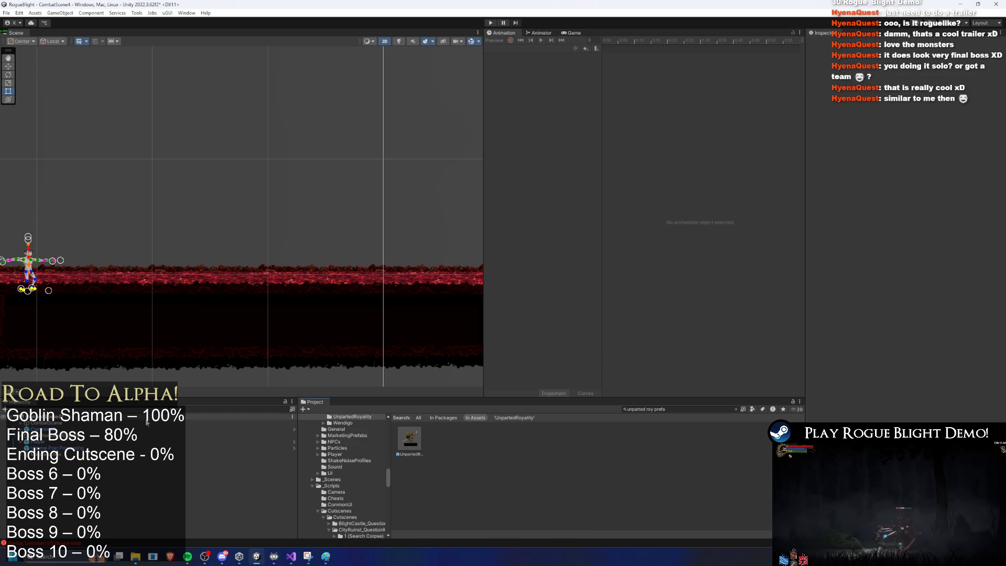
{"action": "left_click", "coordinate": [668, 409]}
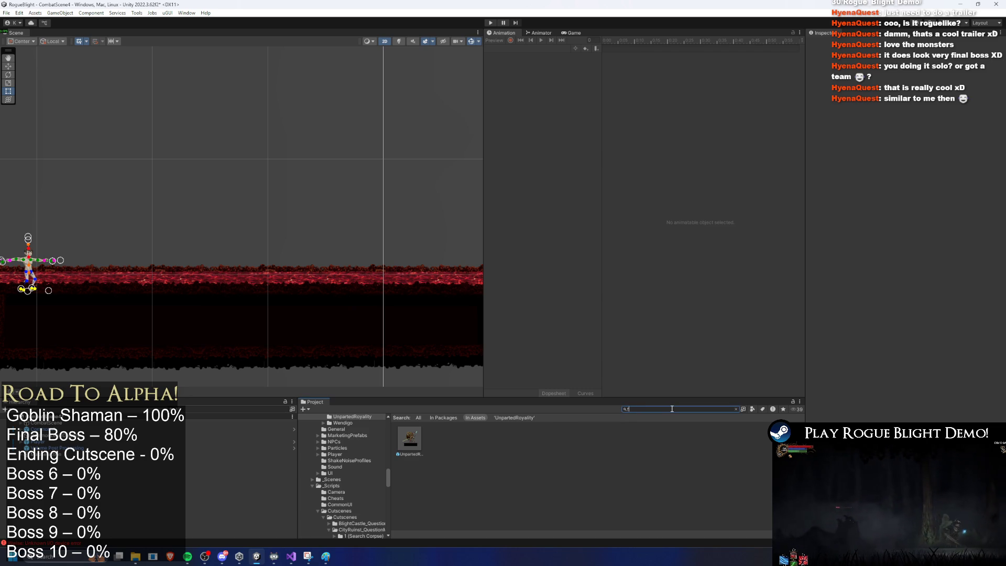
{"action": "type", "text": "final "}
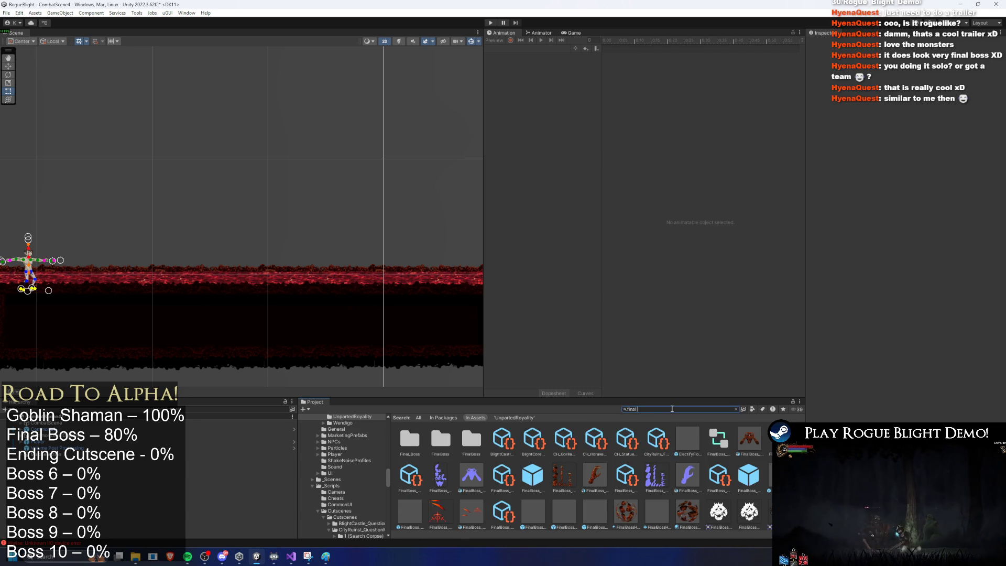
{"action": "type", "text": "pre"}
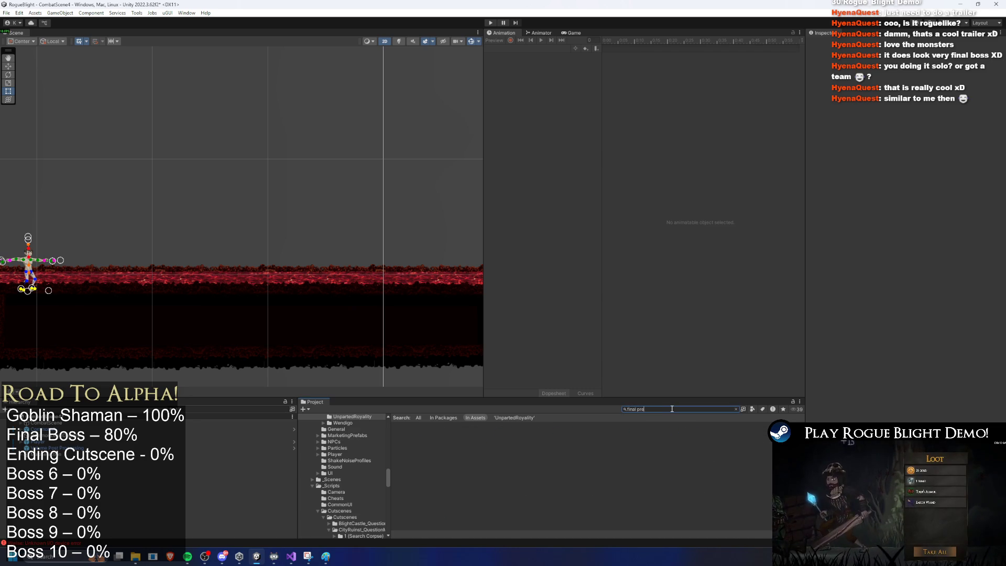
{"action": "type", "text": "fab"}
Open the FinalBoss prefab and edit the new Frost Spawner entry's name, entering 9
{"action": "left_click", "coordinate": [409, 440]}
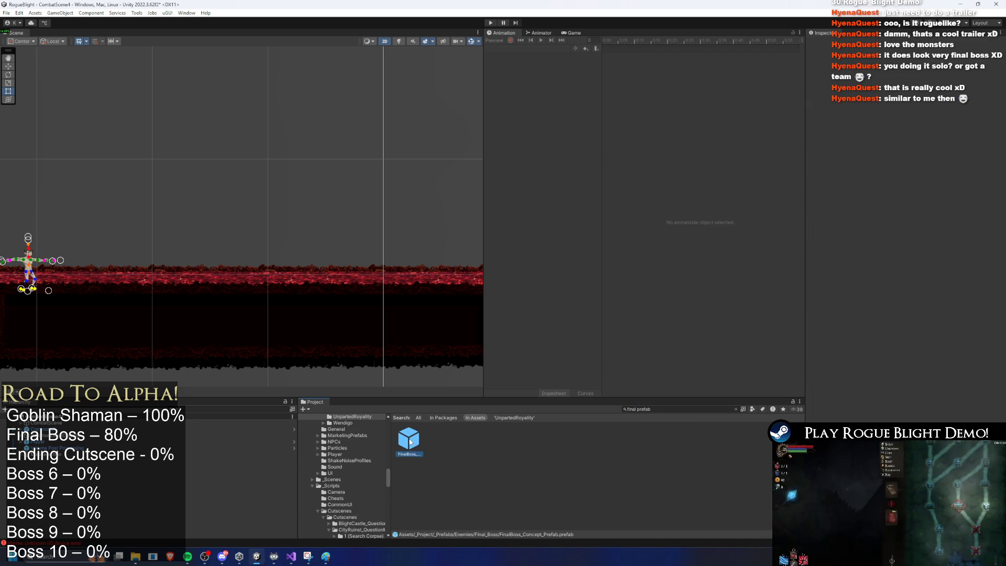
{"action": "double_click", "coordinate": [409, 440]}
{"action": "left_click", "coordinate": [843, 420]}
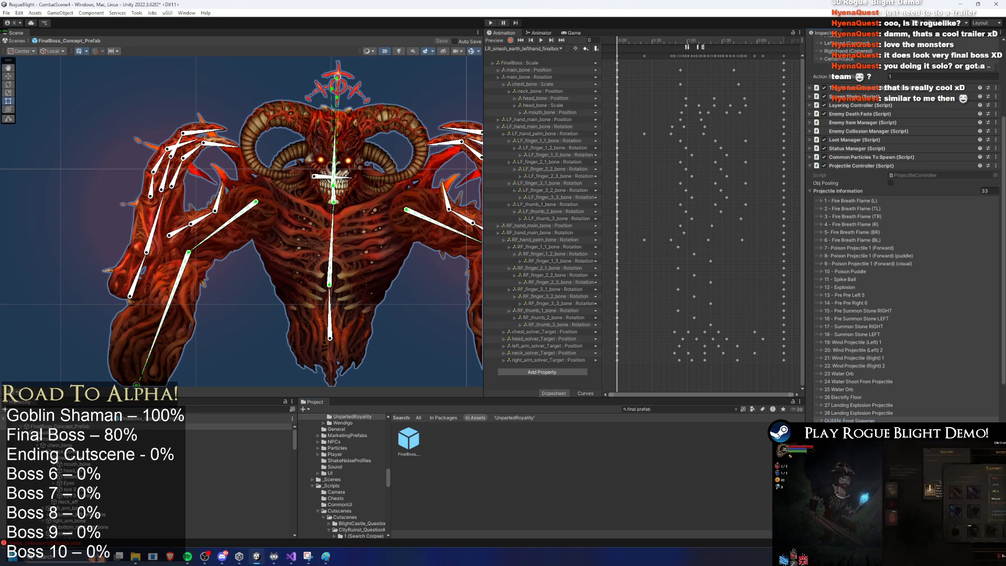
{"action": "type", "text": "9"}
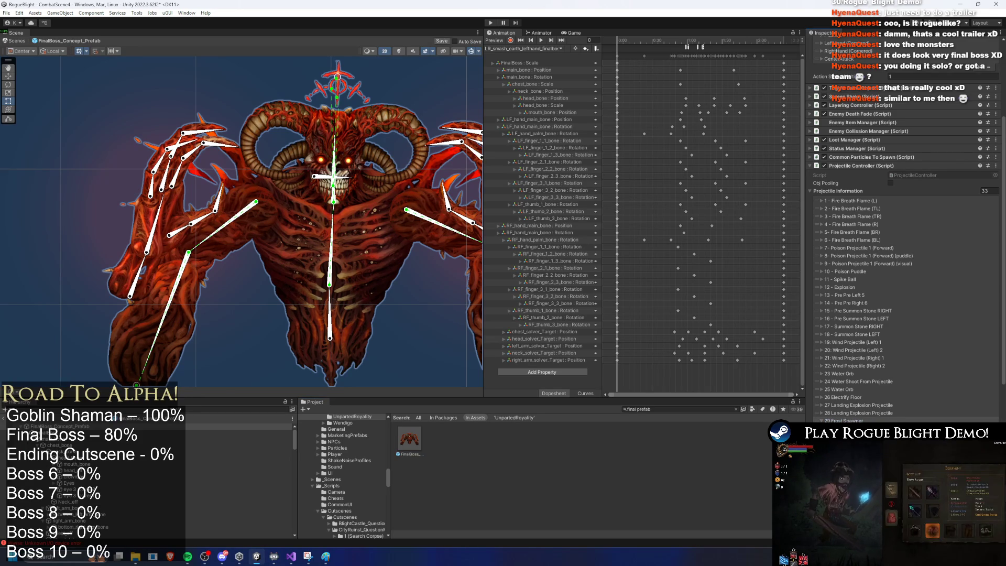
Review the 33 projectile entries, frame the boss in the scene, and show the UnpartedRoyalty prefabs
{"action": "scroll", "coordinate": [858, 311], "scroll_direction": "down", "scroll_amount": 4}
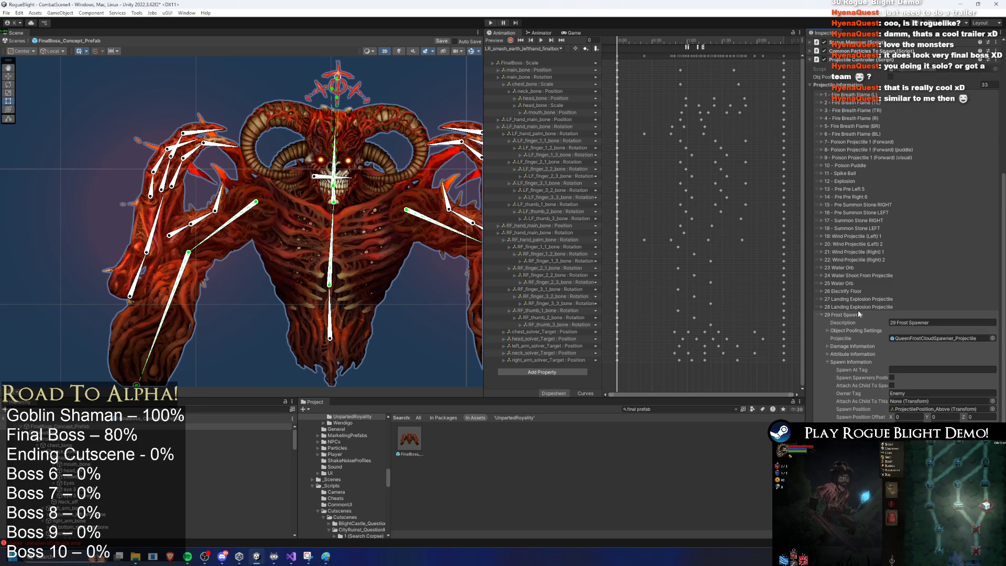
{"action": "scroll", "coordinate": [862, 321], "scroll_direction": "up", "scroll_amount": 4}
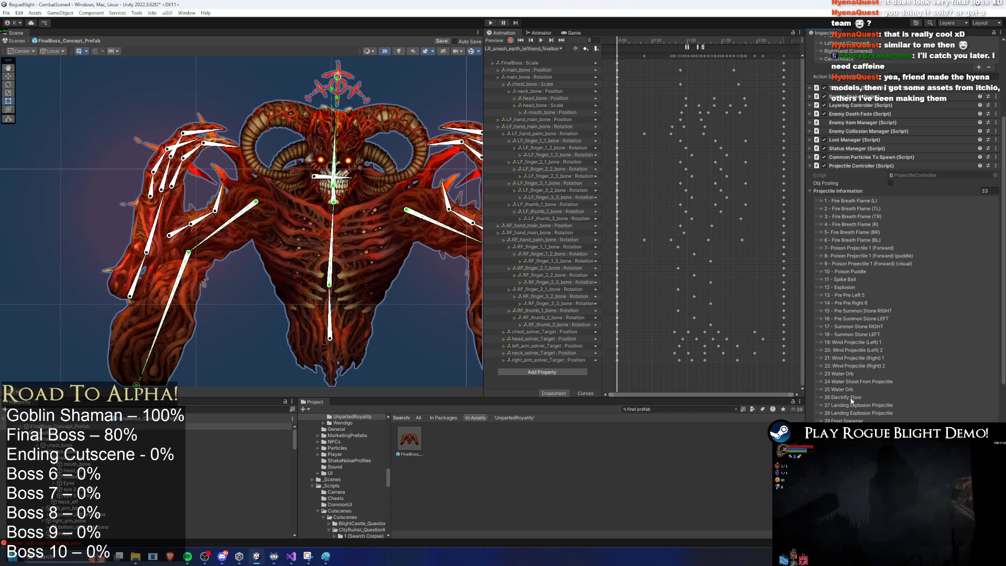
{"action": "scroll", "coordinate": [865, 395], "scroll_direction": "down", "scroll_amount": 3}
{"action": "scroll", "coordinate": [859, 385], "scroll_direction": "up", "scroll_amount": 3}
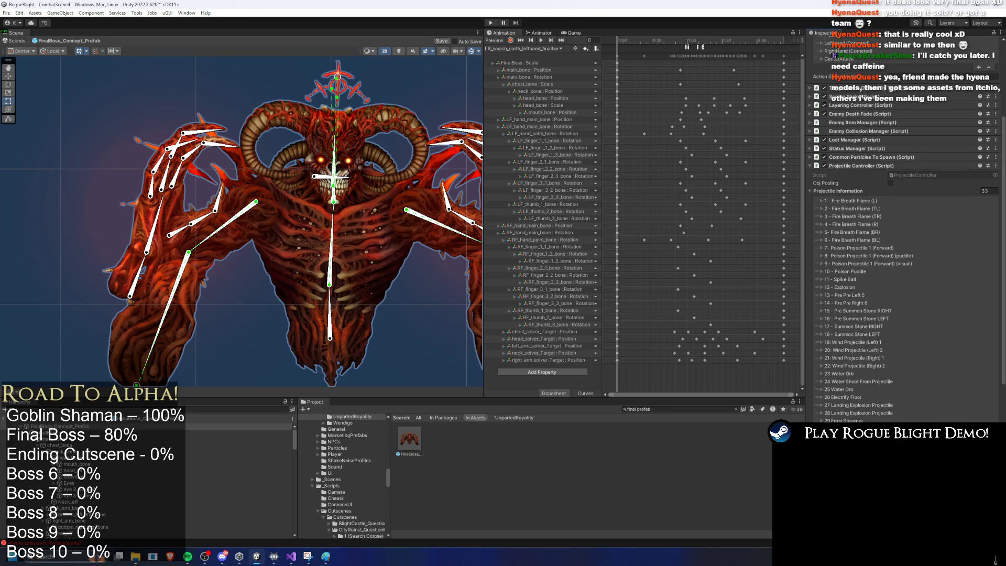
{"action": "key", "text": "f"}
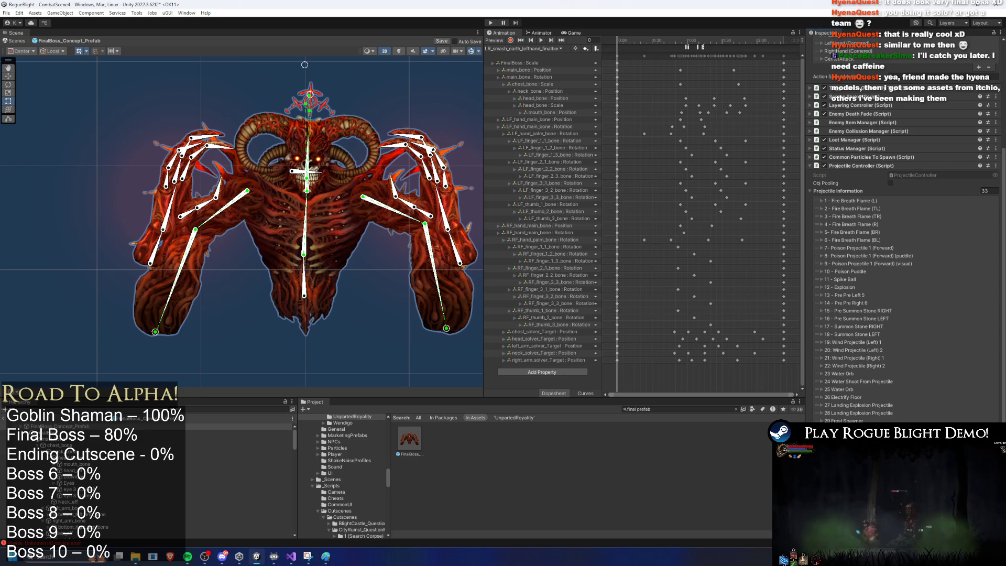
{"action": "scroll", "coordinate": [870, 375], "scroll_direction": "down", "scroll_amount": 3}
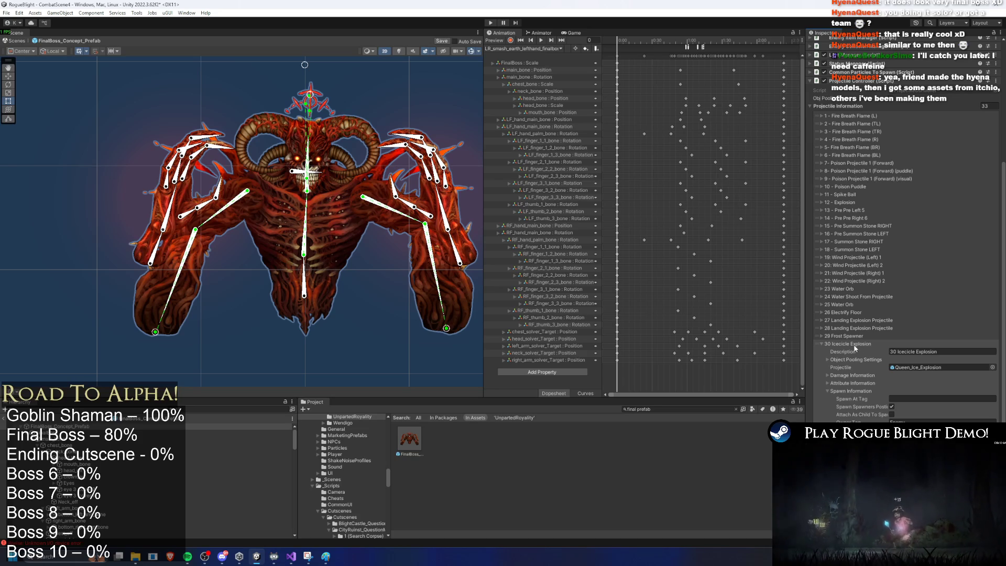
{"action": "scroll", "coordinate": [858, 408], "scroll_direction": "up", "scroll_amount": 3}
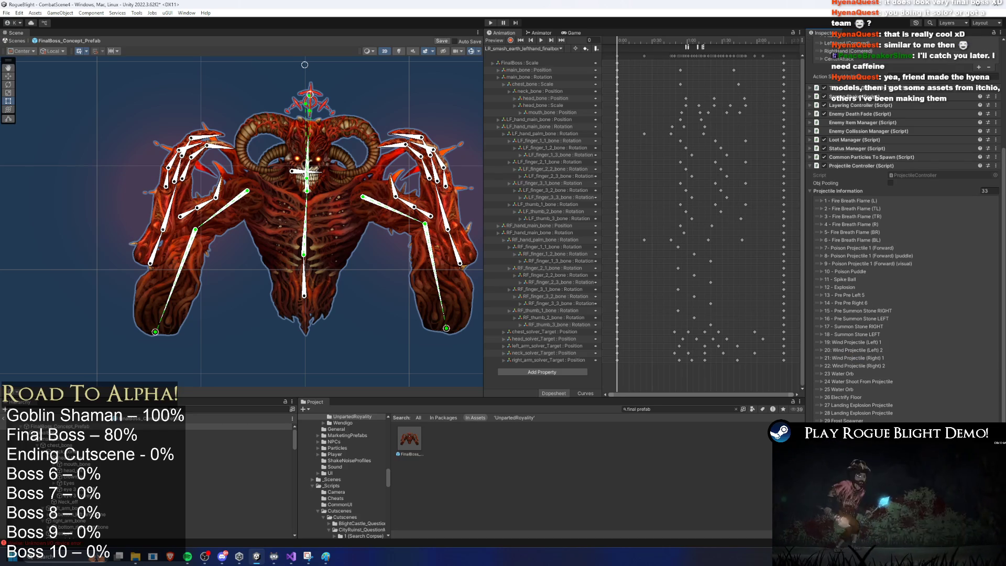
{"action": "left_click", "coordinate": [736, 409]}
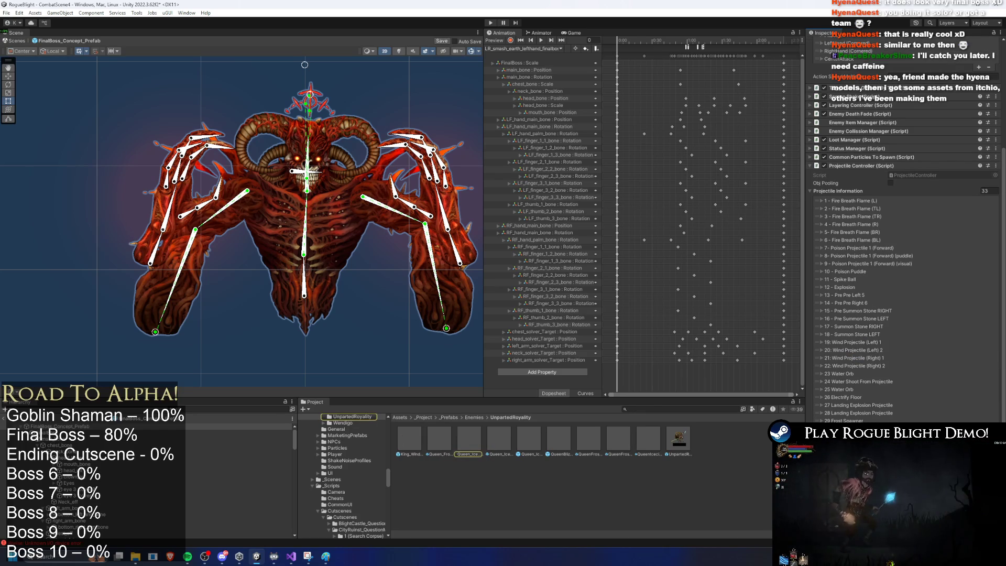
Select the three Queen prefabs: ice explosion, frost cloud spawner and icicle projectile
{"action": "left_click", "coordinate": [619, 440]}
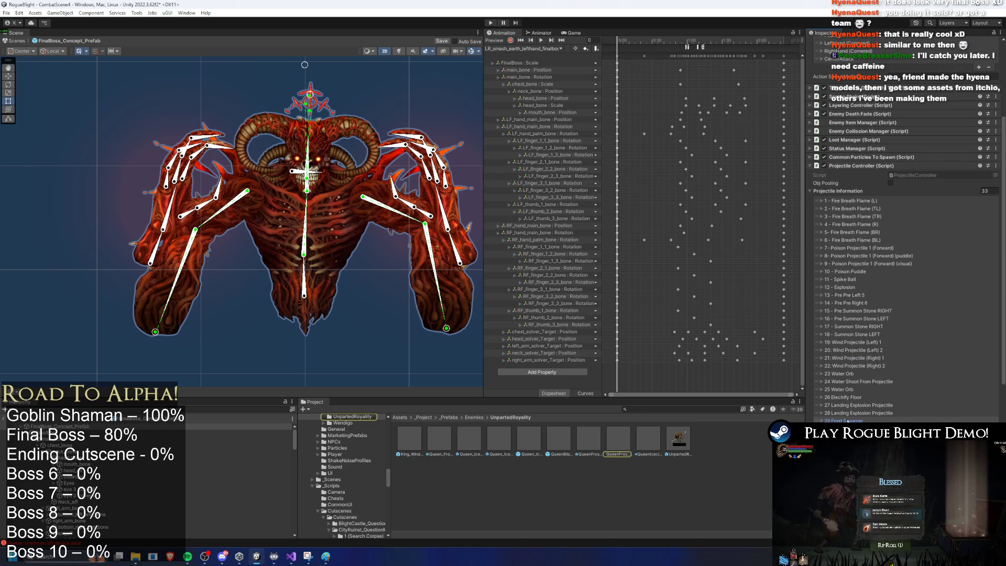
{"action": "key", "text": "Right"}
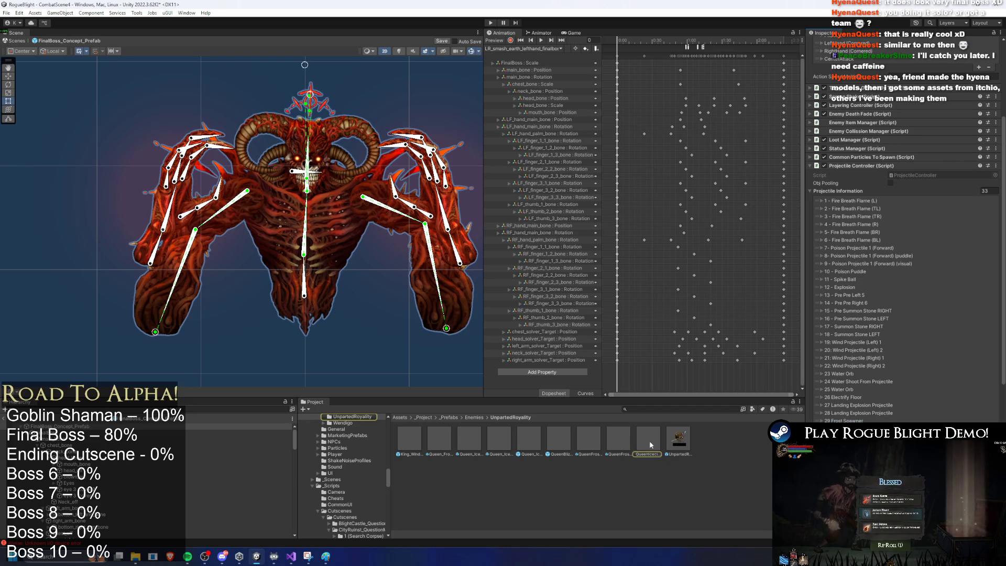
{"action": "left_click", "coordinate": [469, 440]}
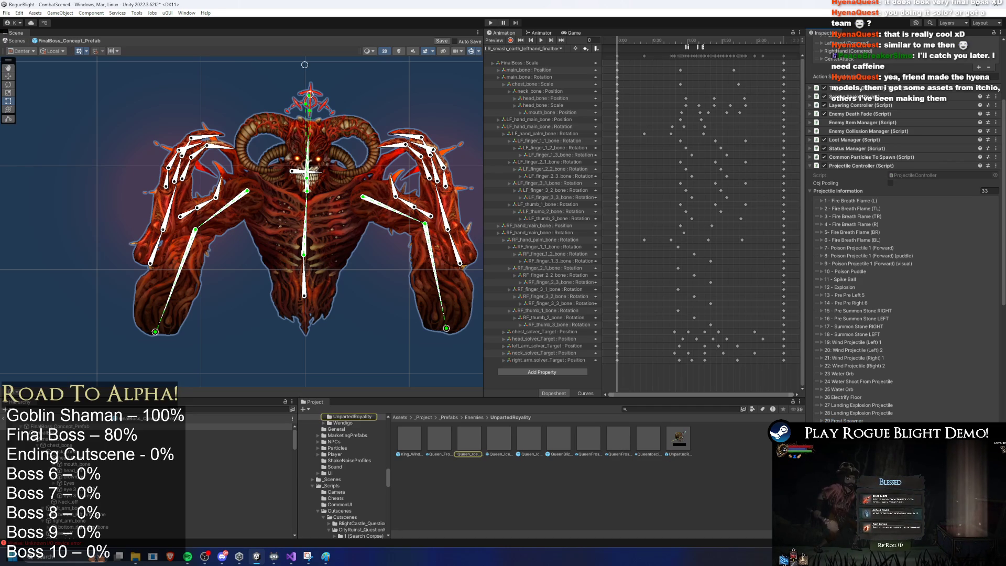
{"action": "left_click", "coordinate": [629, 443]}
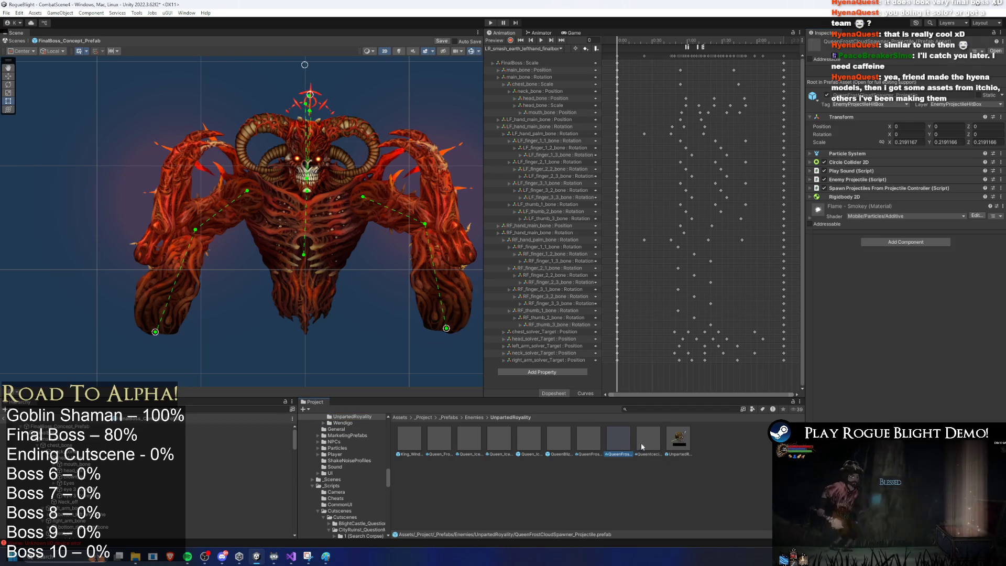
{"action": "left_click", "coordinate": [648, 440], "text": "ctrl"}
{"action": "left_click", "coordinate": [469, 440], "text": "ctrl"}
Reveal the three Queen prefabs in File Explorer, then return to Unity's project search
{"action": "right_click", "coordinate": [474, 445]}
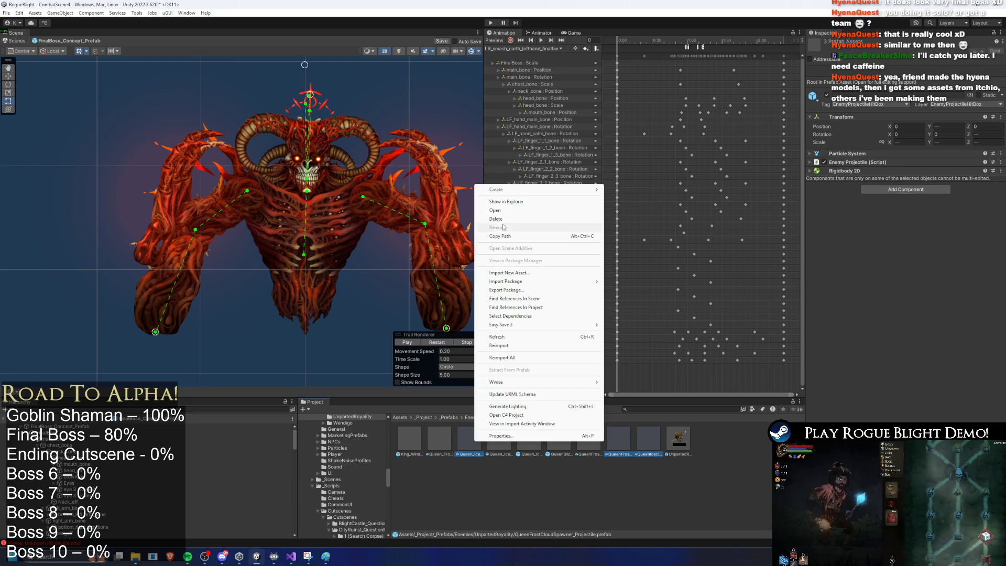
{"action": "left_click", "coordinate": [504, 202]}
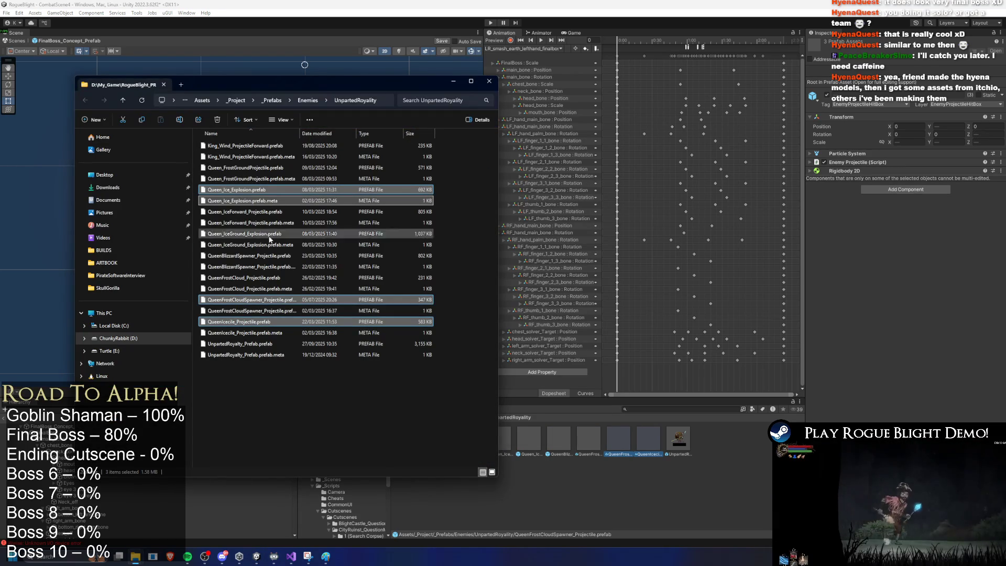
{"action": "left_click", "coordinate": [452, 82]}
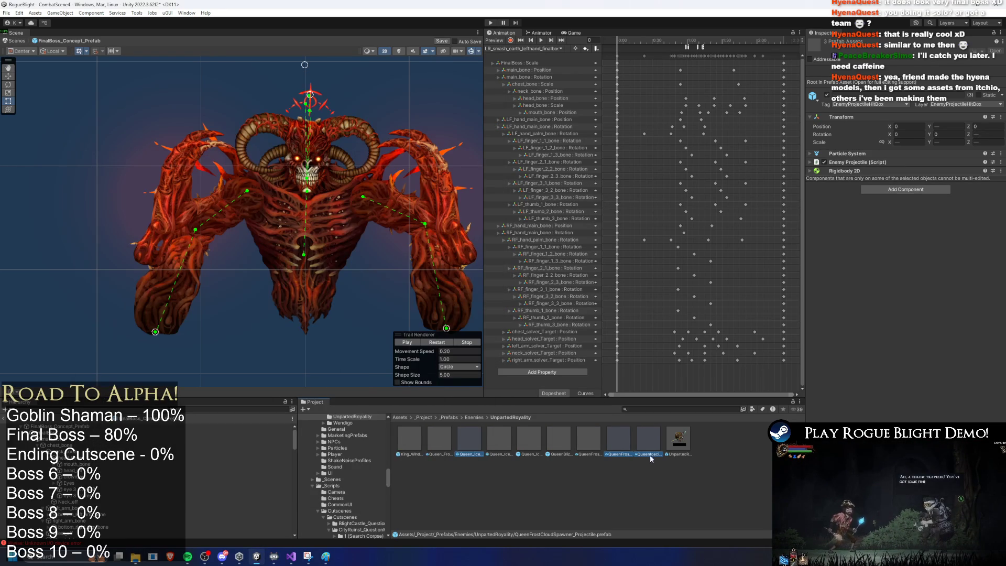
{"action": "left_click", "coordinate": [670, 412]}
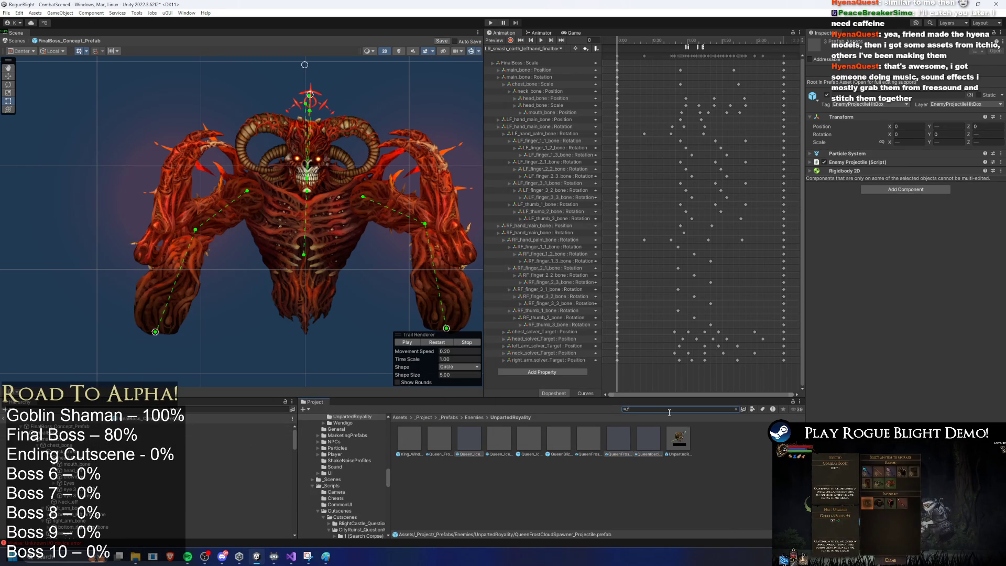
Search for the final boss prefab and open its Final_Boss/Projectiles folder
{"action": "type", "text": "inal boss prefa"}
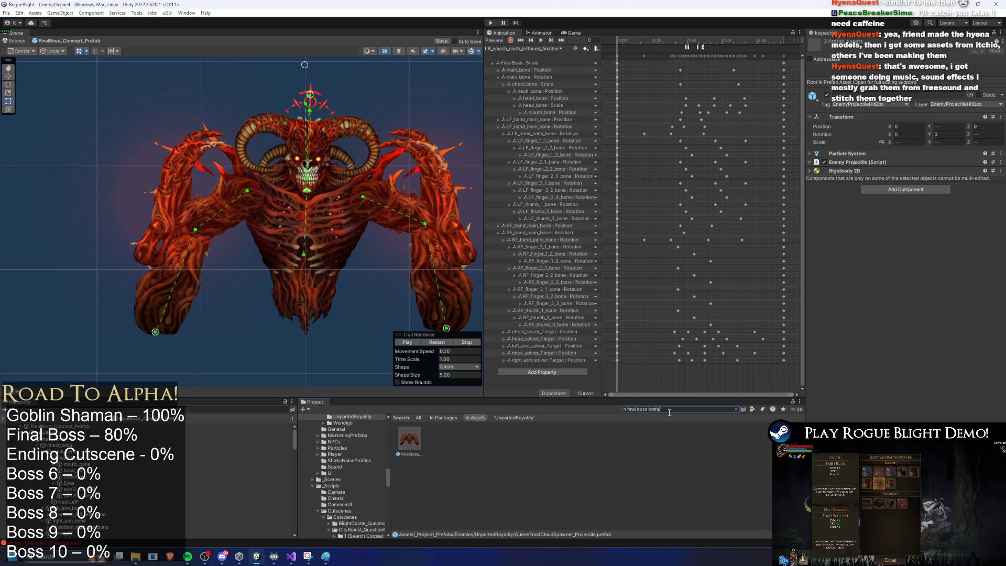
{"action": "double_click", "coordinate": [414, 440]}
{"action": "left_click", "coordinate": [650, 410]}
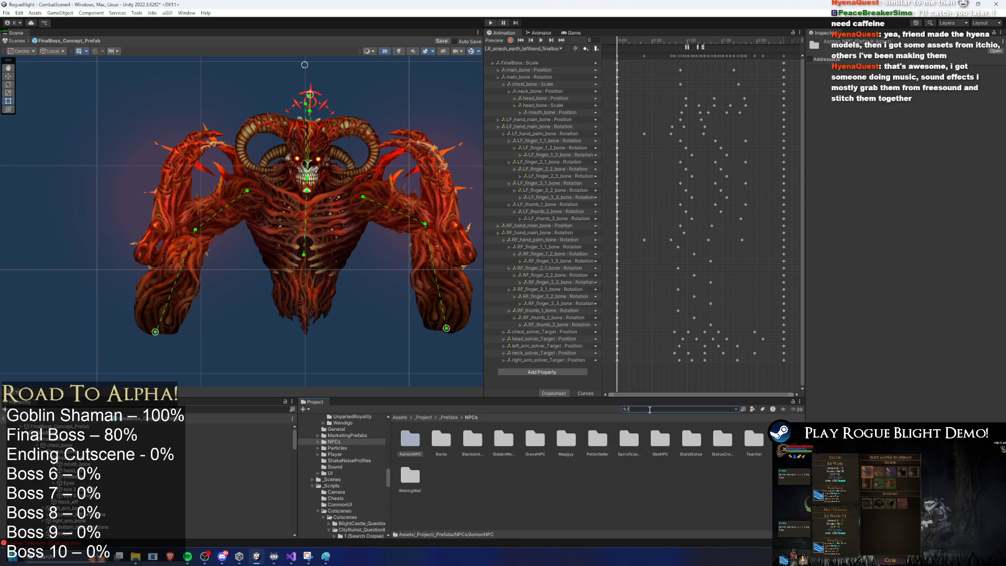
{"action": "type", "text": "inal bso"}
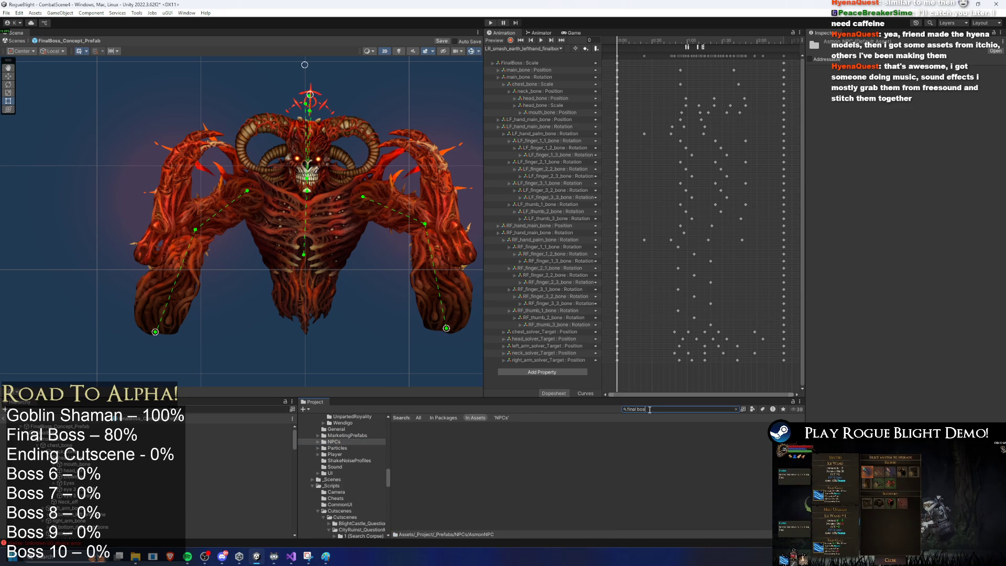
{"action": "type", "text": "s prefa"}
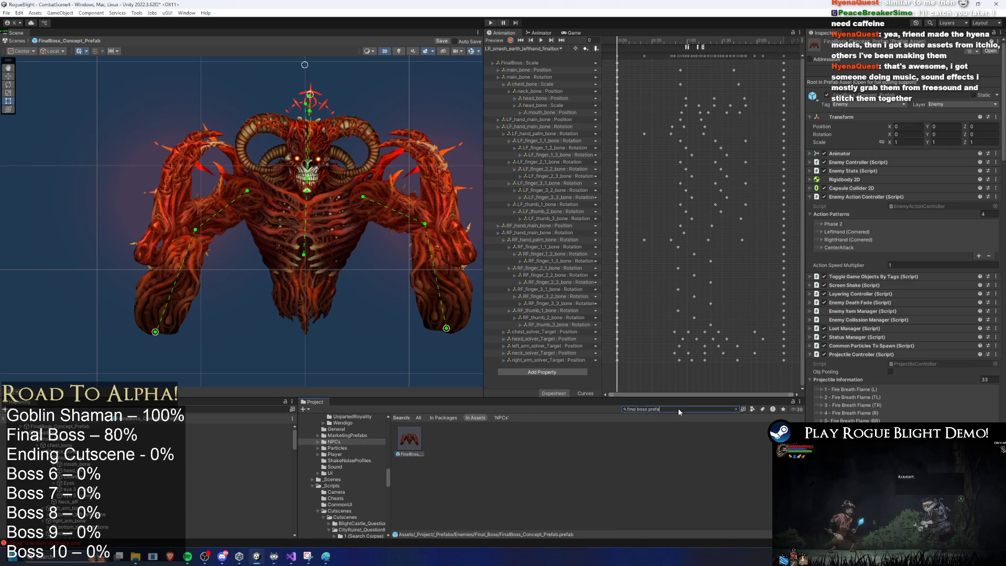
{"action": "key", "text": "Escape"}
{"action": "double_click", "coordinate": [440, 442]}
Create a new folder named 'ice' inside Projectiles
{"action": "right_click", "coordinate": [665, 442]}
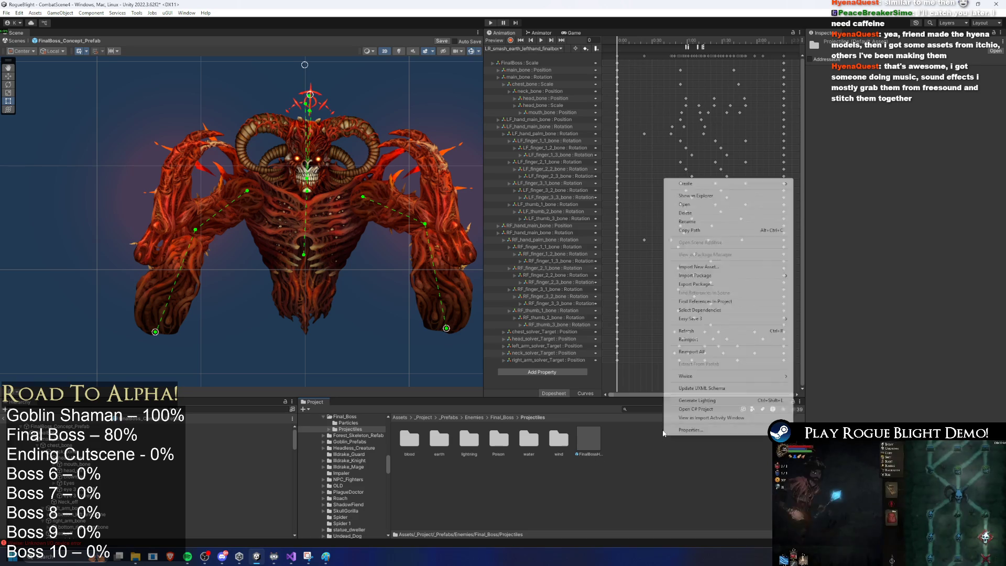
{"action": "mouse_move", "coordinate": [732, 188]}
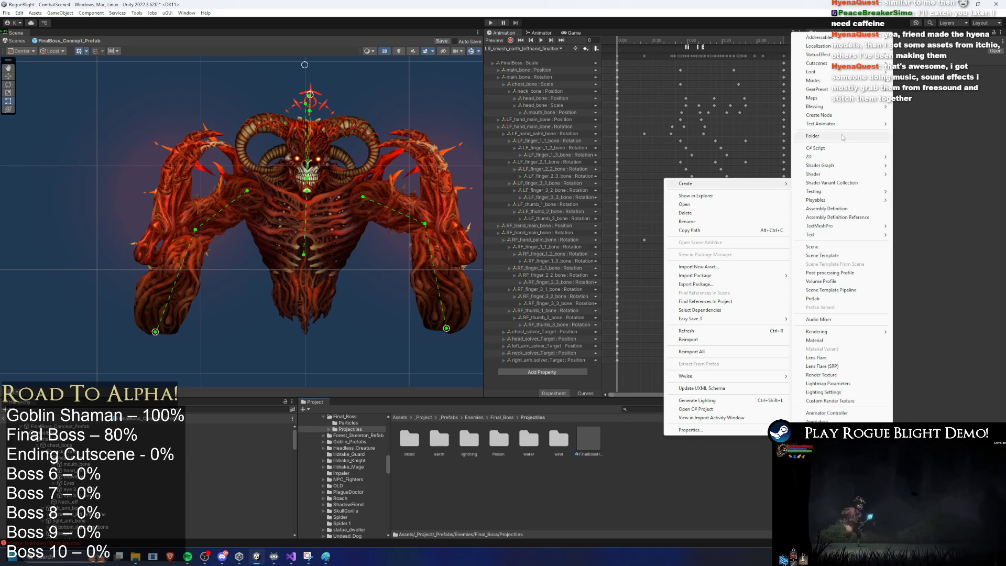
{"action": "left_click", "coordinate": [845, 135]}
{"action": "type", "text": "ice"}
{"action": "key", "text": "Return"}
Paste the copied Queen prefabs into the ice folder through File Explorer
{"action": "right_click", "coordinate": [537, 497]}
{"action": "left_click", "coordinate": [576, 255]}
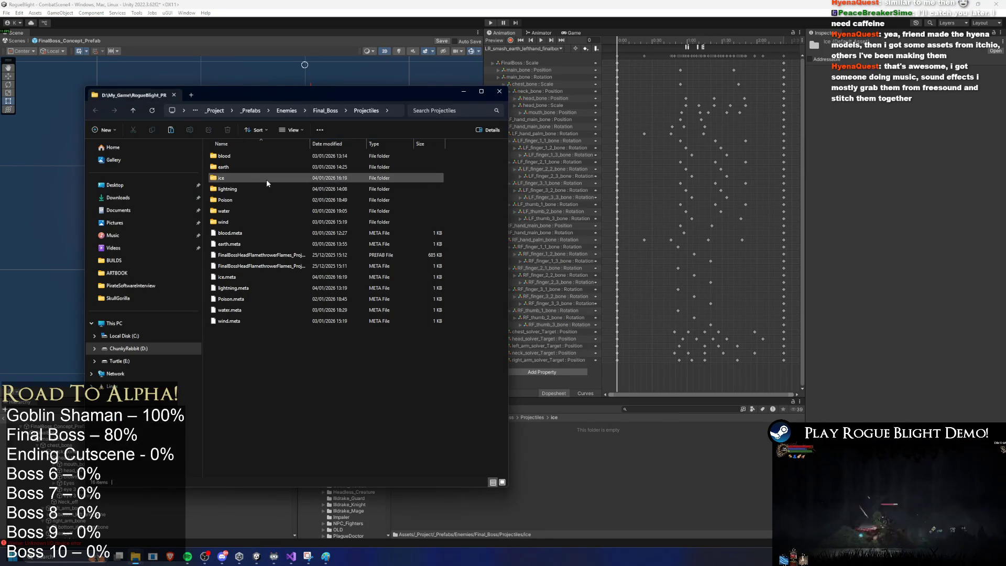
{"action": "double_click", "coordinate": [267, 181]}
{"action": "key", "text": "ctrl+v"}
Back in Unity, select the Queen_Ice_Explosion copy and start renaming it
{"action": "left_click", "coordinate": [682, 454]}
{"action": "right_click", "coordinate": [398, 442]}
{"action": "left_click", "coordinate": [409, 439]}
{"action": "right_click", "coordinate": [418, 444]}
{"action": "left_click", "coordinate": [457, 234]}
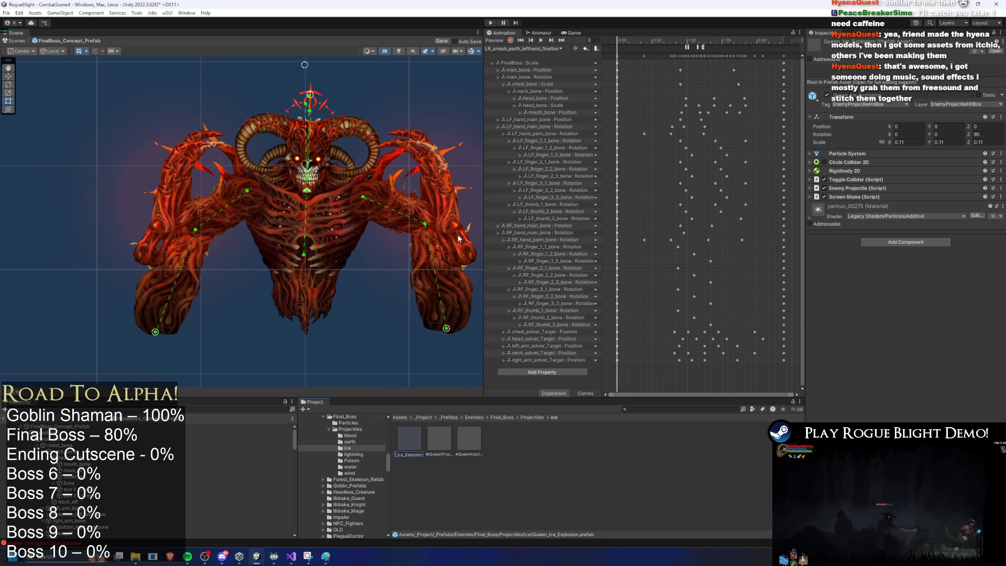
Rename the explosion copy to FinalBoss_Ice_Explosion and check the new name
{"action": "type", "text": "FinalBoss_Ice"}
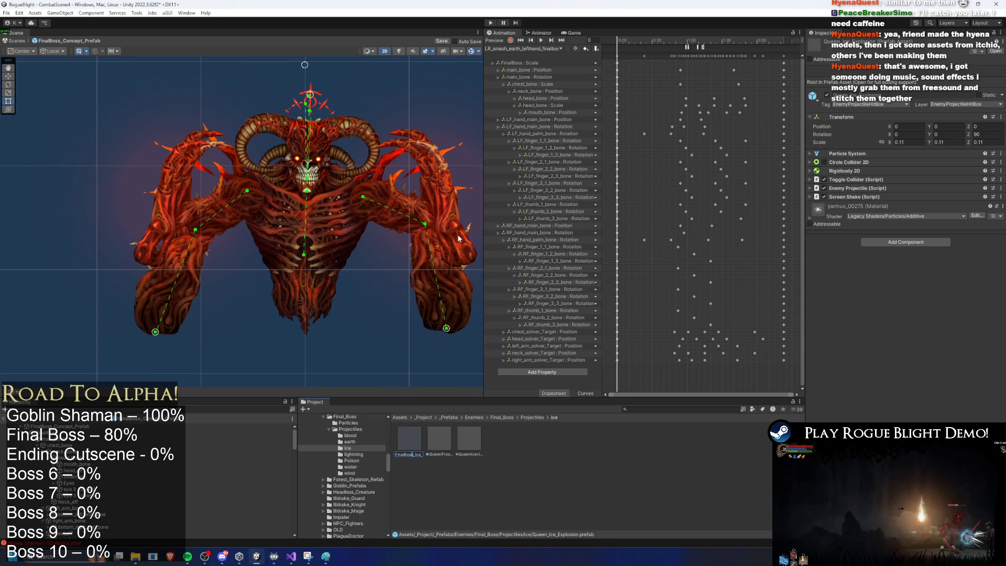
{"action": "key", "text": "Return"}
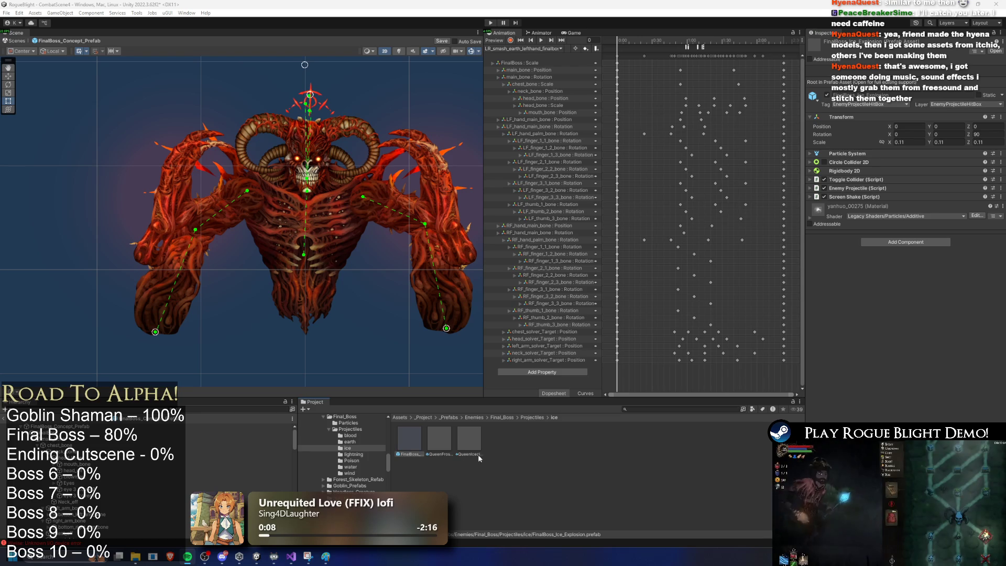
{"action": "right_click", "coordinate": [422, 441]}
{"action": "right_click", "coordinate": [404, 440]}
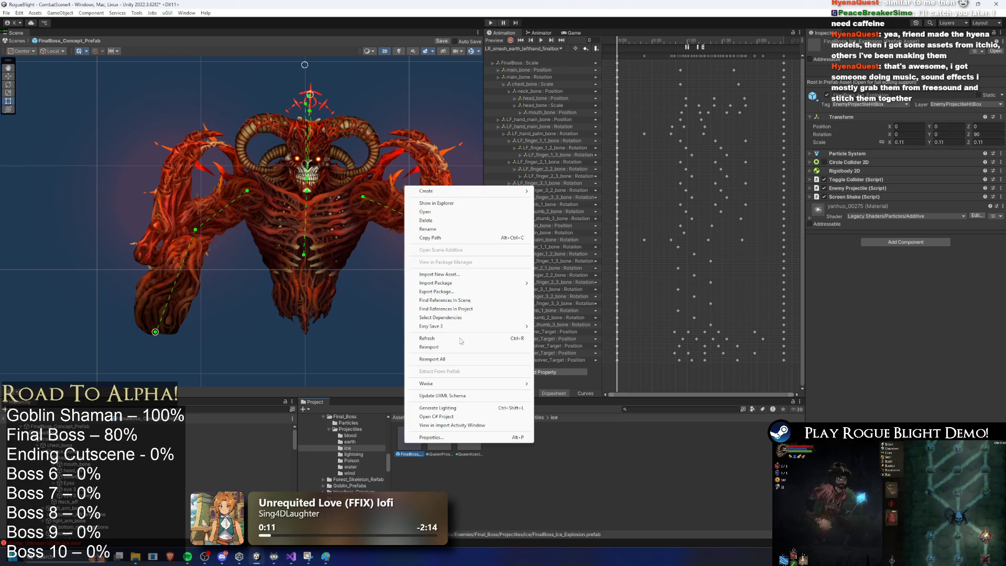
{"action": "left_click", "coordinate": [450, 229]}
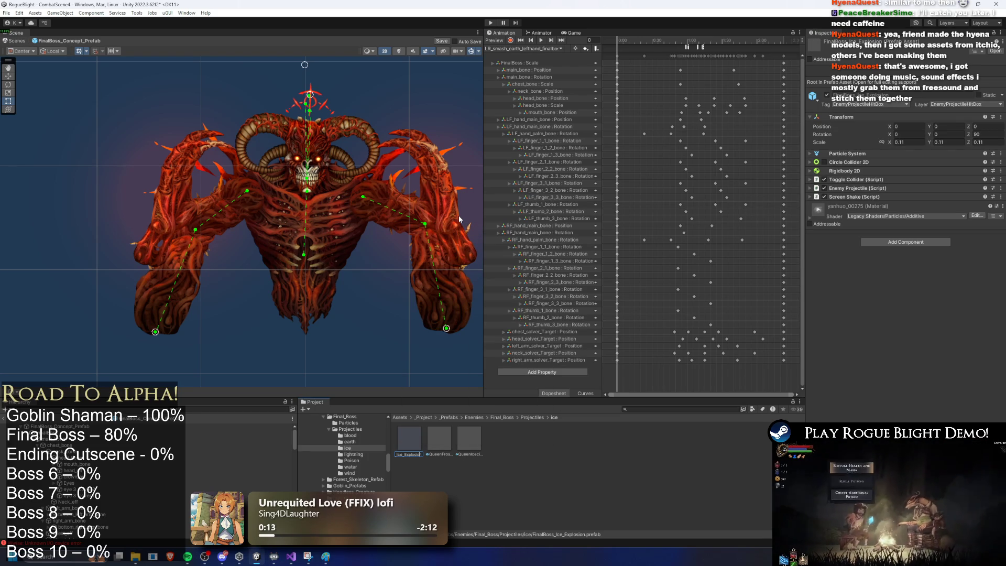
{"action": "key", "text": "Home"}
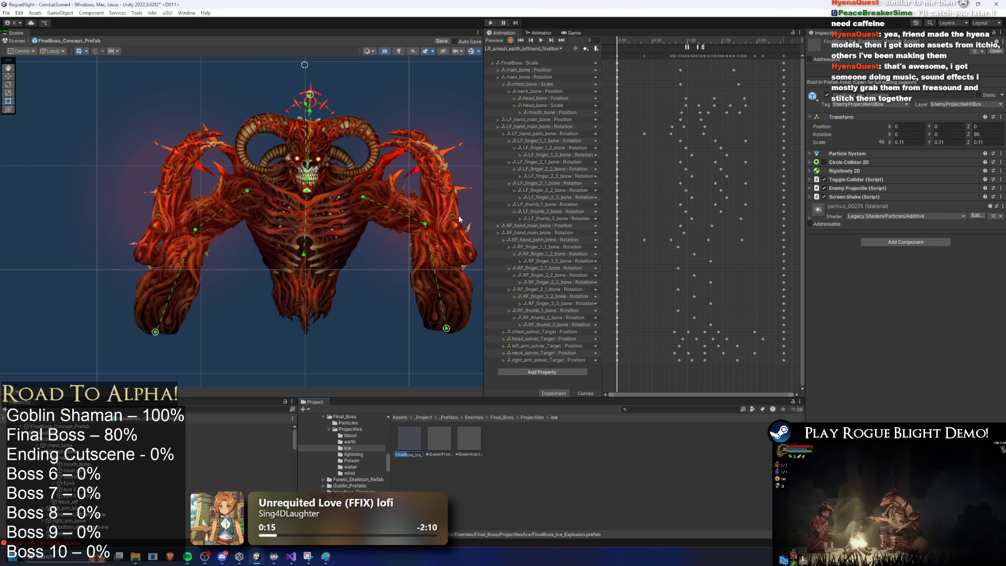
Rename the frost cloud spawner copy to FinalBoss_FrostCloudSpawner_Projectile
{"action": "left_click", "coordinate": [445, 454]}
{"action": "right_click", "coordinate": [438, 441]}
{"action": "left_click", "coordinate": [495, 232]}
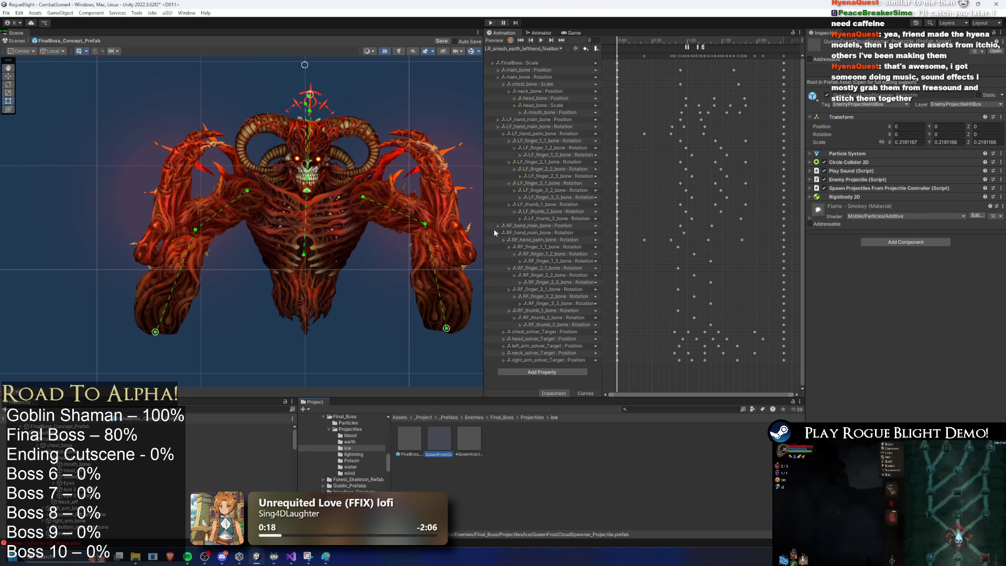
{"action": "type", "text": "FinalBoss_Fro"}
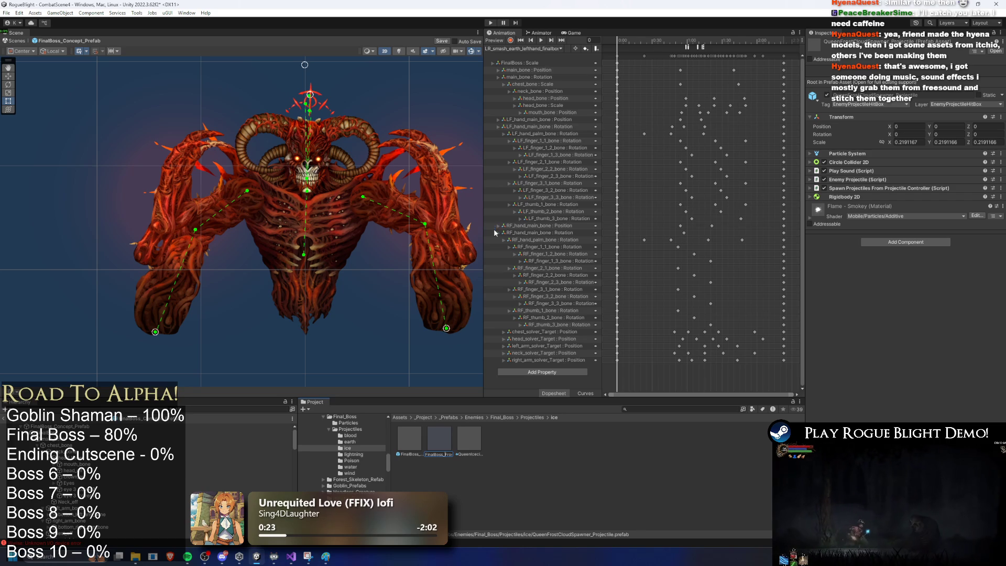
{"action": "key", "text": "Return"}
Rename the icicle copy to FinalBoss_Icecile_Projectile
{"action": "right_click", "coordinate": [461, 445]}
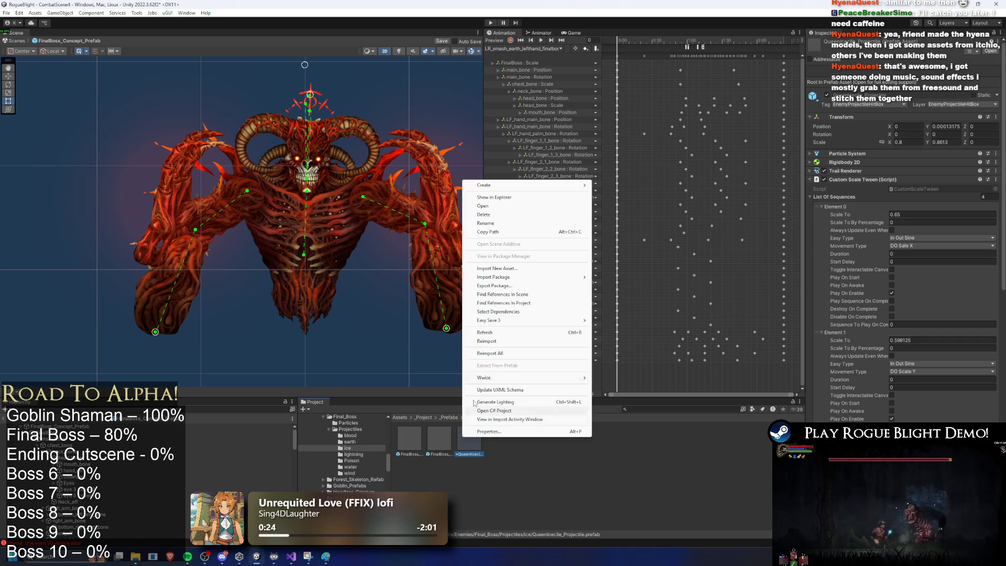
{"action": "left_click", "coordinate": [497, 226]}
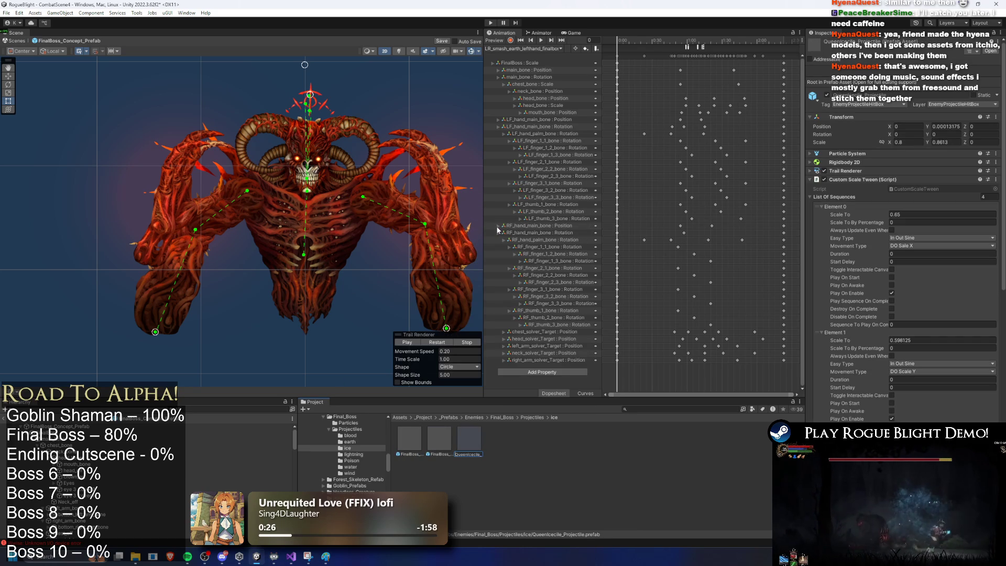
{"action": "key", "text": "Right"}
{"action": "key", "text": "Right"}
{"action": "key", "text": "Right"}
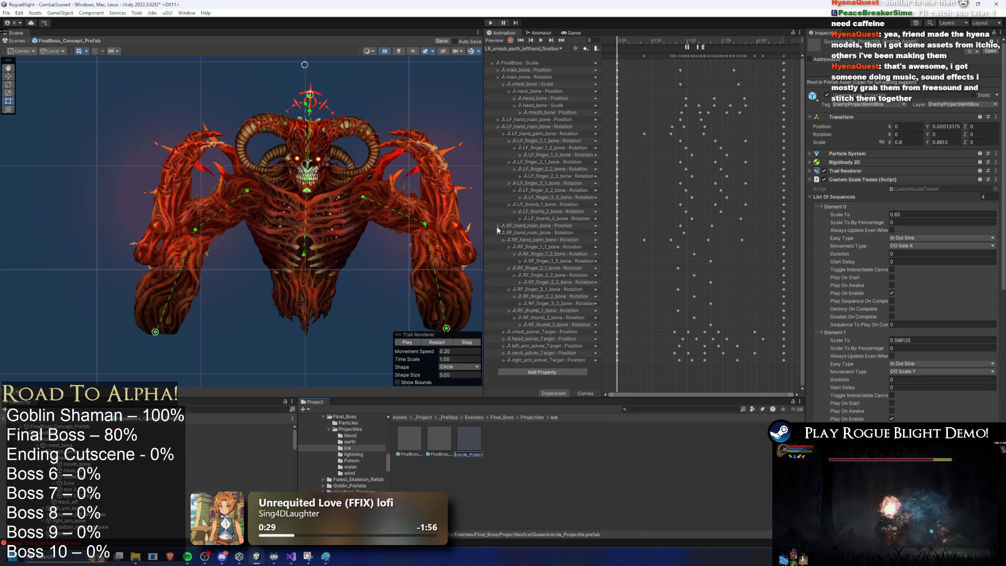
{"action": "key", "text": "Return"}
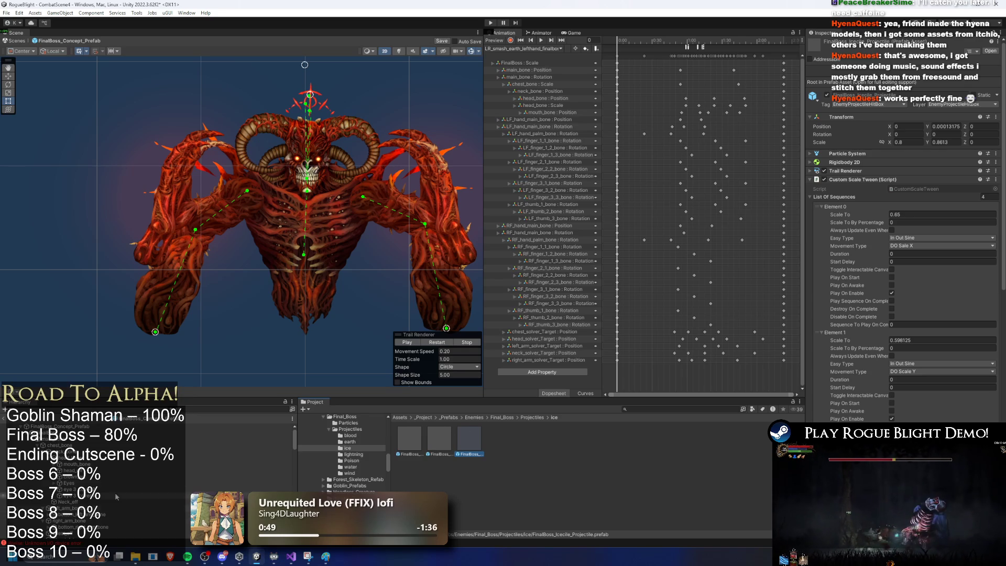
{"action": "left_click", "coordinate": [126, 426]}
Assign FinalBoss_FrostCloudSpawner_Projectile to entry 29 and FinalBoss_Ice_Explosion to entry 30
{"action": "scroll", "coordinate": [916, 288], "scroll_direction": "up", "scroll_amount": 3}
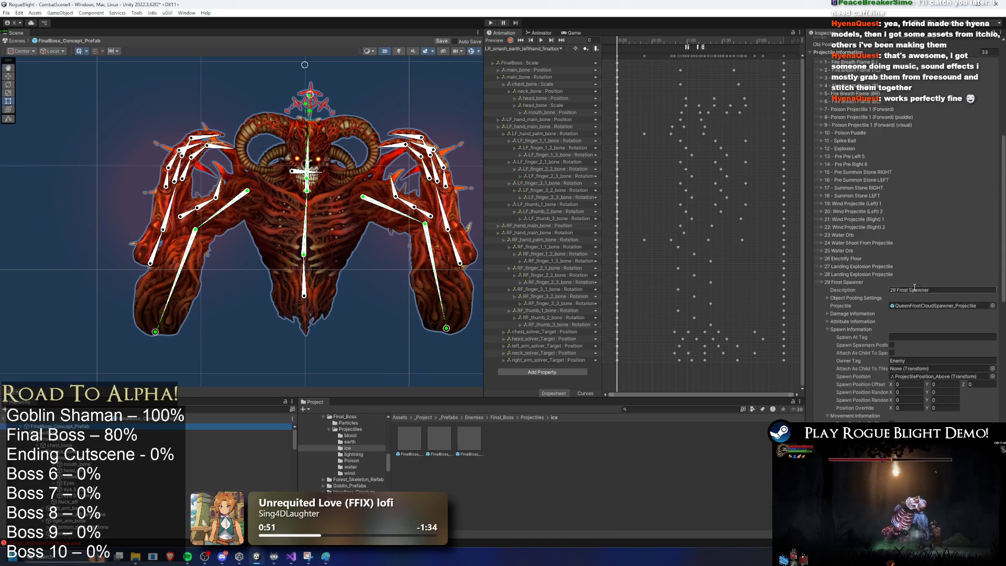
{"action": "scroll", "coordinate": [916, 288], "scroll_direction": "down", "scroll_amount": 4}
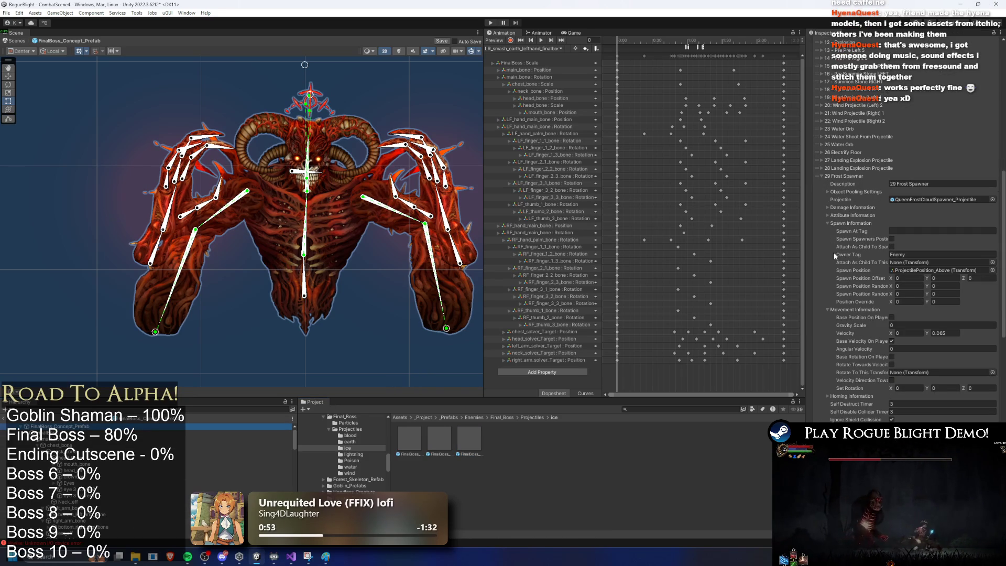
{"action": "left_click_drag", "start_coordinate": [418, 428], "coordinate": [942, 201]}
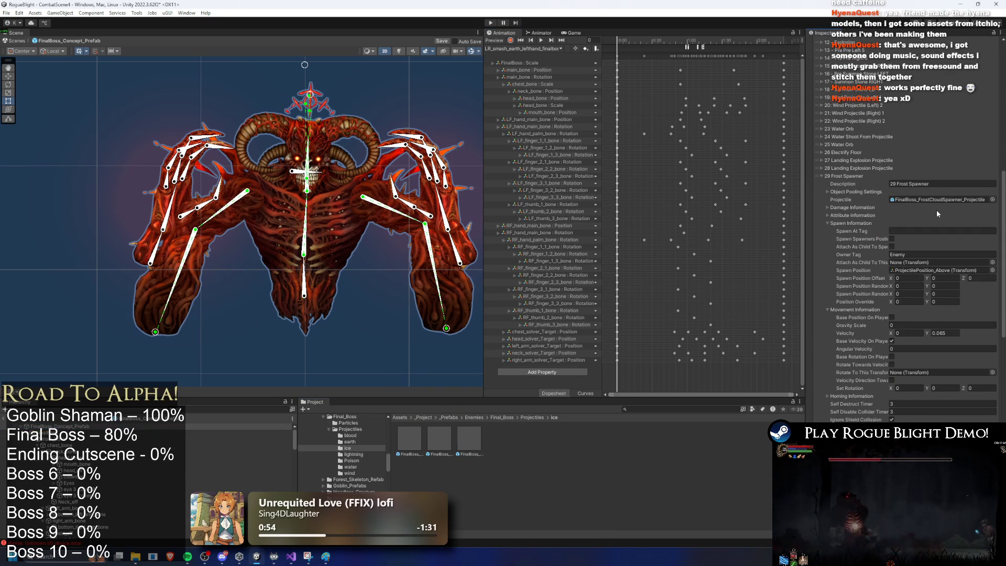
{"action": "left_click", "coordinate": [852, 176]}
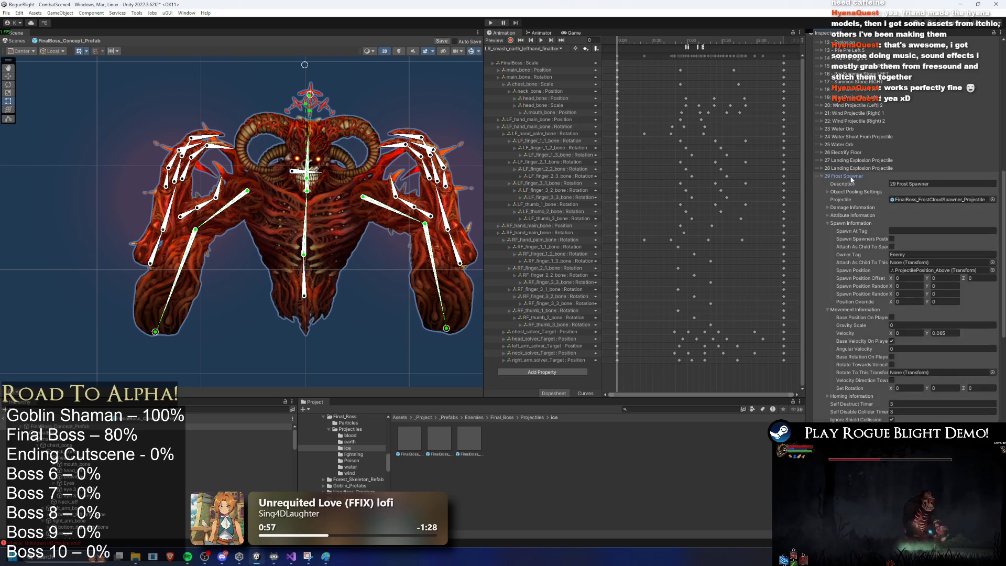
{"action": "left_click", "coordinate": [864, 184]}
{"action": "left_click_drag", "start_coordinate": [439, 439], "coordinate": [937, 207]}
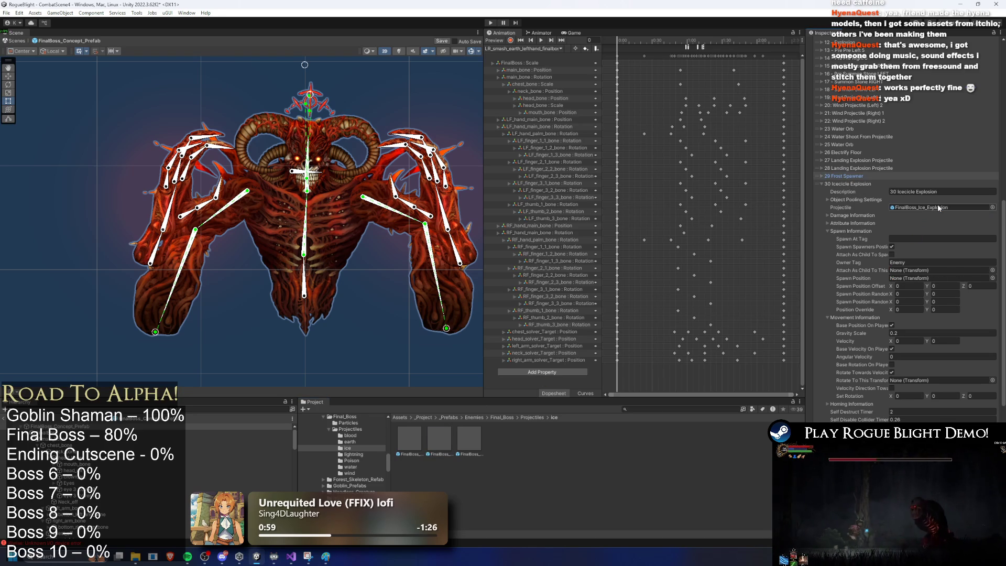
{"action": "left_click", "coordinate": [857, 184]}
Set entries 31, 32 and 33 to FinalBoss_Icecile_Projectile by copying the reference
{"action": "mouse_move", "coordinate": [469, 437]}
{"action": "left_mouse_down"}
{"action": "mouse_move", "coordinate": [655, 335]}
{"action": "mouse_move", "coordinate": [927, 215]}
{"action": "left_mouse_up"}
{"action": "right_click", "coordinate": [891, 215]}
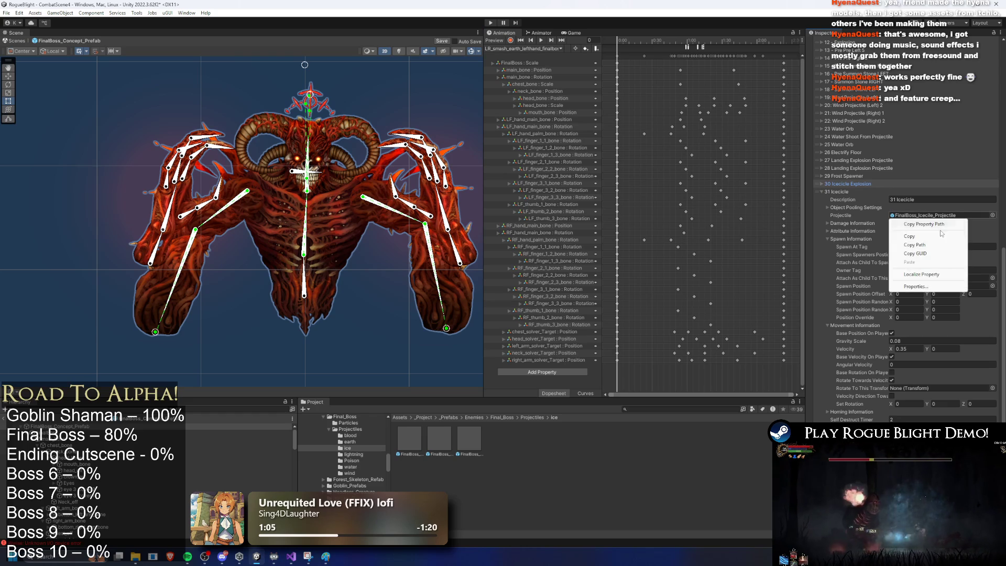
{"action": "left_click", "coordinate": [847, 193]}
{"action": "scroll", "coordinate": [849, 197], "scroll_direction": "up", "scroll_amount": 10}
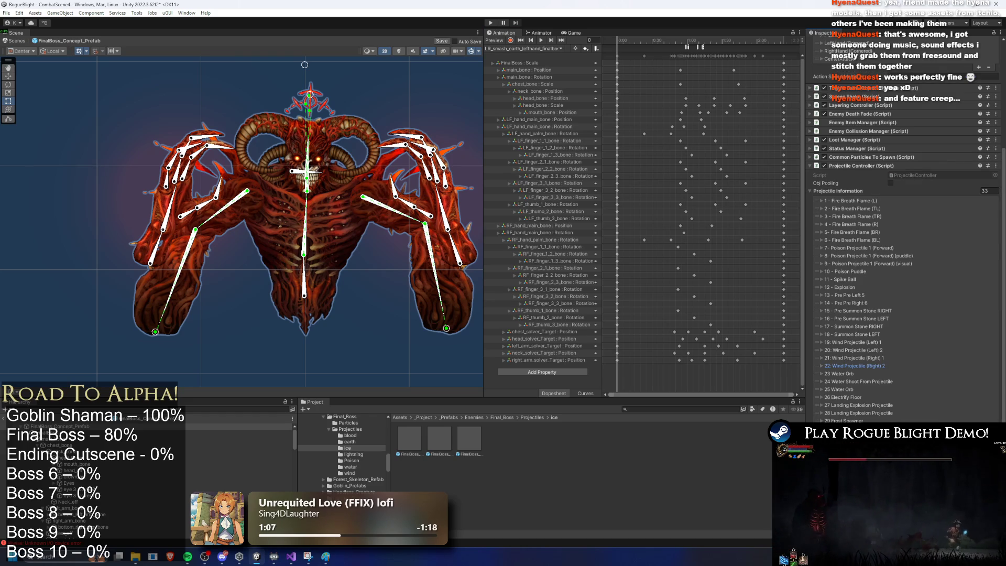
{"action": "scroll", "coordinate": [891, 247], "scroll_direction": "down", "scroll_amount": 10}
{"action": "right_click", "coordinate": [891, 237]}
{"action": "left_click", "coordinate": [910, 282]}
{"action": "scroll", "coordinate": [840, 418], "scroll_direction": "down", "scroll_amount": 2}
{"action": "scroll", "coordinate": [922, 367], "scroll_direction": "down", "scroll_amount": 5}
{"action": "right_click", "coordinate": [923, 396]}
{"action": "left_click", "coordinate": [923, 395]}
Collapse entries 32–33 and re-expand entries 30 and 29 to check their assignments
{"action": "scroll", "coordinate": [938, 273], "scroll_direction": "down", "scroll_amount": 4}
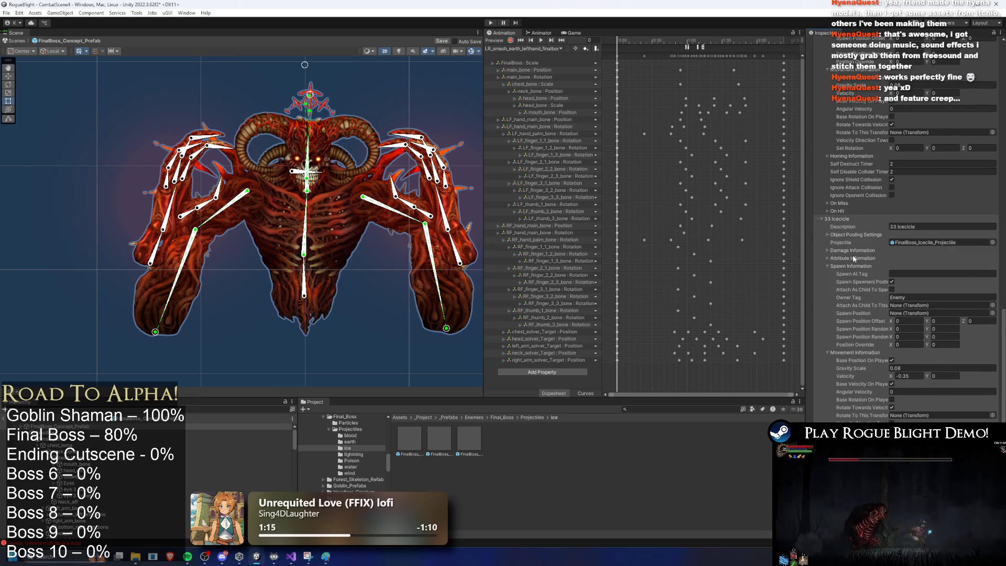
{"action": "scroll", "coordinate": [854, 236], "scroll_direction": "up", "scroll_amount": 1}
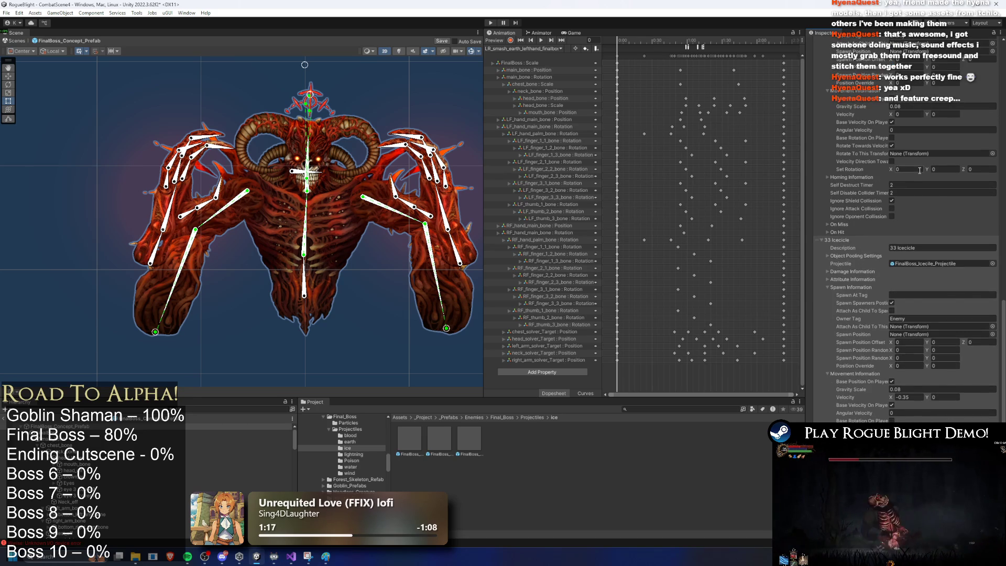
{"action": "left_click", "coordinate": [839, 241]}
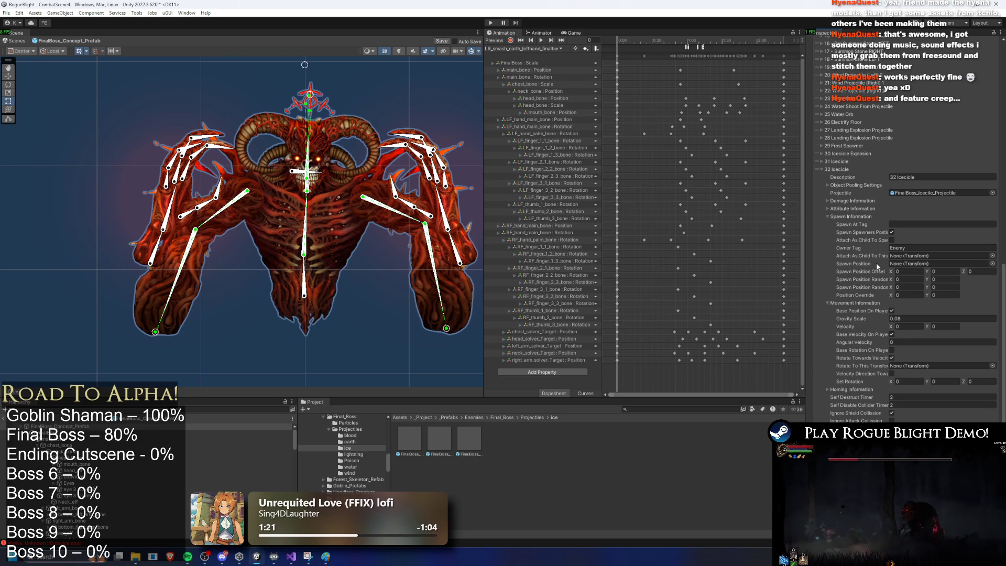
{"action": "left_click", "coordinate": [841, 169]}
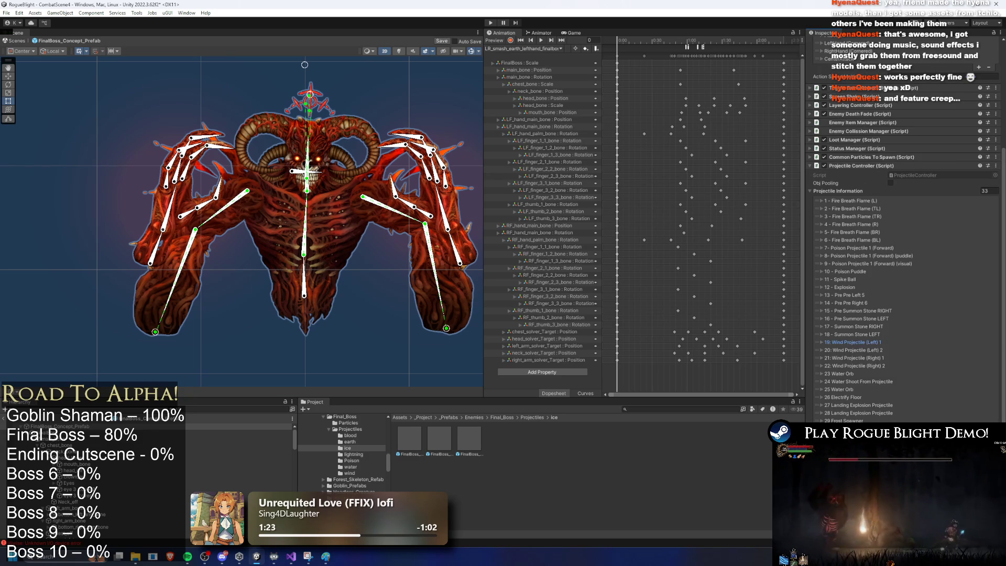
{"action": "left_click", "coordinate": [847, 281]}
{"action": "scroll", "coordinate": [911, 334], "scroll_direction": "down", "scroll_amount": 4}
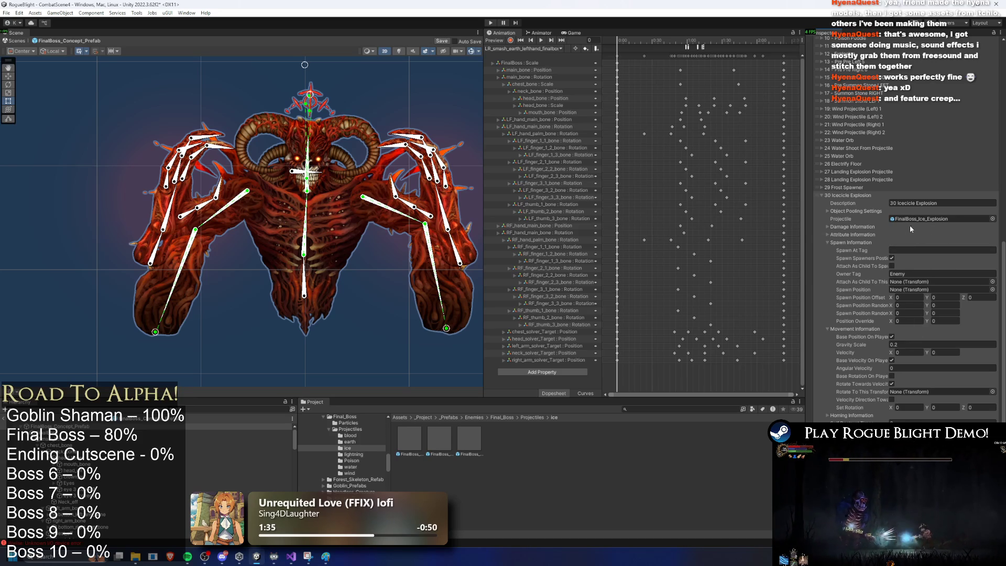
{"action": "scroll", "coordinate": [853, 224], "scroll_direction": "up", "scroll_amount": 5}
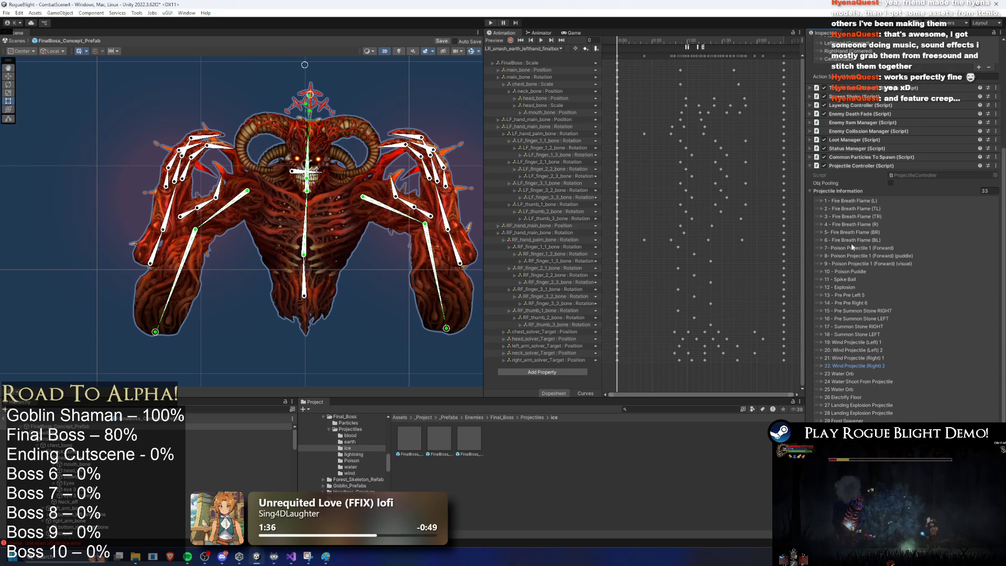
{"action": "left_click", "coordinate": [851, 420]}
{"action": "scroll", "coordinate": [940, 339], "scroll_direction": "down", "scroll_amount": 5}
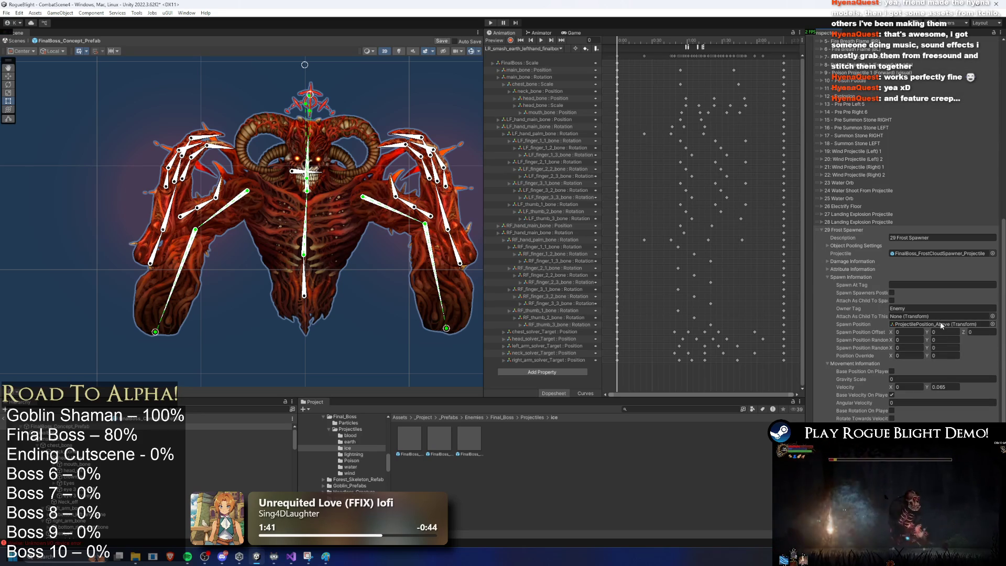
{"action": "left_click", "coordinate": [199, 149]}
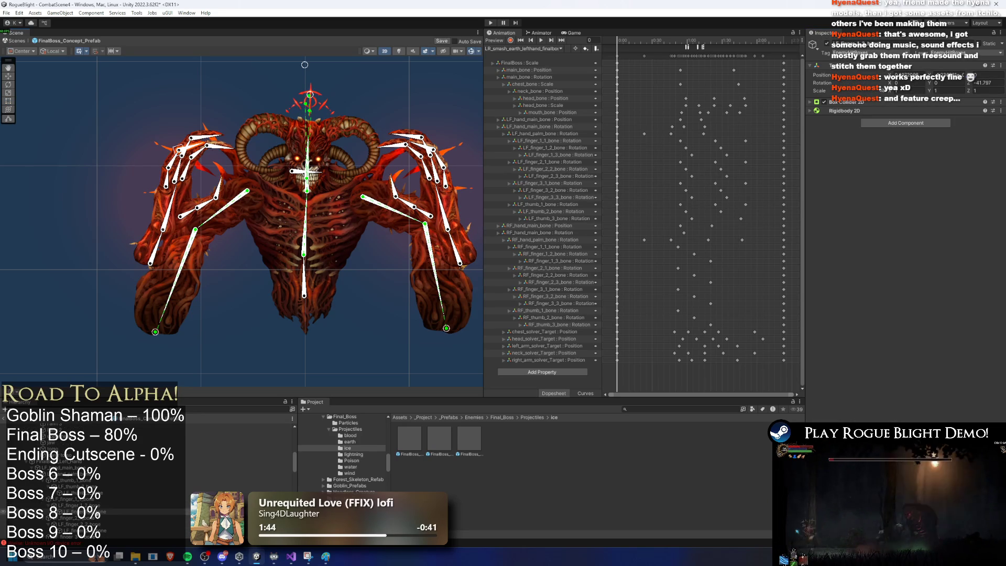
Add an empty FrostProjectilePosition child under the boss's left-hand finger bone
{"action": "right_click", "coordinate": [100, 512]}
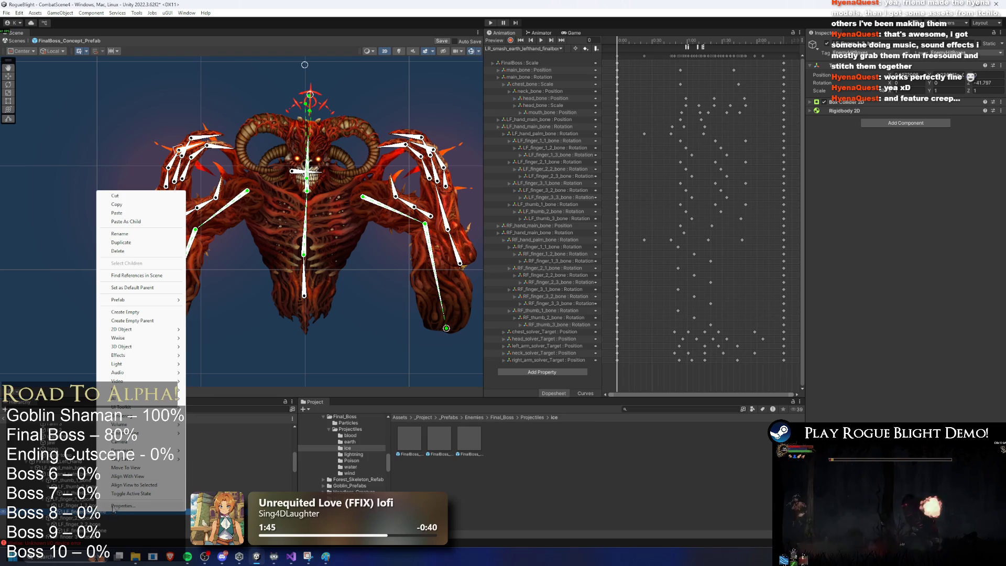
{"action": "left_click", "coordinate": [146, 313]}
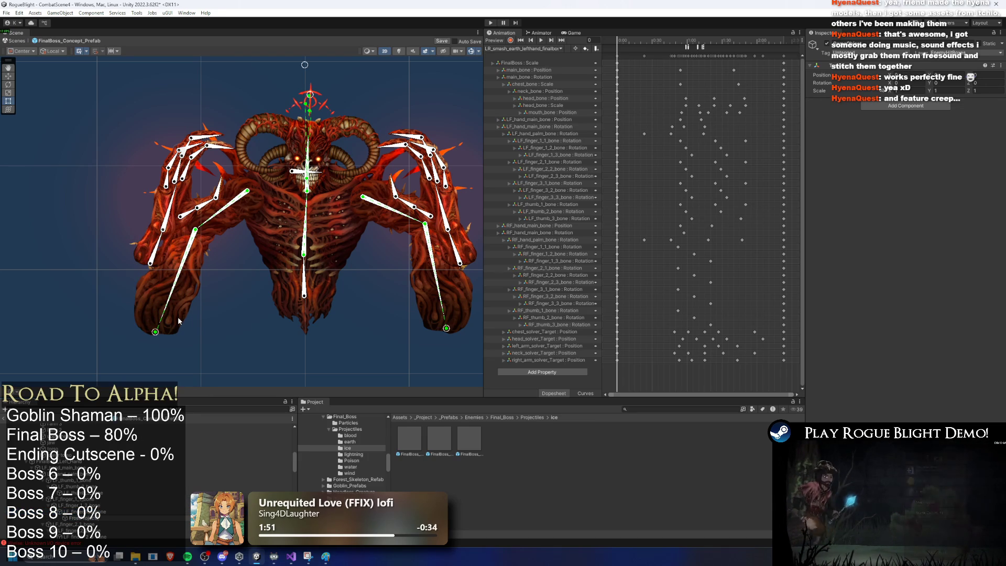
{"action": "key", "text": "Return"}
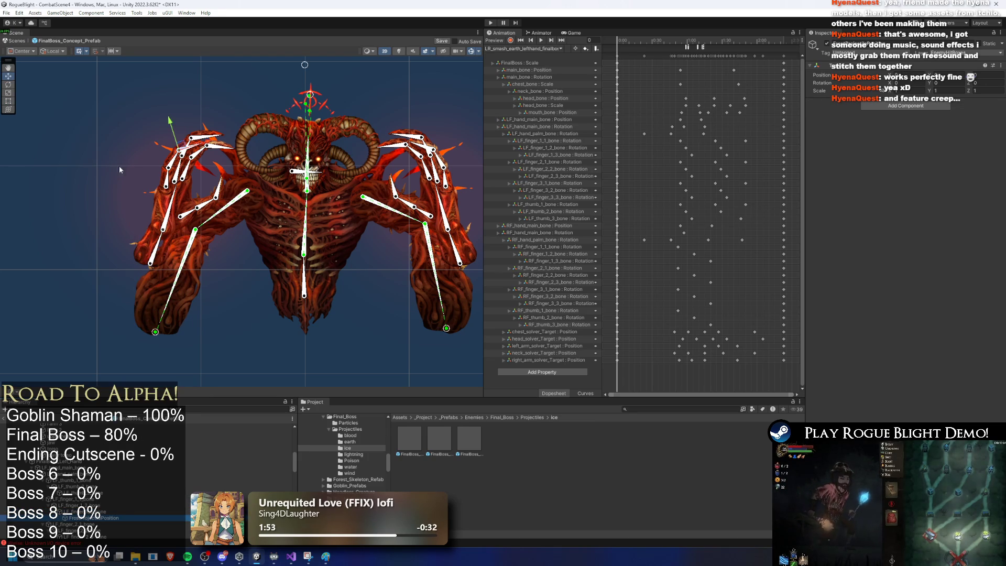
{"action": "scroll", "coordinate": [199, 162], "scroll_direction": "up", "scroll_amount": 10}
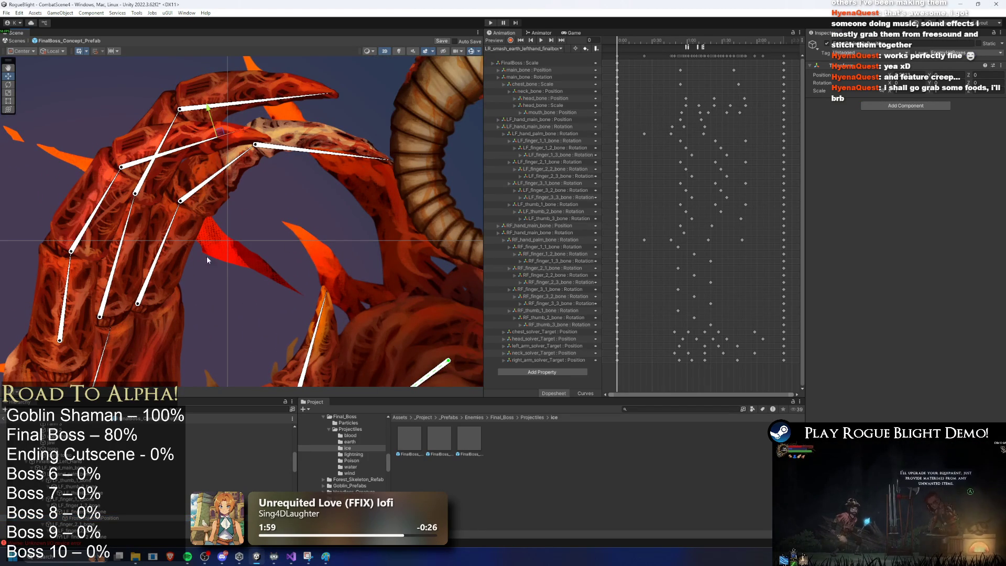
{"action": "scroll", "coordinate": [177, 109], "scroll_direction": "up", "scroll_amount": 1}
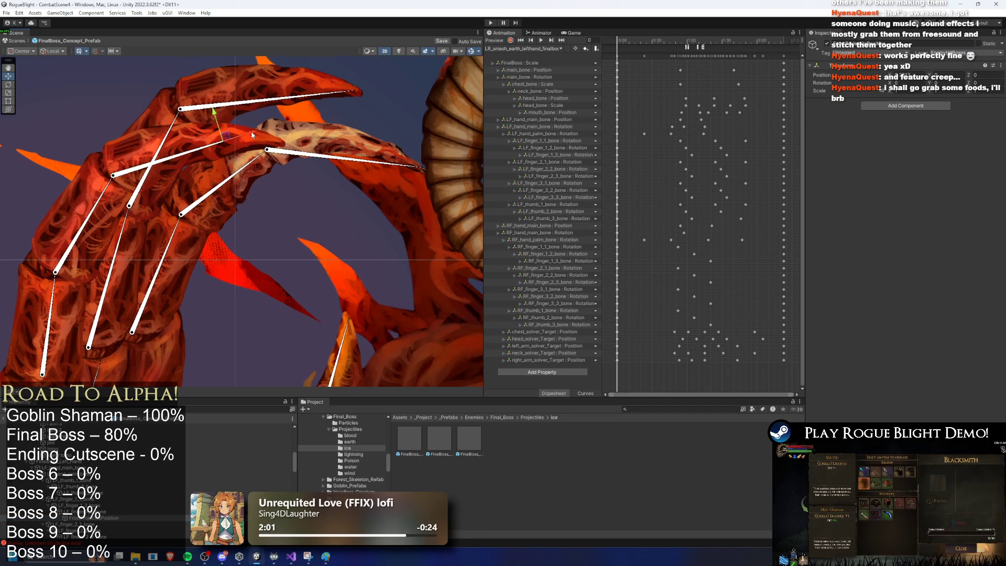
{"action": "scroll", "coordinate": [128, 468], "scroll_direction": "up", "scroll_amount": 5}
Drag FrostProjectilePosition into the 29 Frost Spawner's spawn position field
{"action": "left_click", "coordinate": [83, 427]}
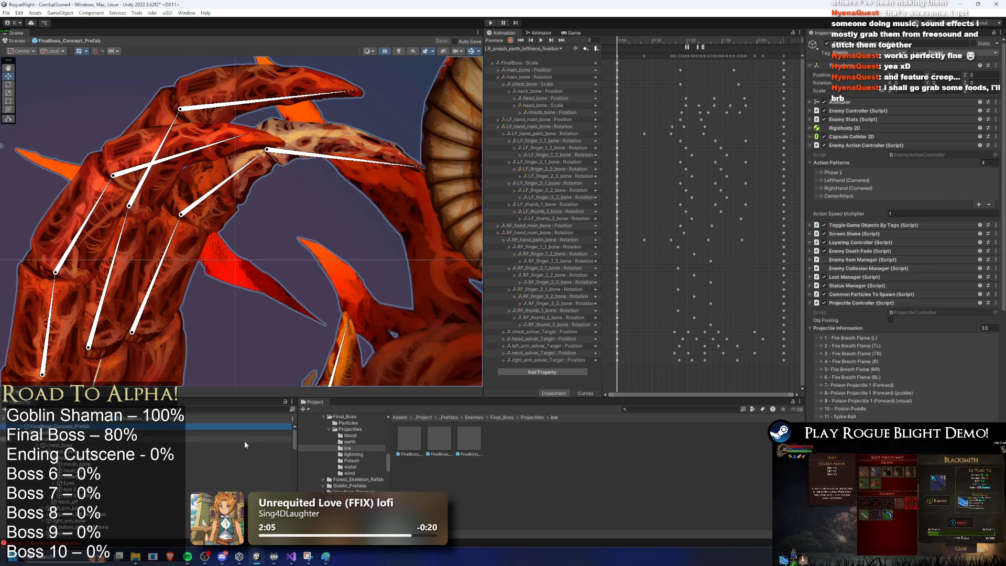
{"action": "scroll", "coordinate": [930, 316], "scroll_direction": "down", "scroll_amount": 10}
{"action": "scroll", "coordinate": [951, 313], "scroll_direction": "down", "scroll_amount": 5}
{"action": "scroll", "coordinate": [222, 454], "scroll_direction": "down", "scroll_amount": 10}
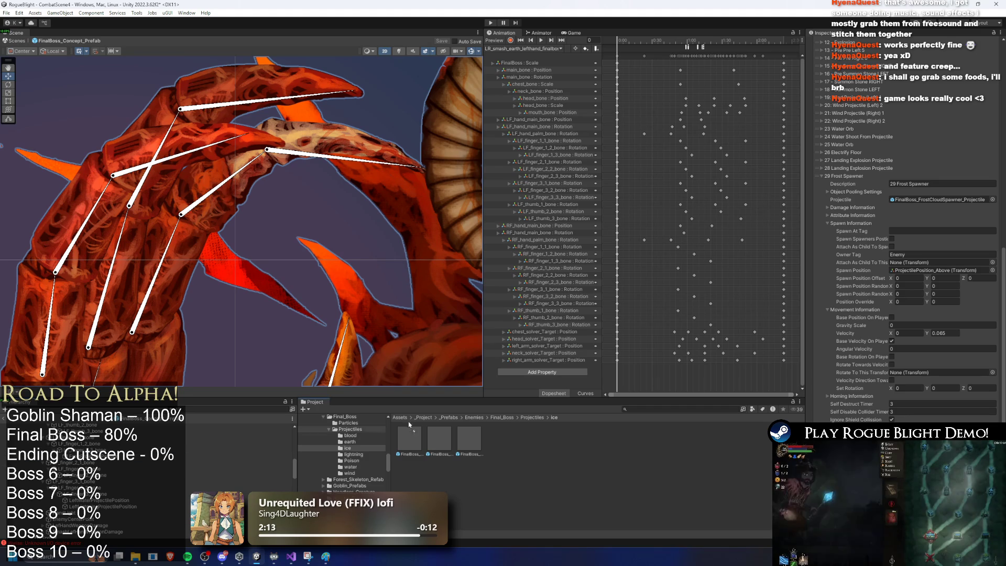
{"action": "mouse_move", "coordinate": [409, 425]}
{"action": "left_mouse_down"}
{"action": "mouse_move", "coordinate": [917, 324]}
{"action": "mouse_move", "coordinate": [915, 270]}
{"action": "left_mouse_up"}
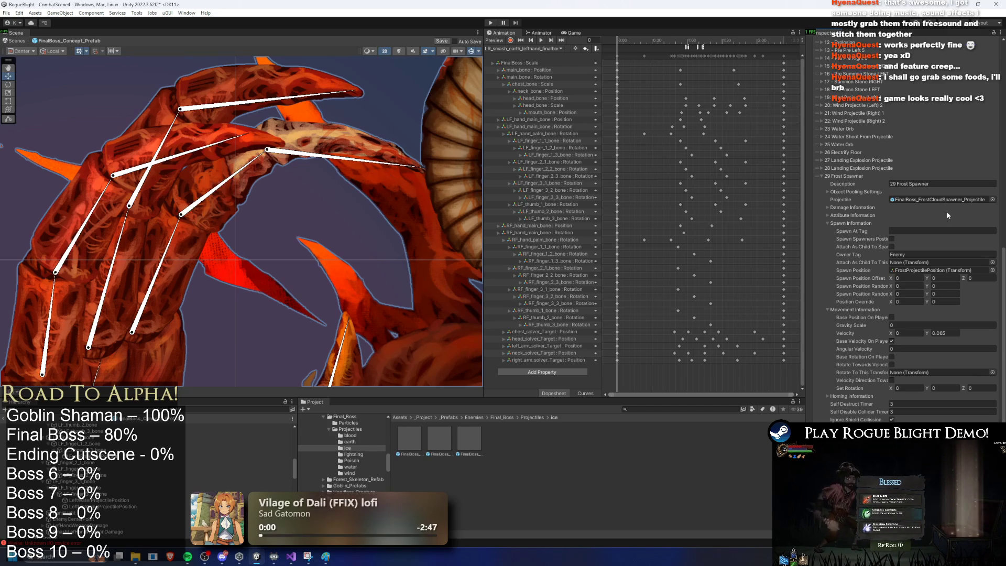
Save the boss prefab and ping the FinalBoss_FrostCloudSpawner_Projectile asset
{"action": "key", "text": "ctrl+s"}
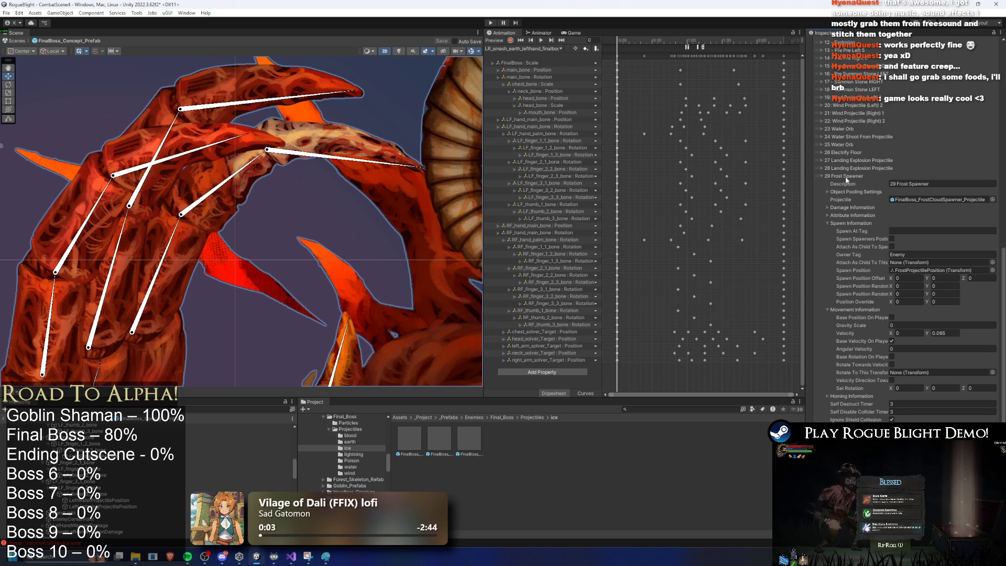
{"action": "left_click", "coordinate": [920, 201]}
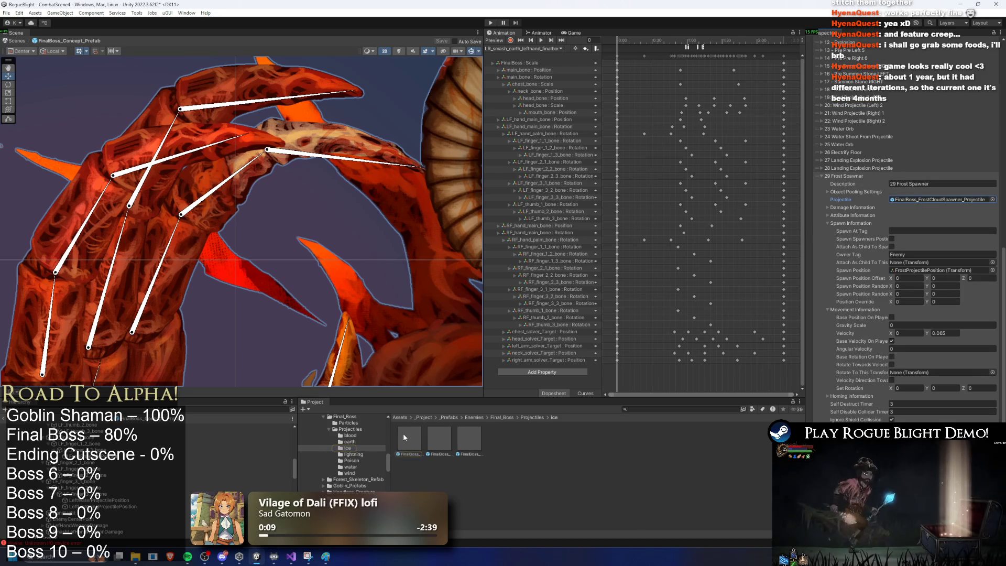
Give the frost cloud spawner's Elements 0–2 projectile indices 31, 32 and 33
{"action": "left_click", "coordinate": [403, 437]}
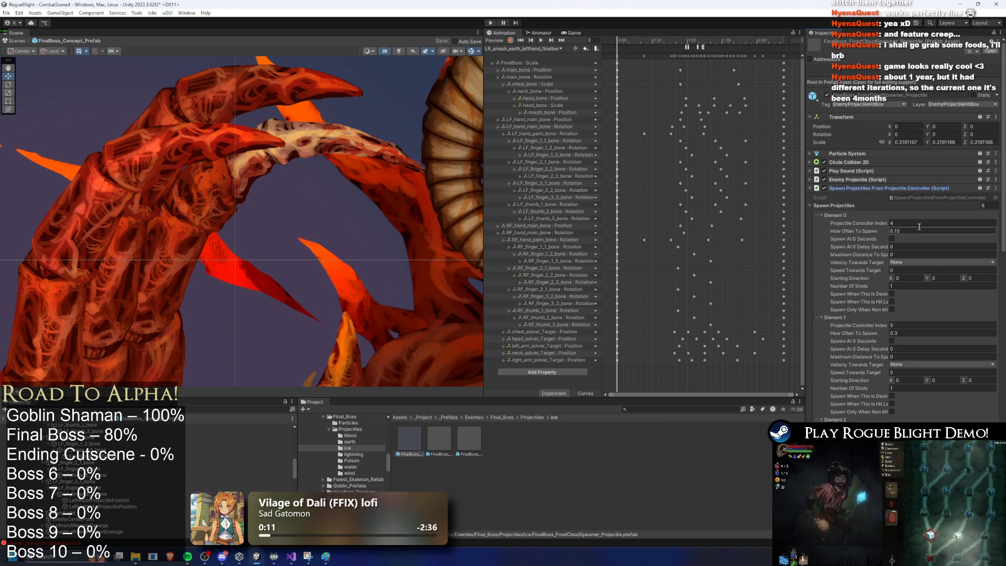
{"action": "scroll", "coordinate": [919, 231], "scroll_direction": "down", "scroll_amount": 3}
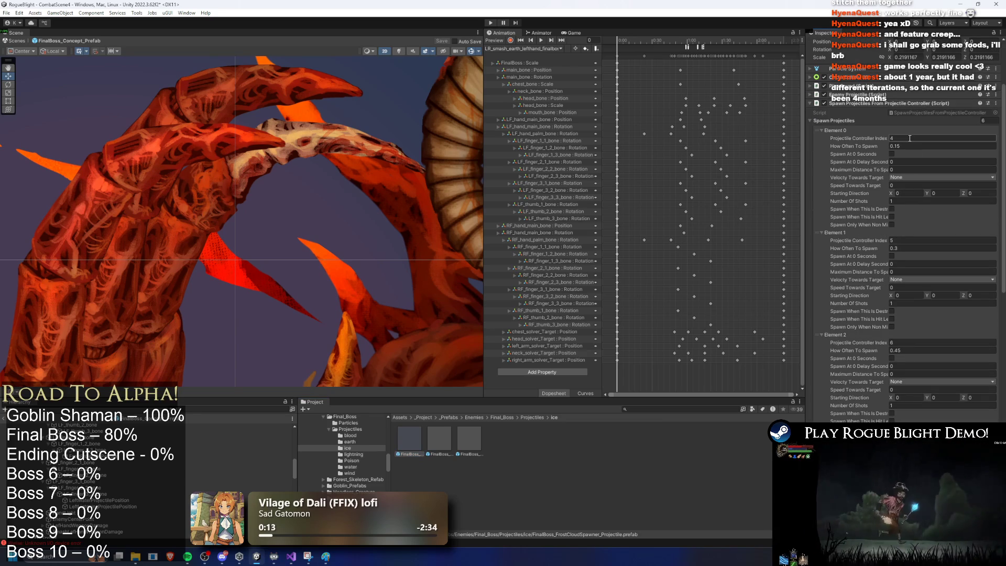
{"action": "left_click", "coordinate": [909, 138]}
{"action": "type", "text": "31"}
{"action": "left_click", "coordinate": [901, 241]}
{"action": "type", "text": "32"}
{"action": "left_click", "coordinate": [916, 342]}
{"action": "type", "text": "3"}
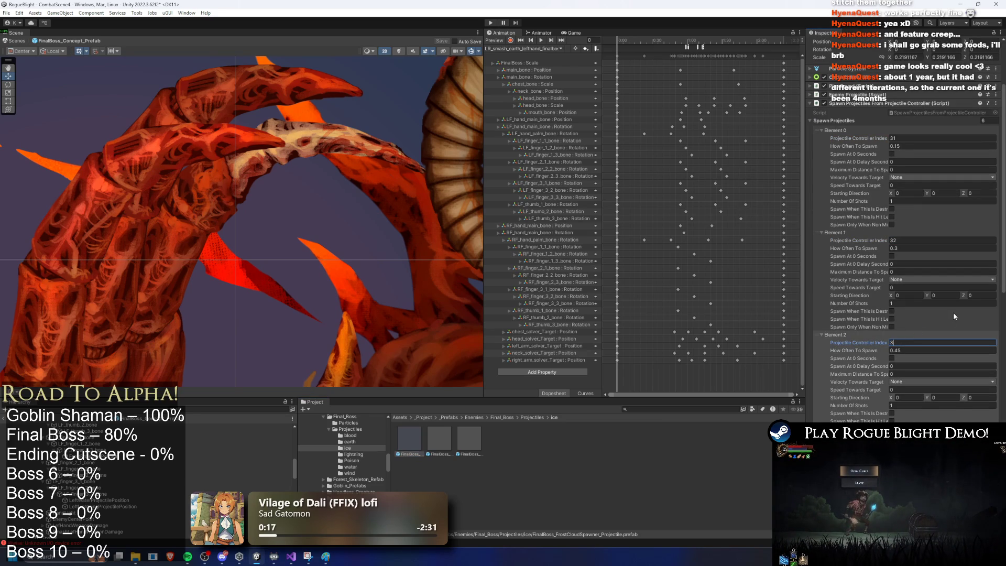
{"action": "type", "text": "3"}
Set the remaining elements' indices so they repeat 31, 32, 33, with Element 4 at 32
{"action": "scroll", "coordinate": [943, 324], "scroll_direction": "down", "scroll_amount": 7}
{"action": "scroll", "coordinate": [927, 338], "scroll_direction": "down", "scroll_amount": 1}
{"action": "left_click", "coordinate": [917, 331]}
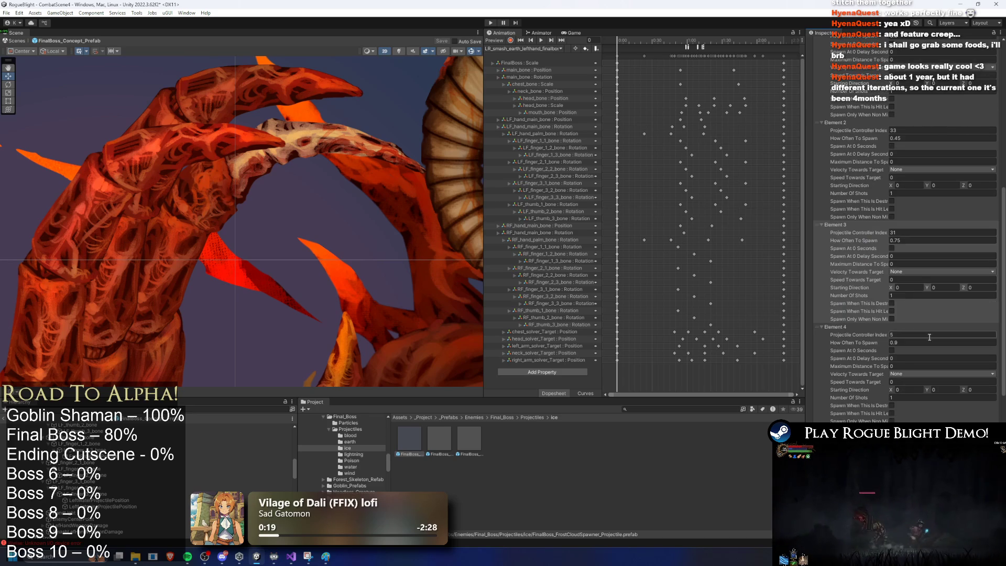
{"action": "type", "text": "32"}
{"action": "scroll", "coordinate": [917, 331], "scroll_direction": "down", "scroll_amount": 4}
{"action": "left_click", "coordinate": [906, 331]}
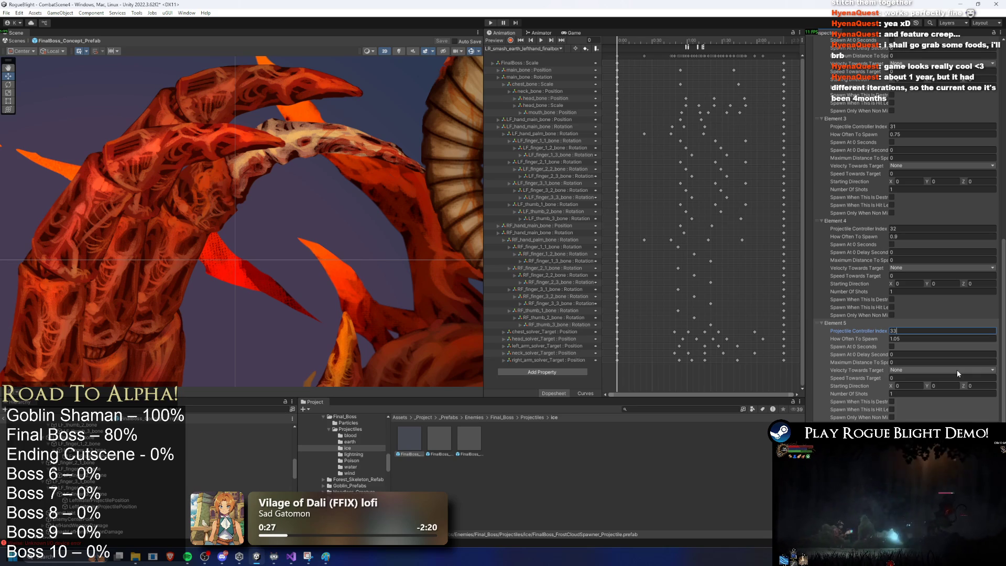
{"action": "scroll", "coordinate": [837, 346], "scroll_direction": "down", "scroll_amount": 2}
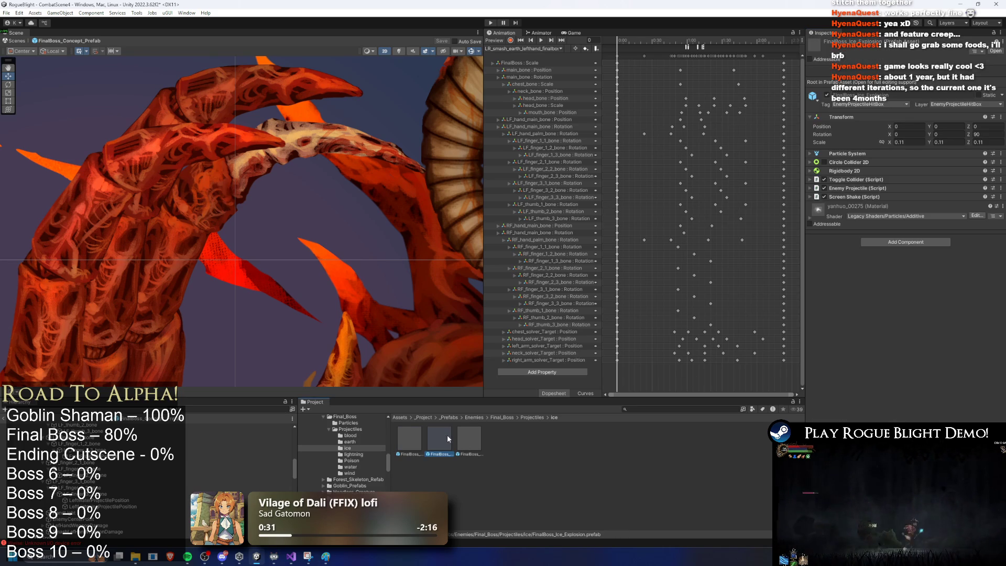
Set FinalBoss_Icecile_Projectile's spawner Projectile Controller Index to 30
{"action": "left_click", "coordinate": [469, 438]}
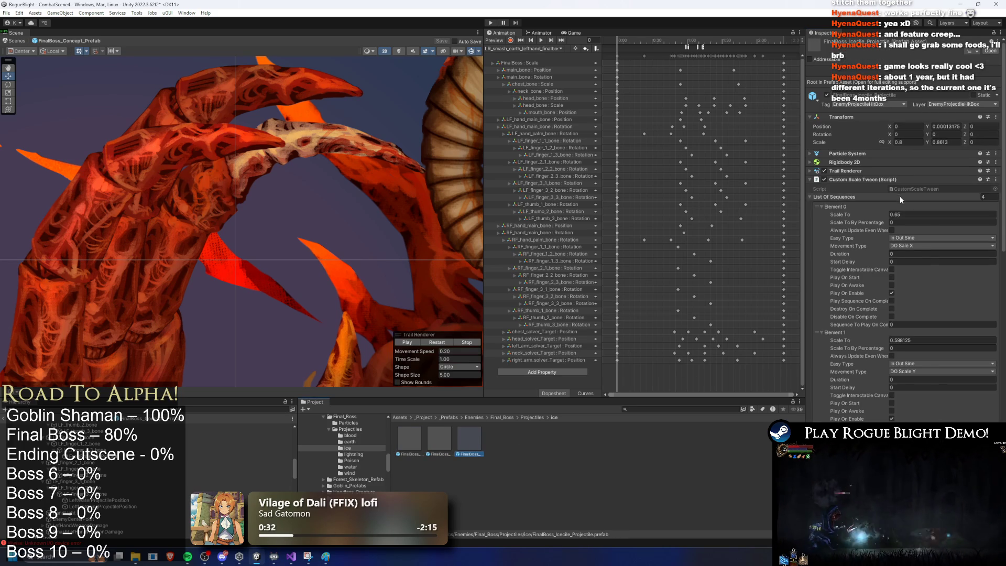
{"action": "scroll", "coordinate": [901, 195], "scroll_direction": "down", "scroll_amount": 20}
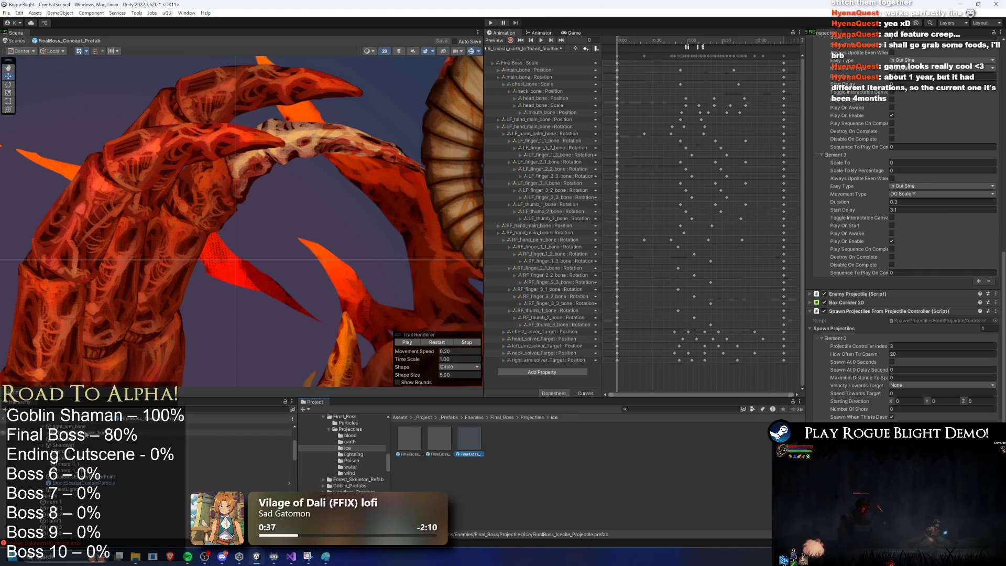
{"action": "left_click", "coordinate": [294, 236]}
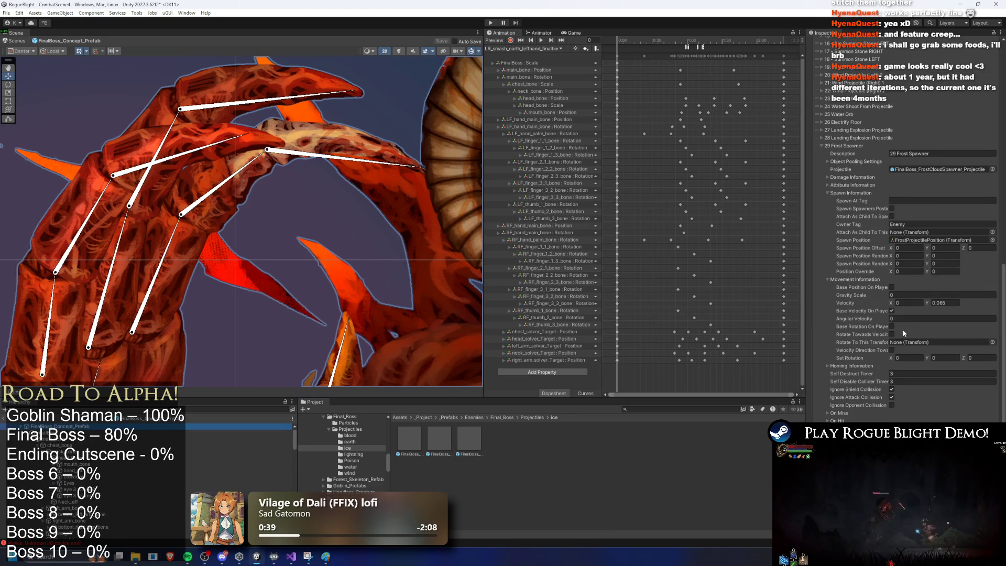
{"action": "left_click", "coordinate": [468, 437]}
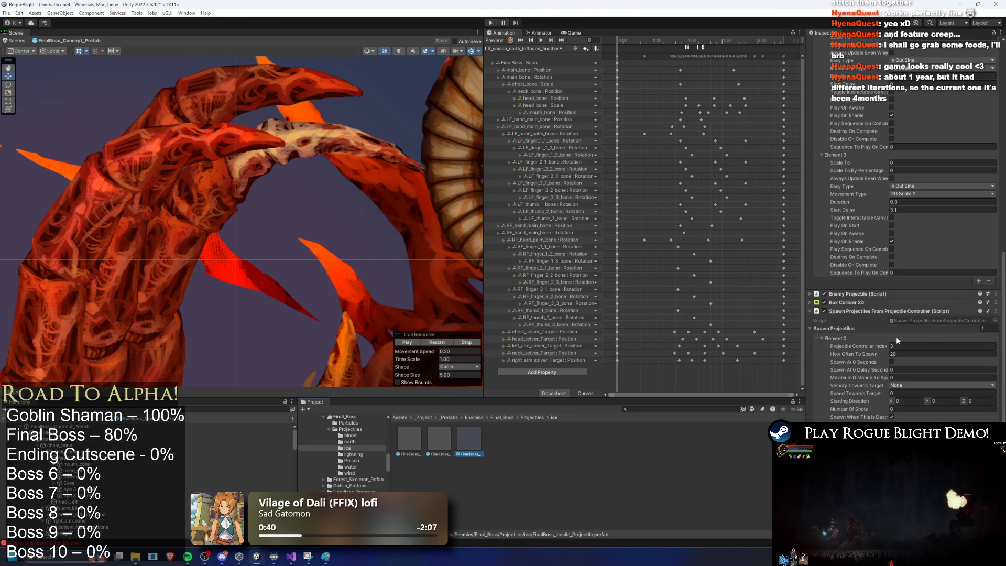
{"action": "left_click", "coordinate": [938, 347]}
{"action": "type", "text": "3"}
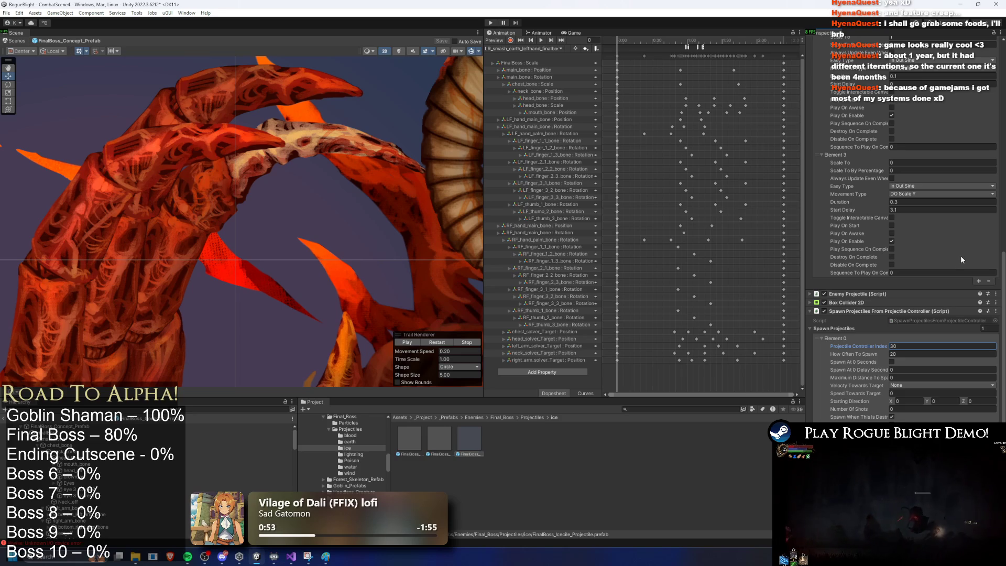
Fold away the icicle projectile's Custom Scale Tween component
{"action": "scroll", "coordinate": [953, 262], "scroll_direction": "up", "scroll_amount": 10}
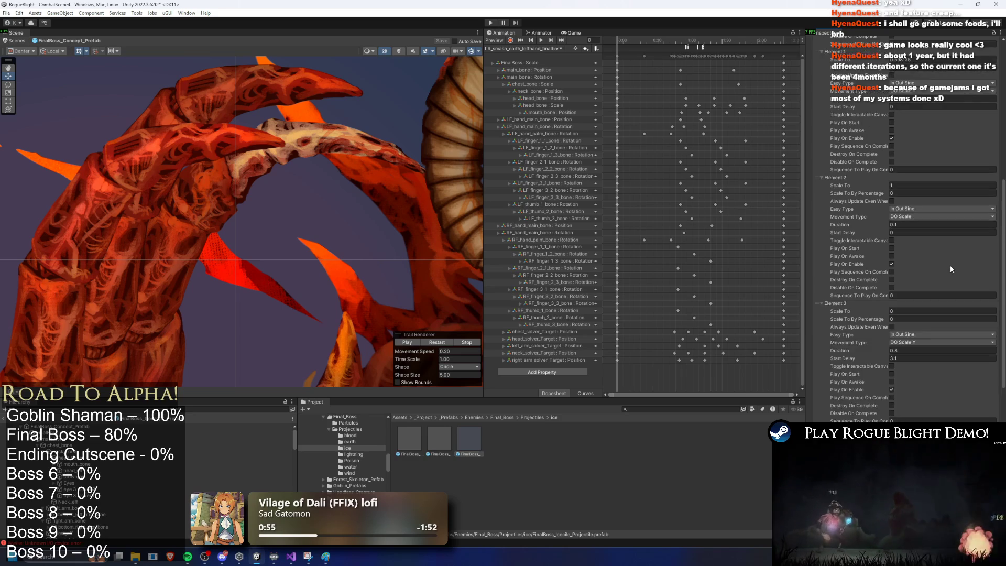
{"action": "left_click", "coordinate": [862, 179]}
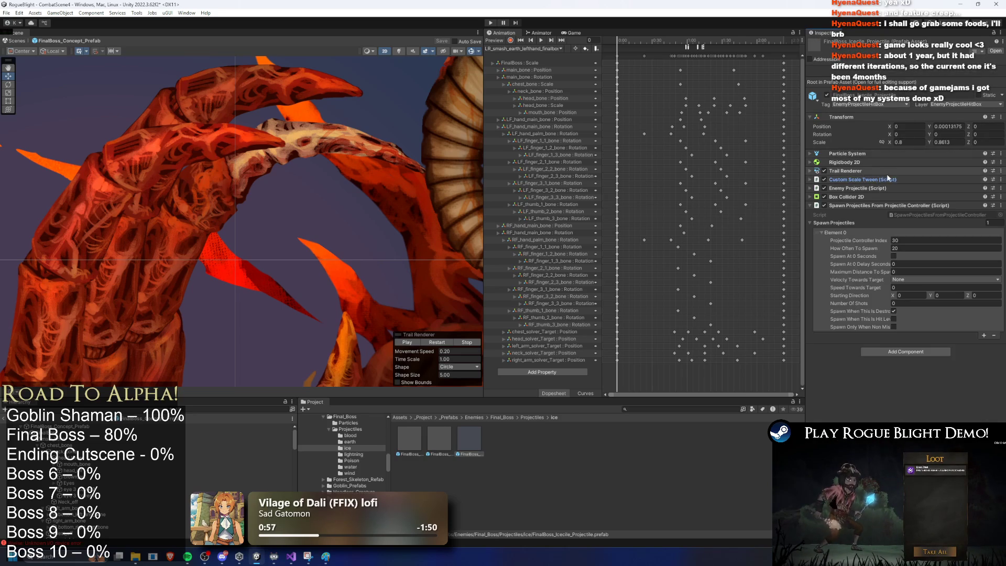
{"action": "scroll", "coordinate": [372, 191], "scroll_direction": "down", "scroll_amount": 10}
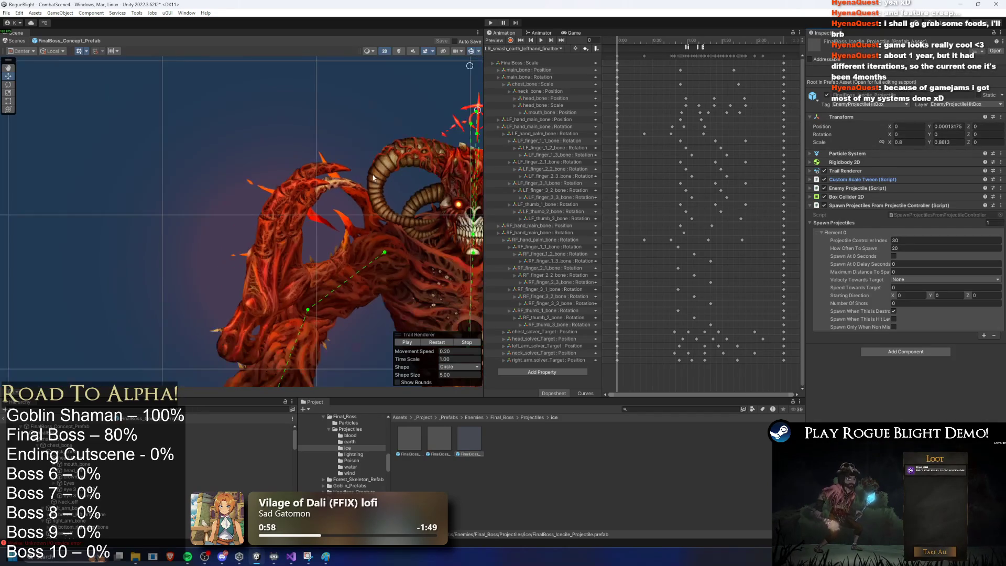
Switch the Animation window to the SR_ice_left_hand_finalboss clip
{"action": "left_click", "coordinate": [537, 49]}
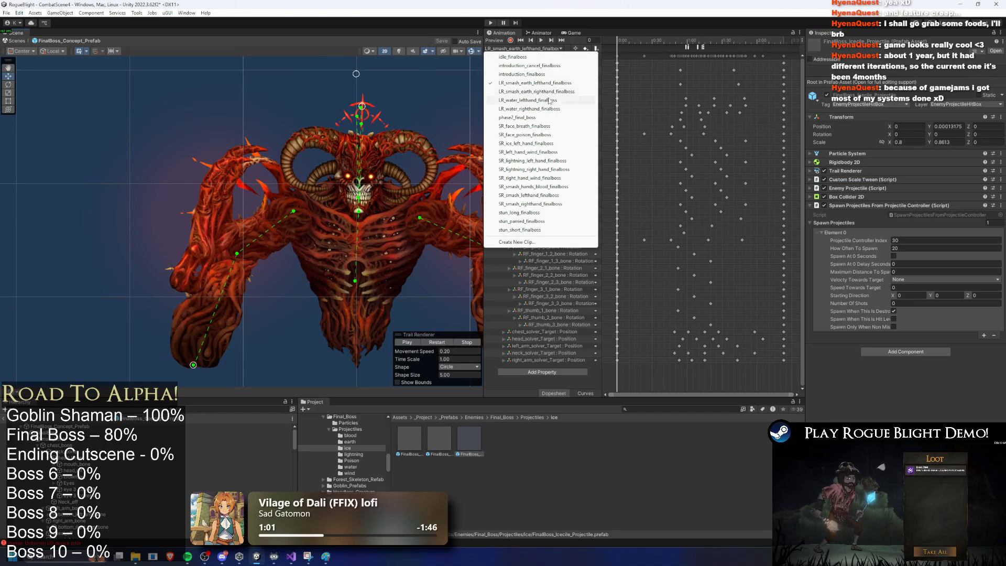
{"action": "left_click", "coordinate": [58, 426]}
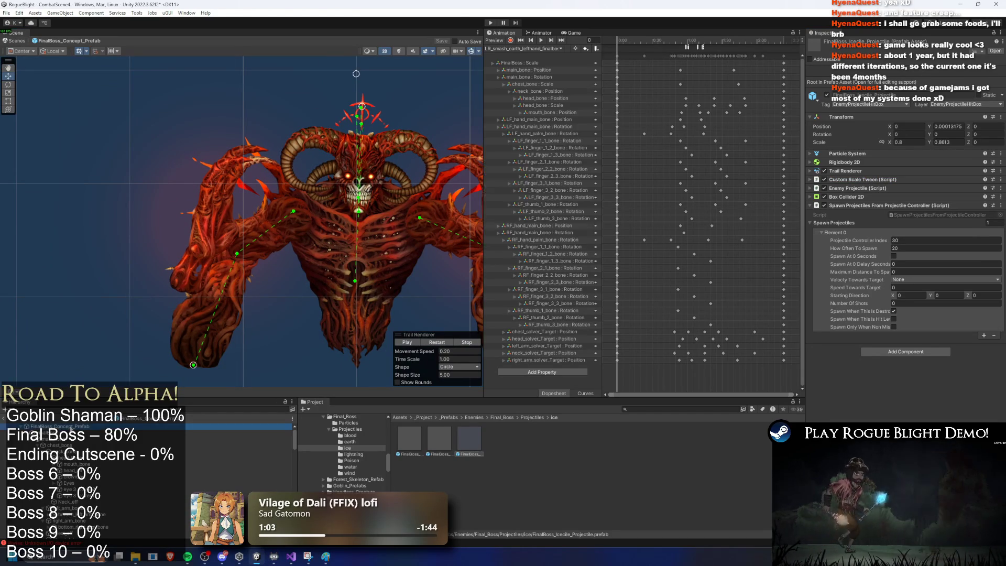
{"action": "scroll", "coordinate": [903, 243], "scroll_direction": "down", "scroll_amount": 10}
{"action": "scroll", "coordinate": [885, 283], "scroll_direction": "up", "scroll_amount": 6}
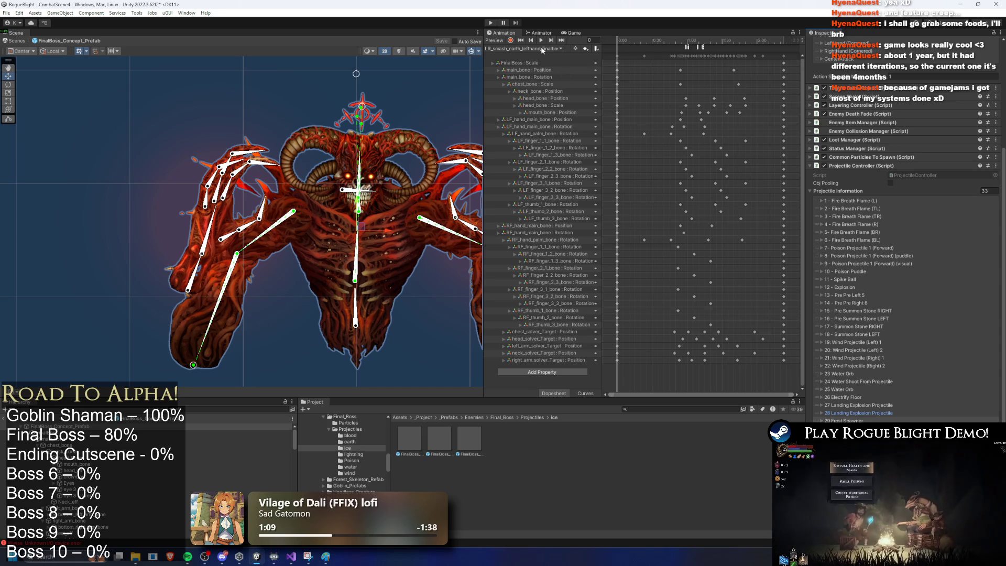
{"action": "left_click", "coordinate": [556, 49]}
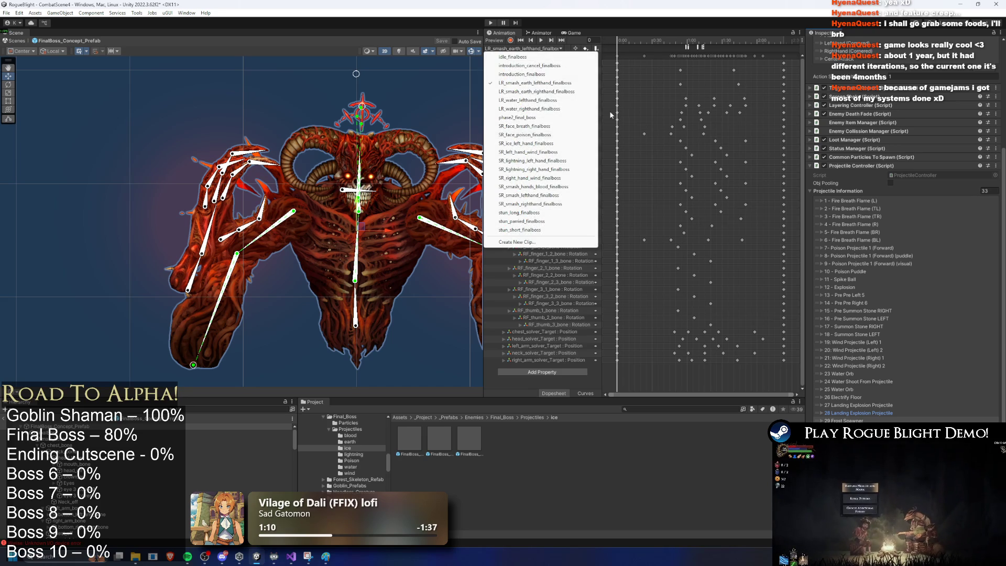
{"action": "left_click", "coordinate": [542, 145]}
Add an animation event at the firing frame calling ProjectileController SpawnProjectile
{"action": "left_click_drag", "start_coordinate": [659, 34], "coordinate": [691, 32]}
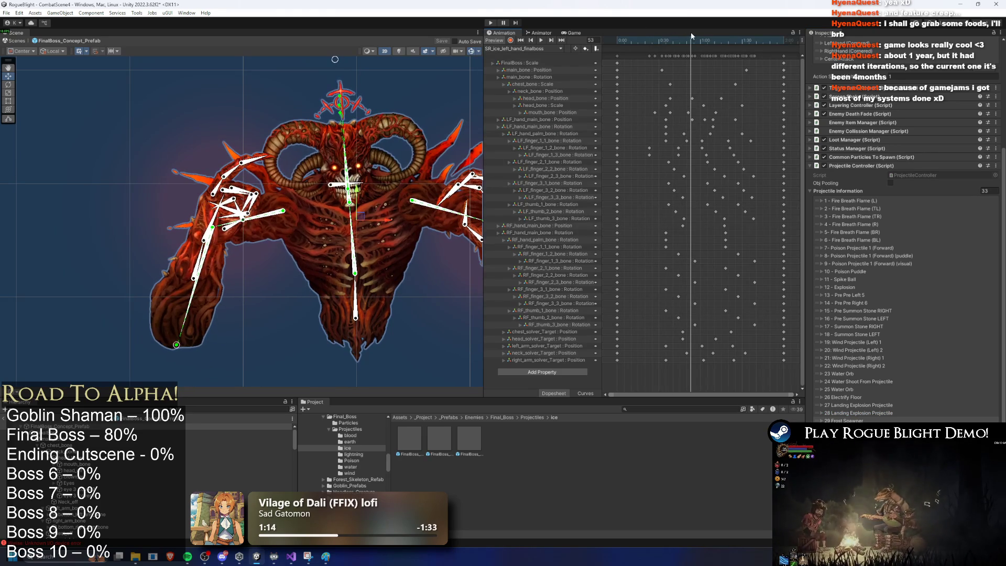
{"action": "right_click", "coordinate": [689, 46]}
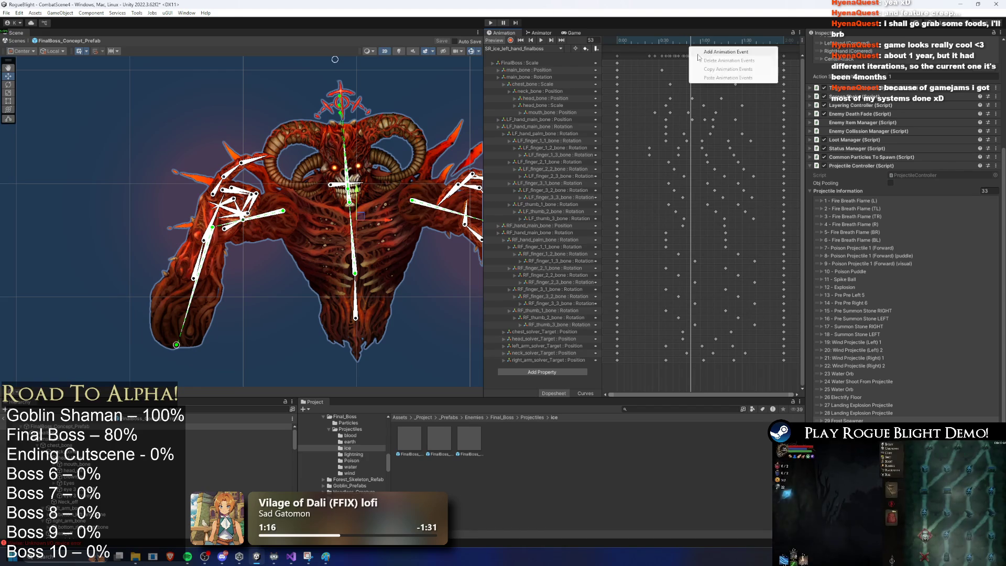
{"action": "left_click", "coordinate": [704, 51]}
{"action": "left_click_drag", "start_coordinate": [692, 45], "coordinate": [690, 45]}
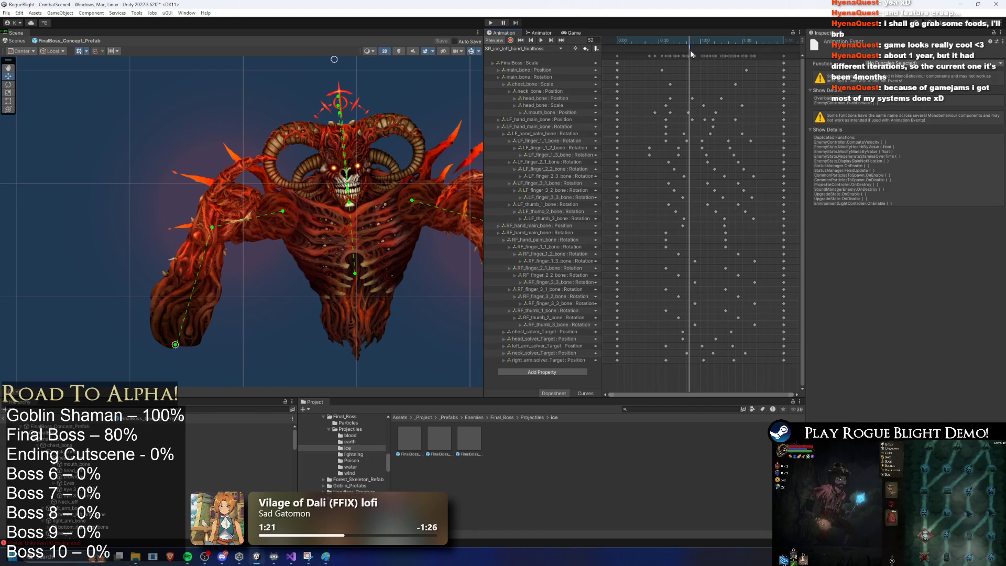
{"action": "left_click", "coordinate": [922, 64]}
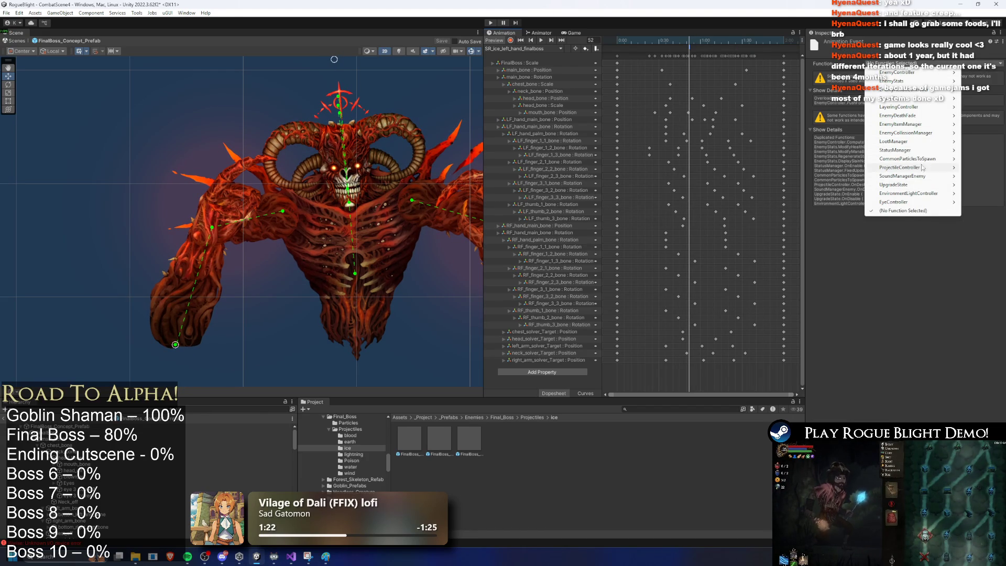
{"action": "mouse_move", "coordinate": [923, 168]}
{"action": "mouse_move", "coordinate": [834, 170]}
{"action": "left_click", "coordinate": [912, 168]}
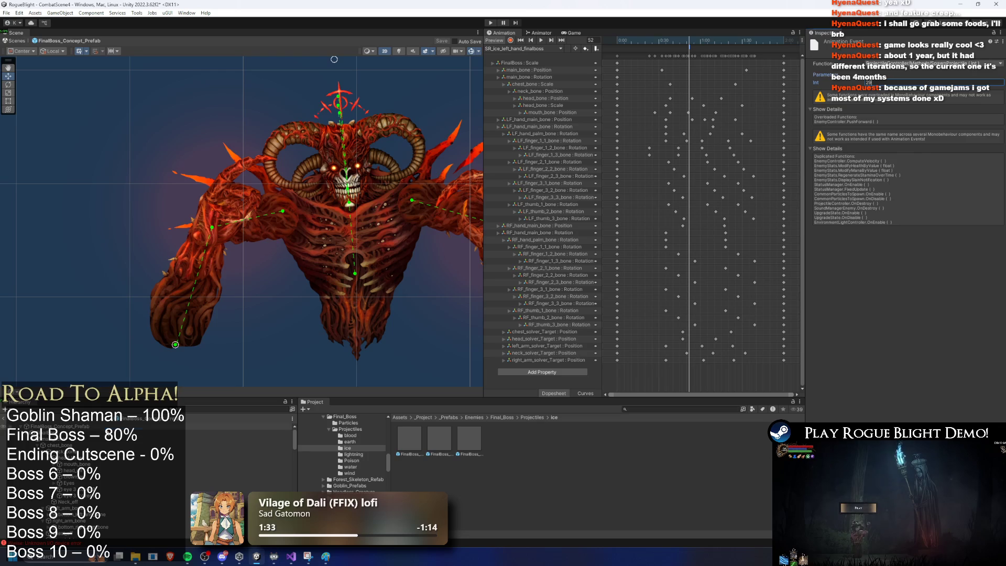
Select the final boss prefab and show its Animator state graph
{"action": "left_click", "coordinate": [235, 426]}
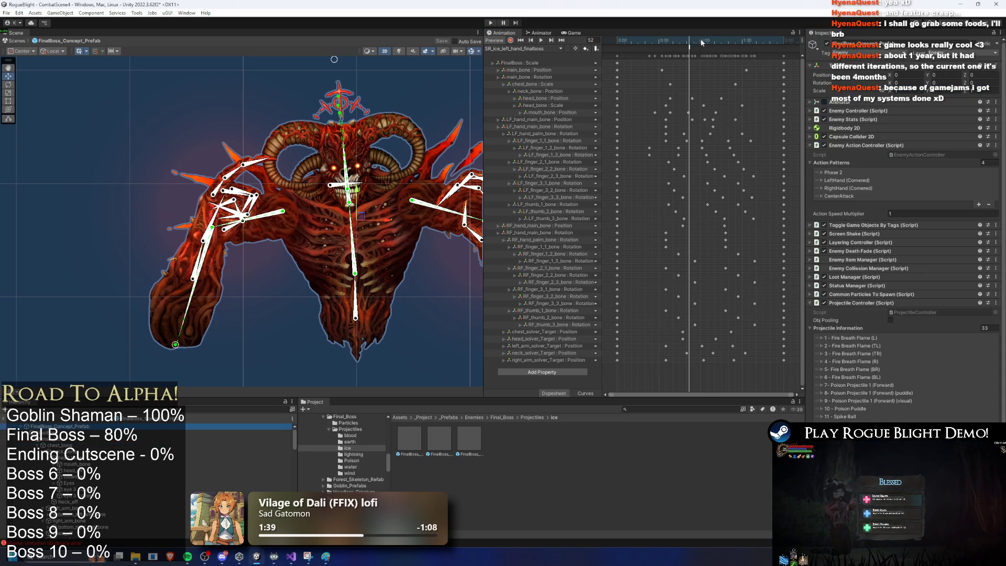
{"action": "left_click", "coordinate": [541, 33]}
{"action": "scroll", "coordinate": [702, 268], "scroll_direction": "down", "scroll_amount": 3}
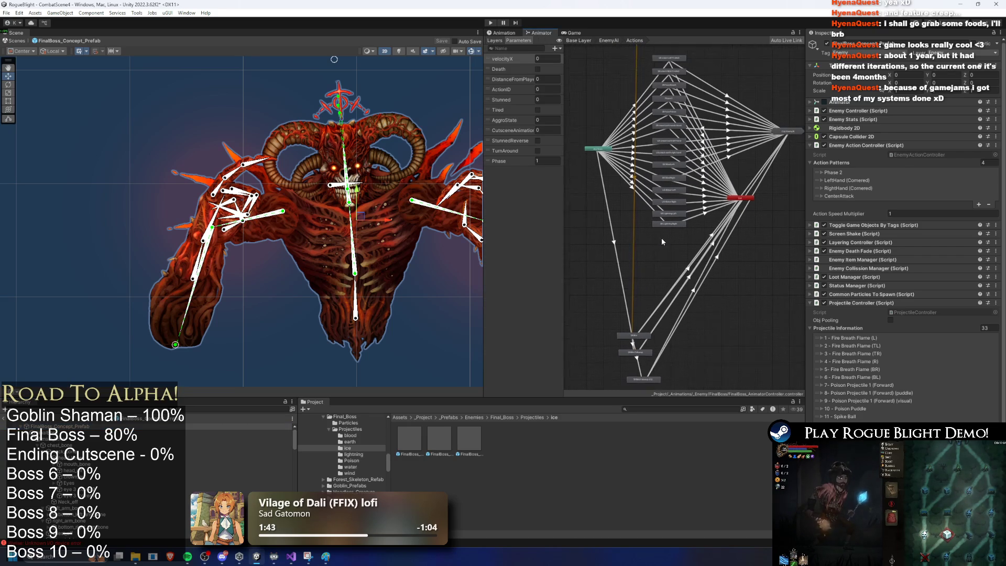
Lower Any State and Exit, pull stray states into the cluster, and frame the graph
{"action": "scroll", "coordinate": [662, 240], "scroll_direction": "down", "scroll_amount": 2}
{"action": "left_click_drag", "start_coordinate": [605, 135], "coordinate": [607, 207]}
{"action": "mouse_move", "coordinate": [739, 181]}
{"action": "left_mouse_down"}
{"action": "mouse_move", "coordinate": [735, 202]}
{"action": "mouse_move", "coordinate": [586, 200]}
{"action": "left_mouse_up"}
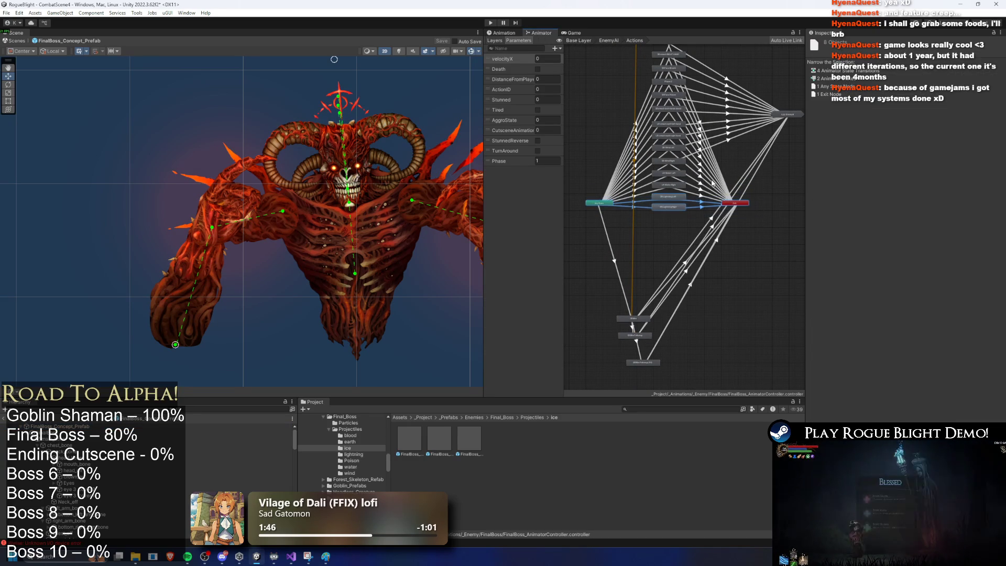
{"action": "scroll", "coordinate": [734, 225], "scroll_direction": "down", "scroll_amount": 4}
{"action": "left_click", "coordinate": [679, 153]}
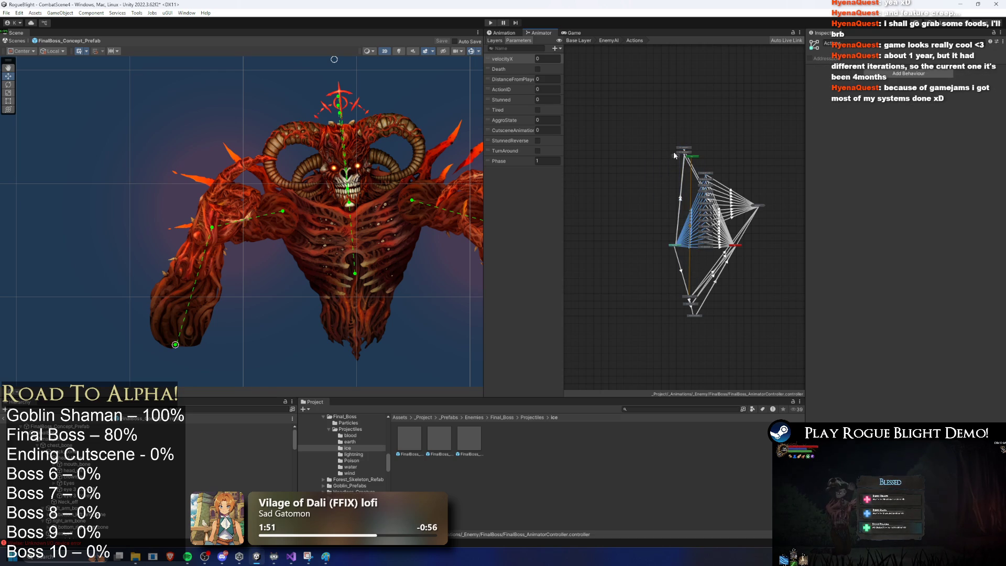
{"action": "mouse_move", "coordinate": [681, 157]}
{"action": "left_mouse_down"}
{"action": "mouse_move", "coordinate": [704, 255]}
{"action": "mouse_move", "coordinate": [666, 218]}
{"action": "left_mouse_up"}
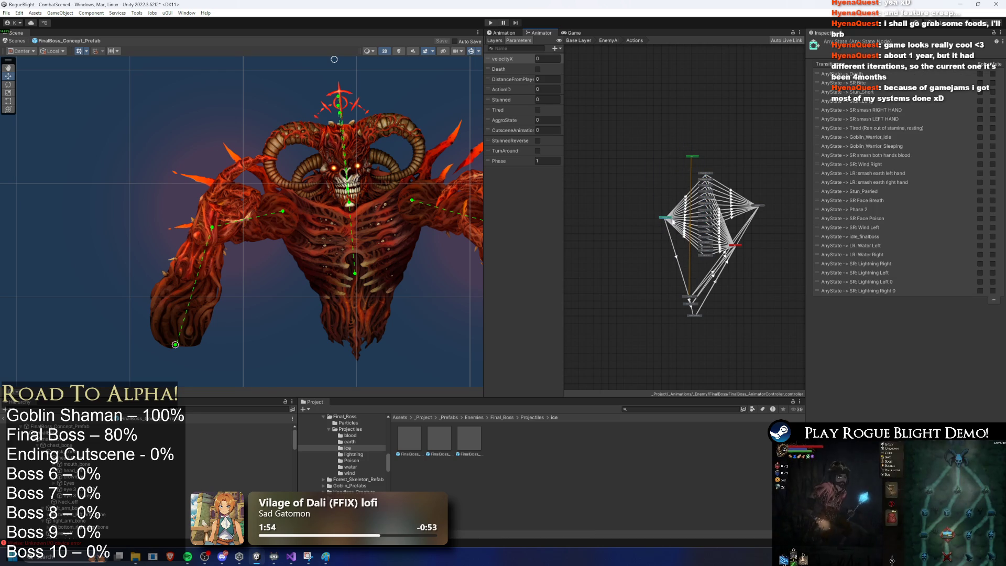
{"action": "left_click", "coordinate": [740, 245]}
{"action": "key", "text": "a"}
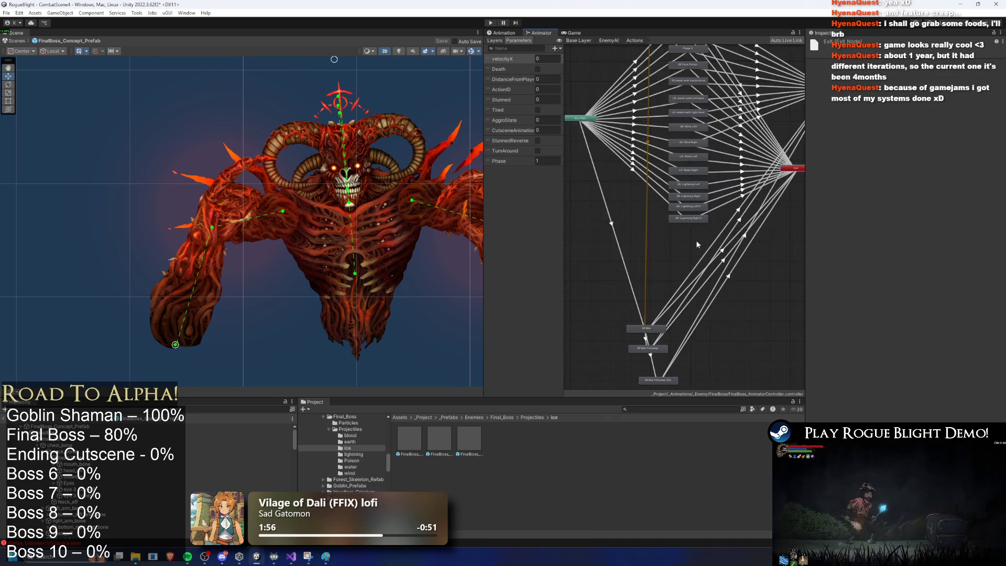
{"action": "scroll", "coordinate": [687, 230], "scroll_direction": "up", "scroll_amount": 5}
{"action": "left_click", "coordinate": [717, 175]}
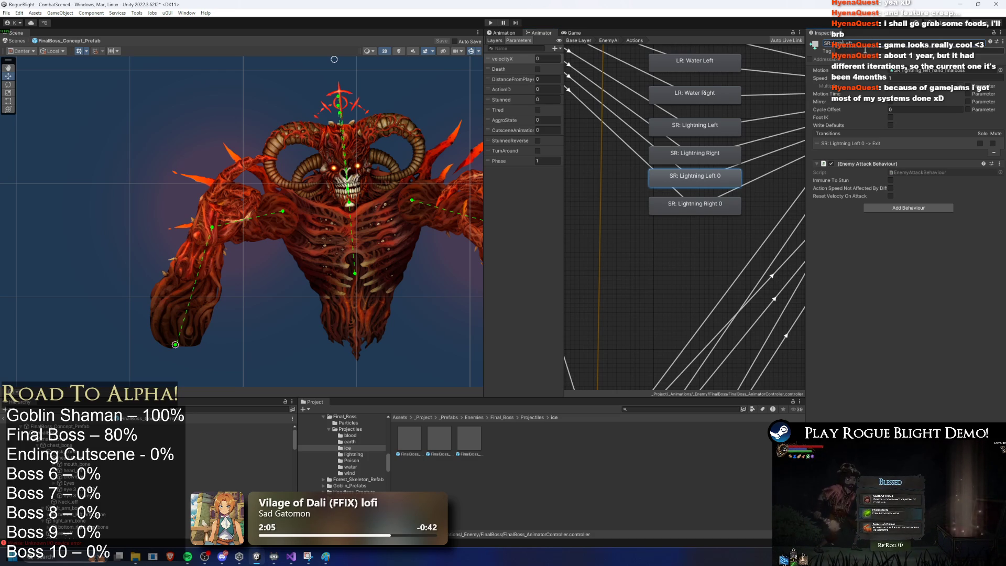
Rename SR: Lightning Right 0 to SR: Ice Right and give SR: Ice Left the ice hand clip
{"action": "left_click", "coordinate": [695, 204]}
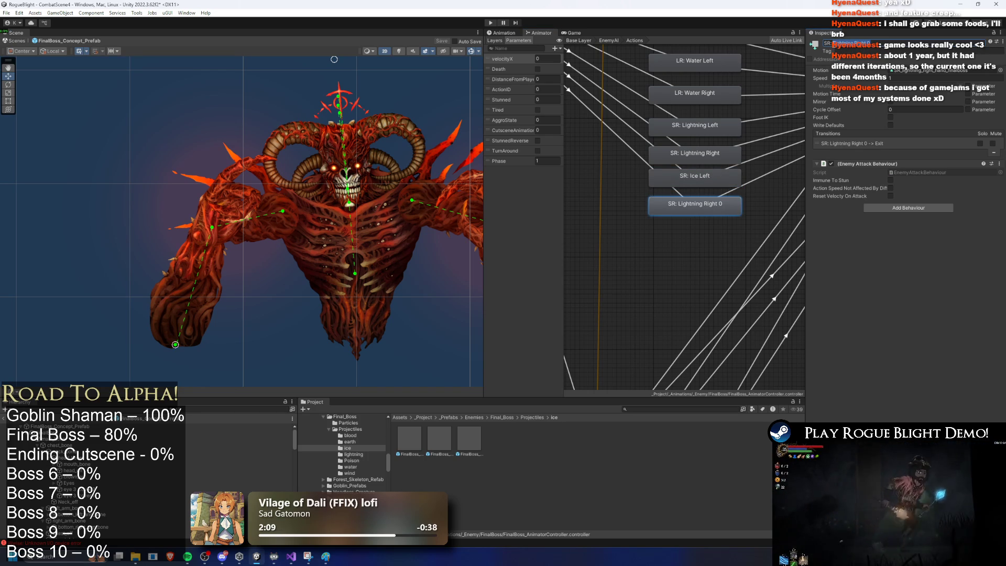
{"action": "left_click", "coordinate": [851, 45]}
{"action": "type", "text": "SR: Ice Right"}
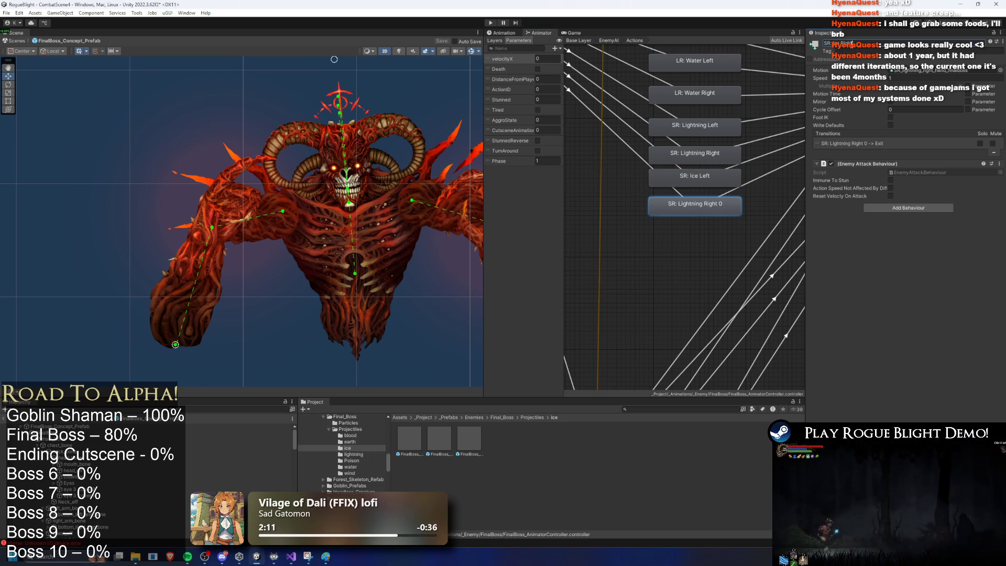
{"action": "left_click", "coordinate": [709, 183]}
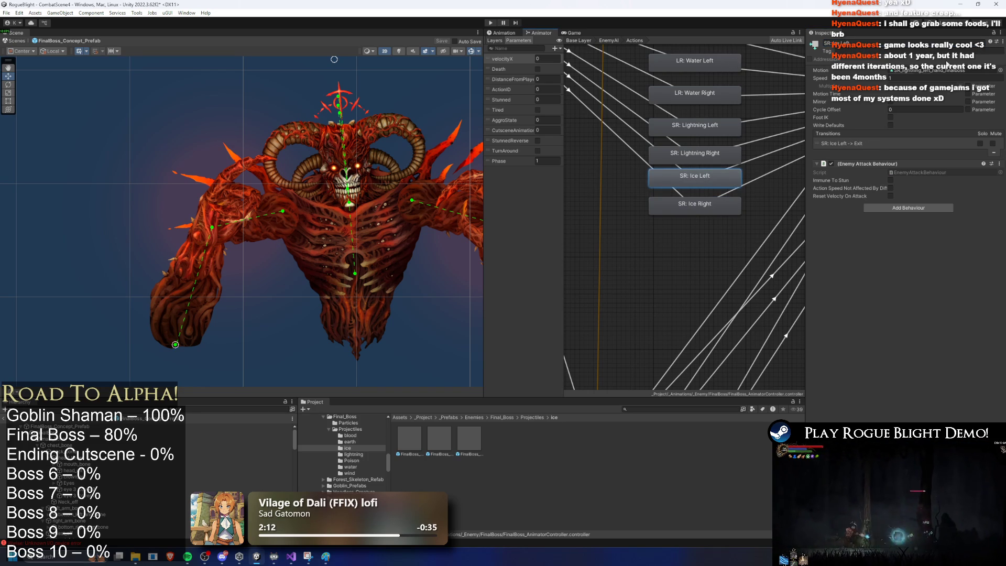
{"action": "left_click", "coordinate": [940, 71]}
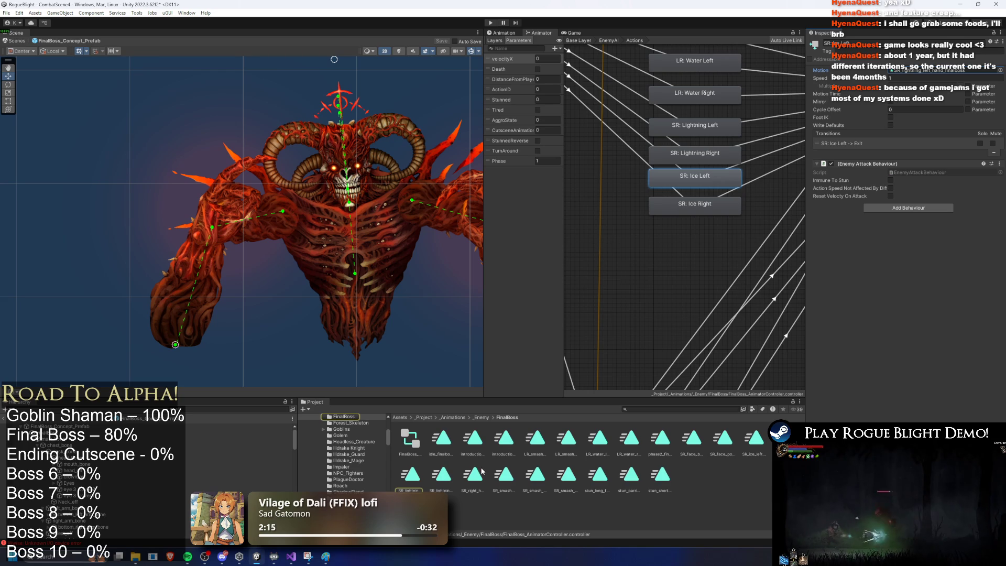
{"action": "left_click", "coordinate": [939, 72]}
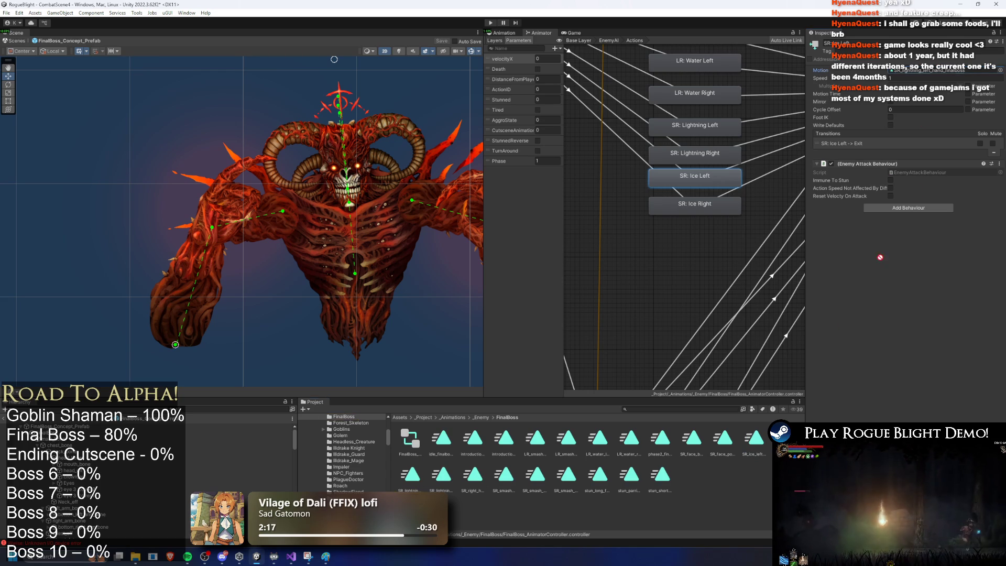
{"action": "left_click", "coordinate": [747, 455]}
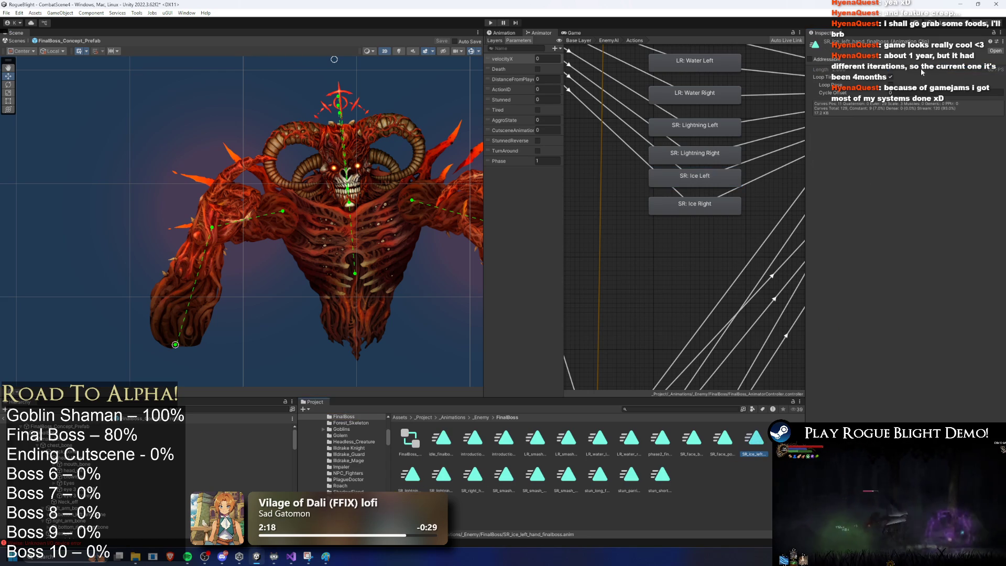
{"action": "left_click", "coordinate": [694, 176]}
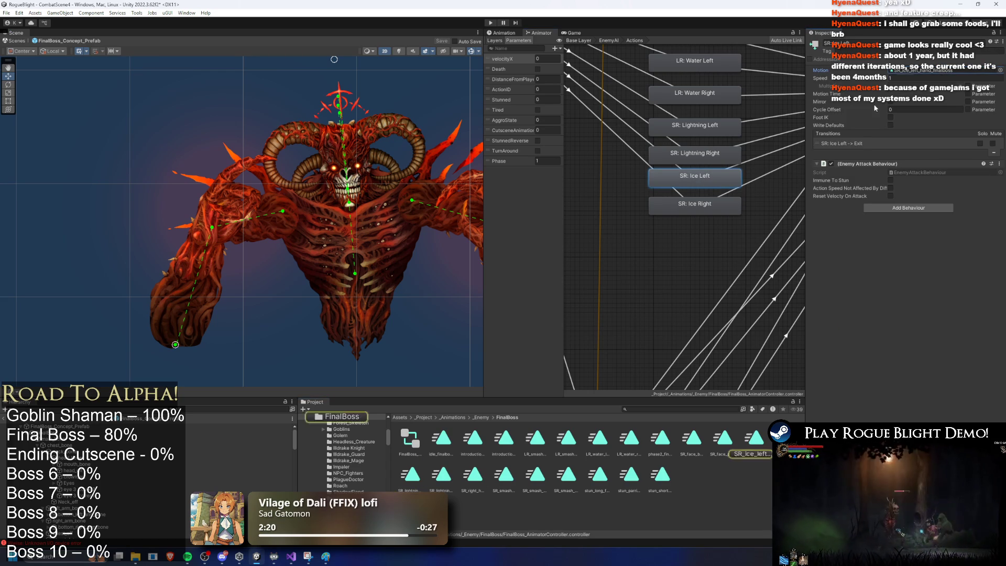
Assign the ice hand clip to SR: Ice Right and require ActionID 15 into SR: Ice Left
{"action": "left_click", "coordinate": [695, 203]}
{"action": "left_click_drag", "start_coordinate": [755, 441], "coordinate": [940, 74]}
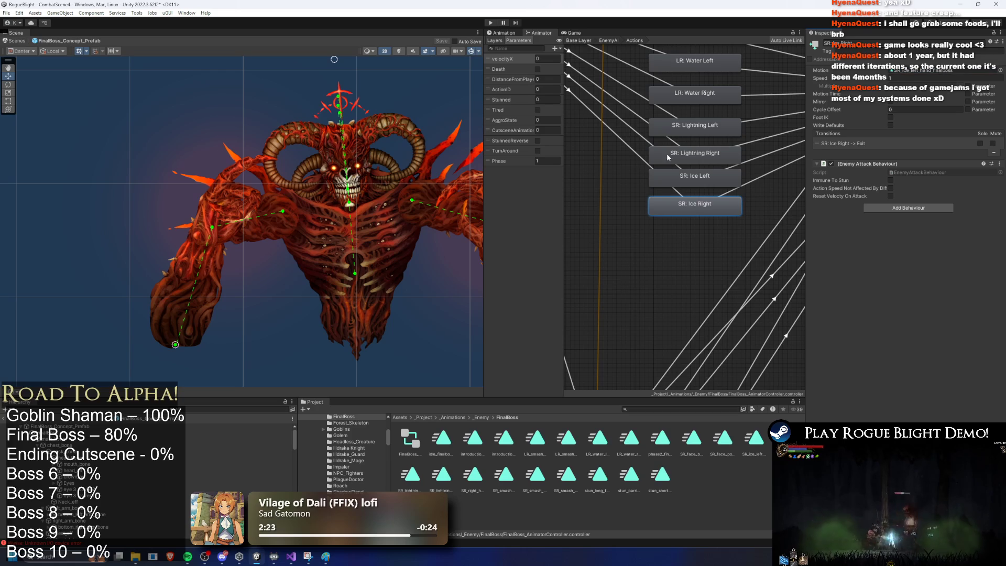
{"action": "left_click", "coordinate": [636, 123]}
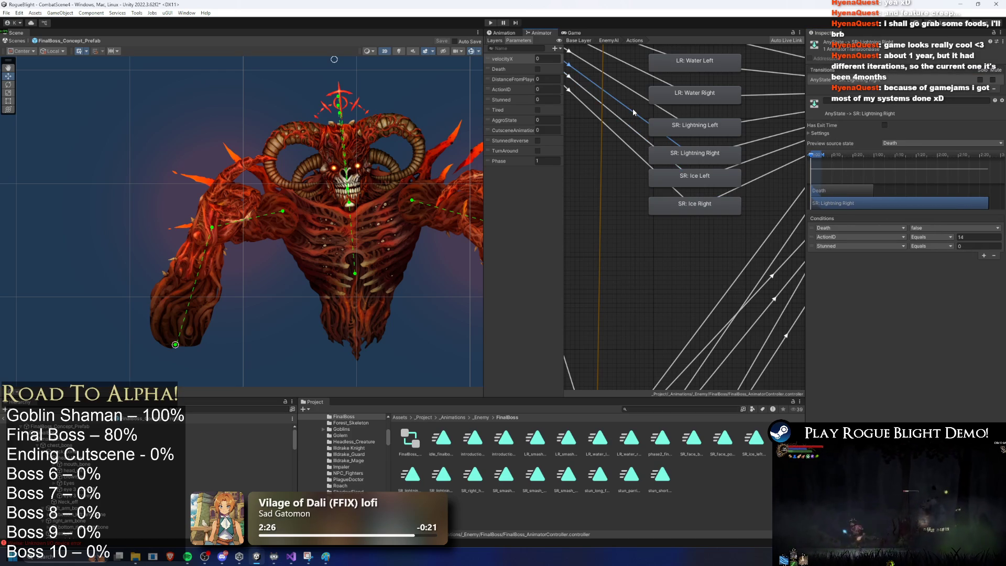
Set the Any State → SR: Ice Right transition condition to ActionID 16
{"action": "left_click", "coordinate": [633, 151]}
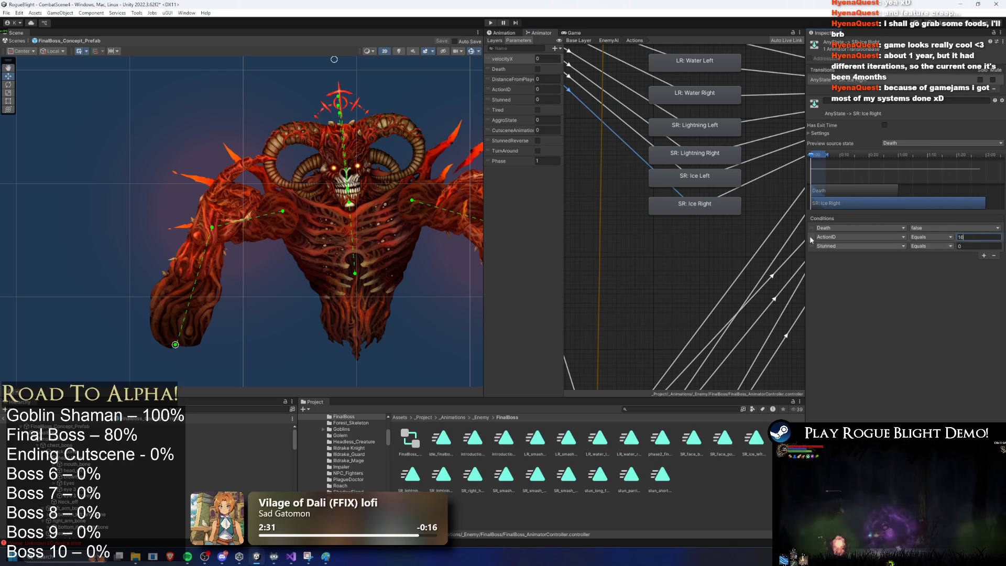
{"action": "key", "text": "Return"}
{"action": "scroll", "coordinate": [655, 181], "scroll_direction": "down", "scroll_amount": 5}
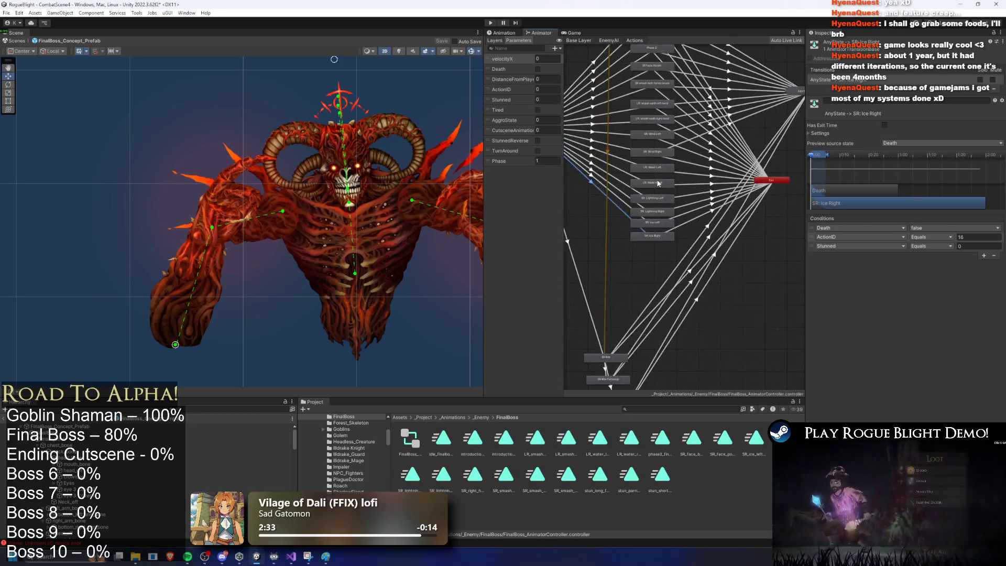
{"action": "scroll", "coordinate": [655, 182], "scroll_direction": "down", "scroll_amount": 2}
Check the SR: Ice Left transition and state, then select the FinalBoss_Concept_Prefab root
{"action": "left_click_drag", "start_coordinate": [592, 393], "coordinate": [616, 182]}
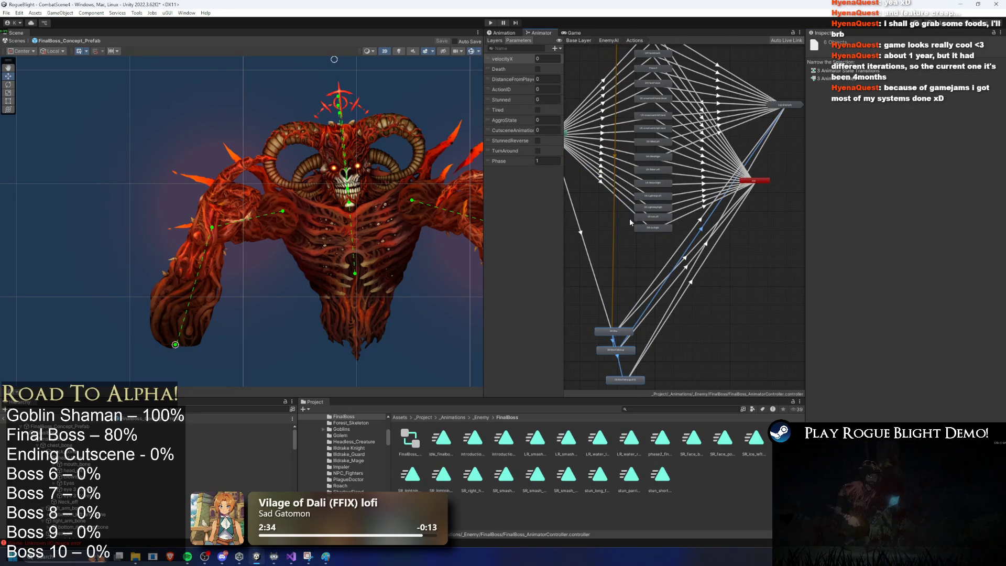
{"action": "left_click", "coordinate": [612, 180]}
{"action": "left_click", "coordinate": [610, 184]}
{"action": "left_click", "coordinate": [608, 189]}
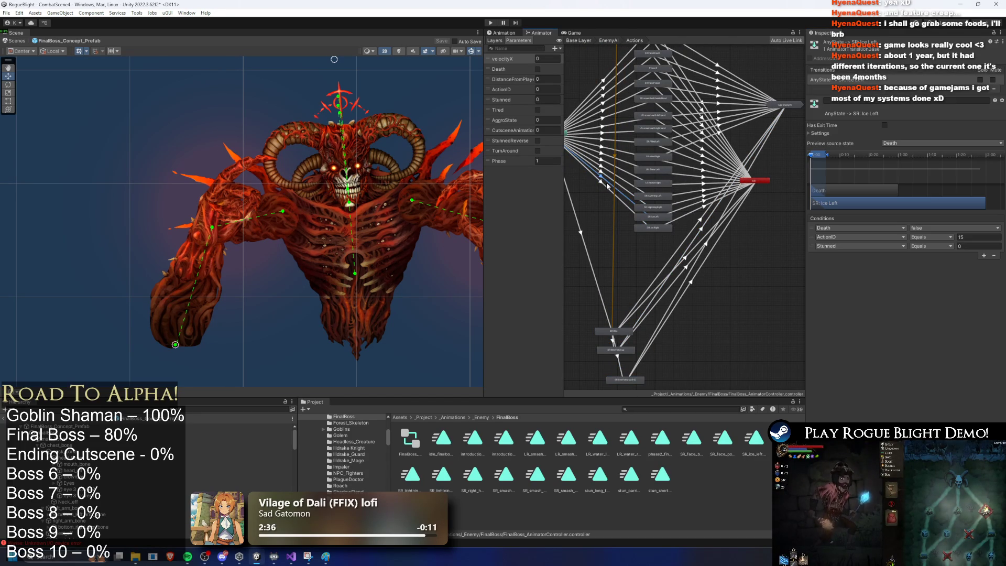
{"action": "left_click", "coordinate": [654, 218]}
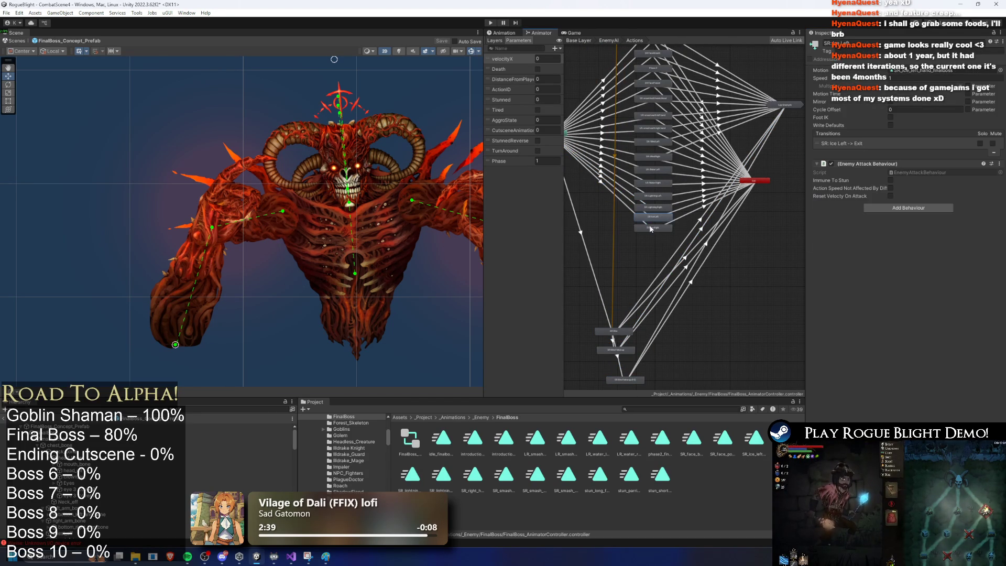
{"action": "left_click", "coordinate": [647, 238]}
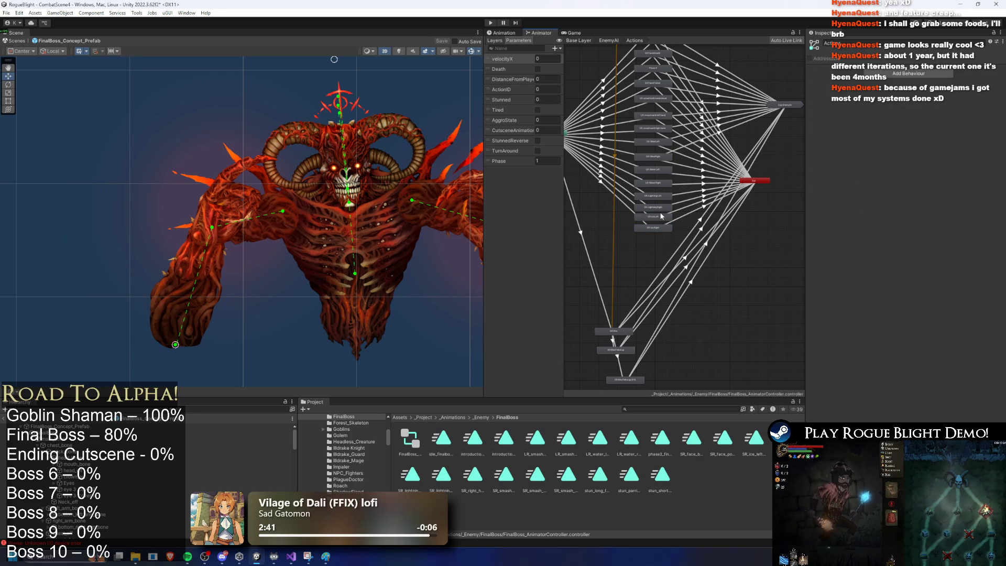
{"action": "left_click", "coordinate": [660, 217]}
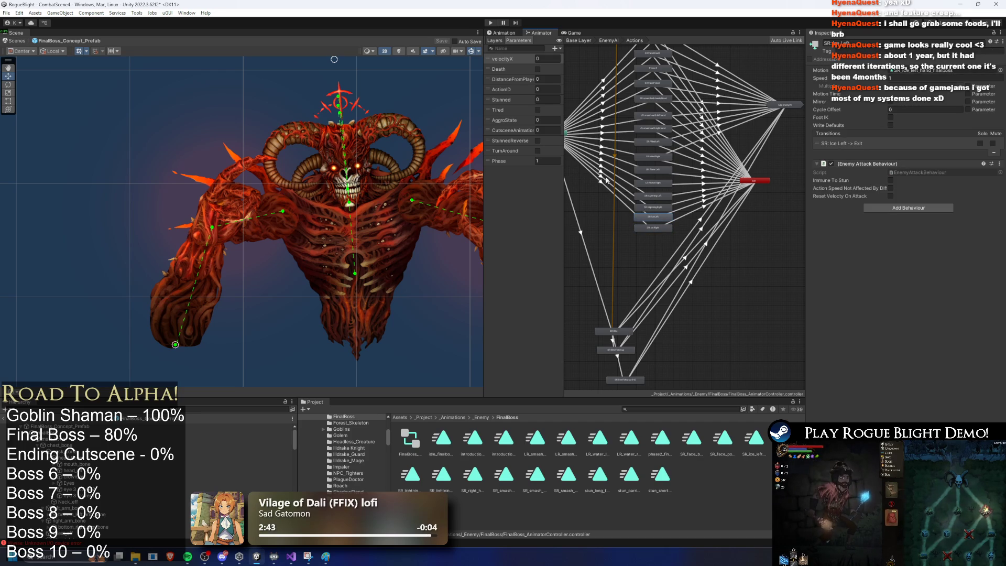
{"action": "left_click", "coordinate": [236, 426]}
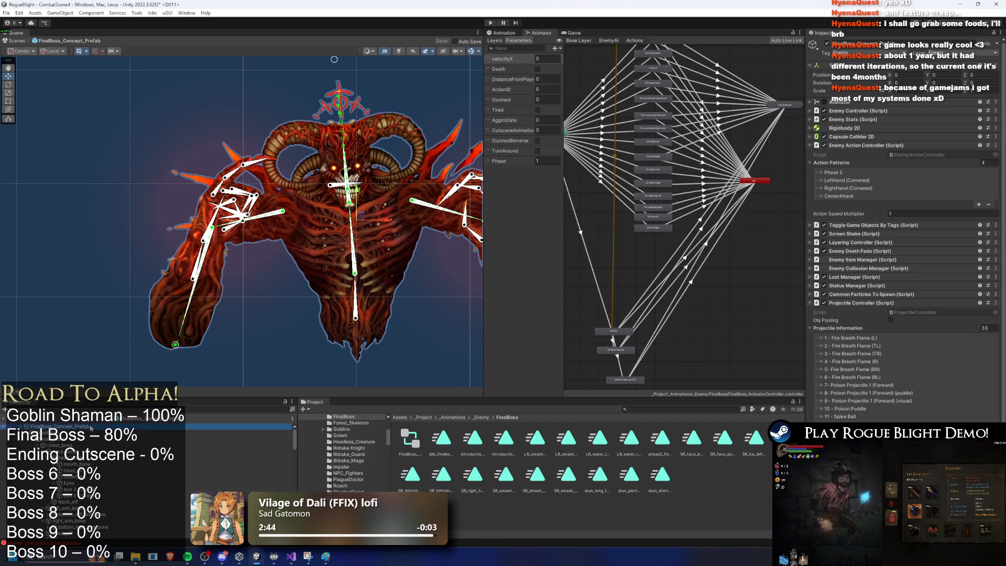
In LeftHand (Cornered), add a new action and set Element 4's Percentage to 0
{"action": "left_click", "coordinate": [859, 180]}
{"action": "scroll", "coordinate": [903, 235], "scroll_direction": "down", "scroll_amount": 5}
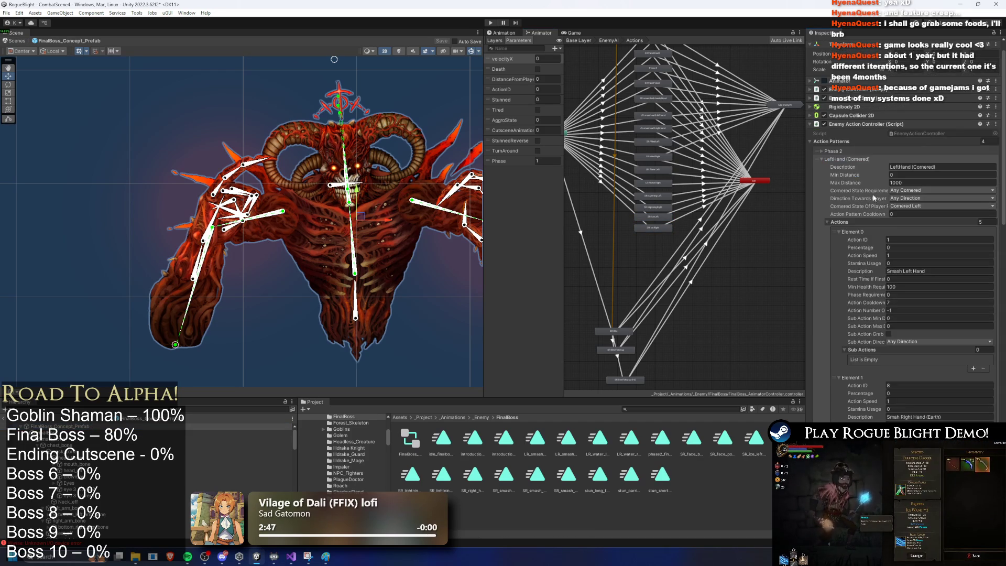
{"action": "scroll", "coordinate": [904, 235], "scroll_direction": "down", "scroll_amount": 8}
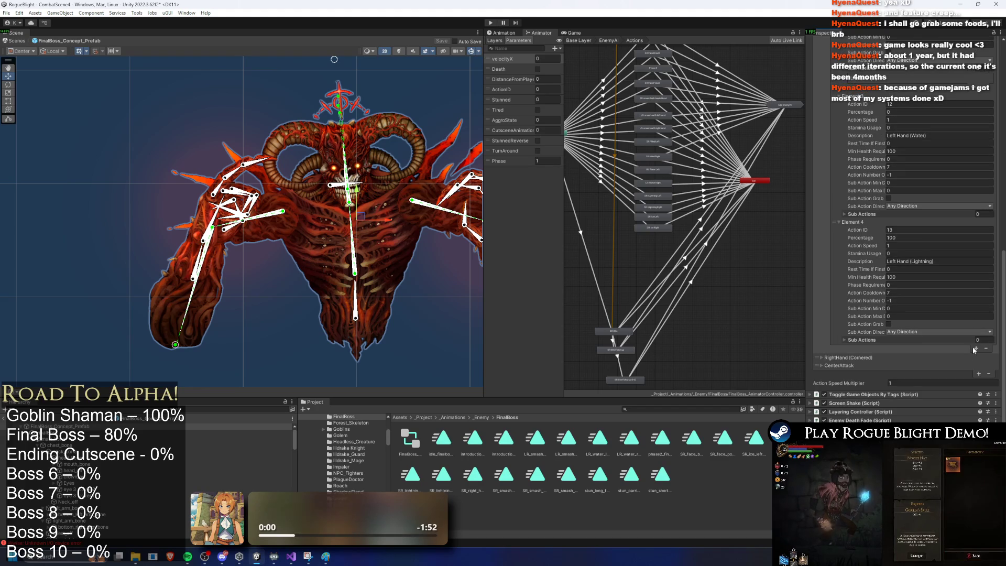
{"action": "left_click", "coordinate": [974, 357]}
{"action": "left_click", "coordinate": [898, 348]}
{"action": "left_click", "coordinate": [907, 237]}
{"action": "type", "text": "0"}
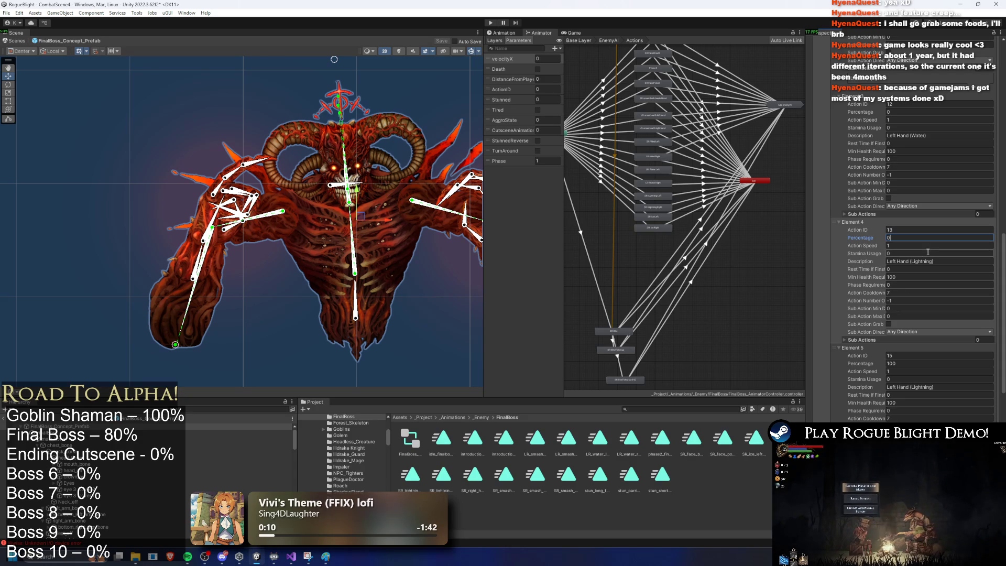
Edit the new action's description, delete Element 5, and expand RightHand (Cornered)
{"action": "left_click", "coordinate": [925, 389]}
{"action": "type", "text": "Ice"}
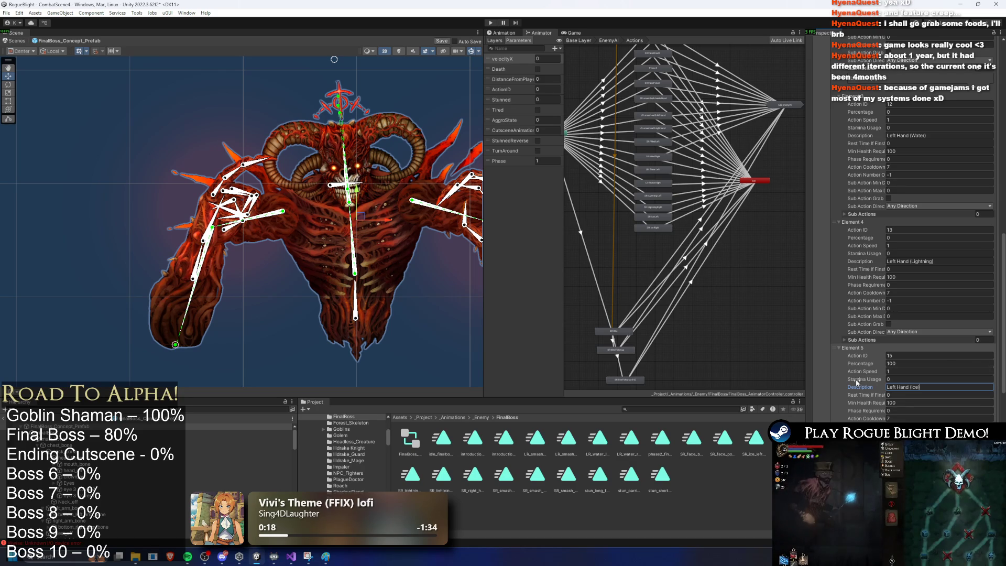
{"action": "left_click", "coordinate": [841, 390]}
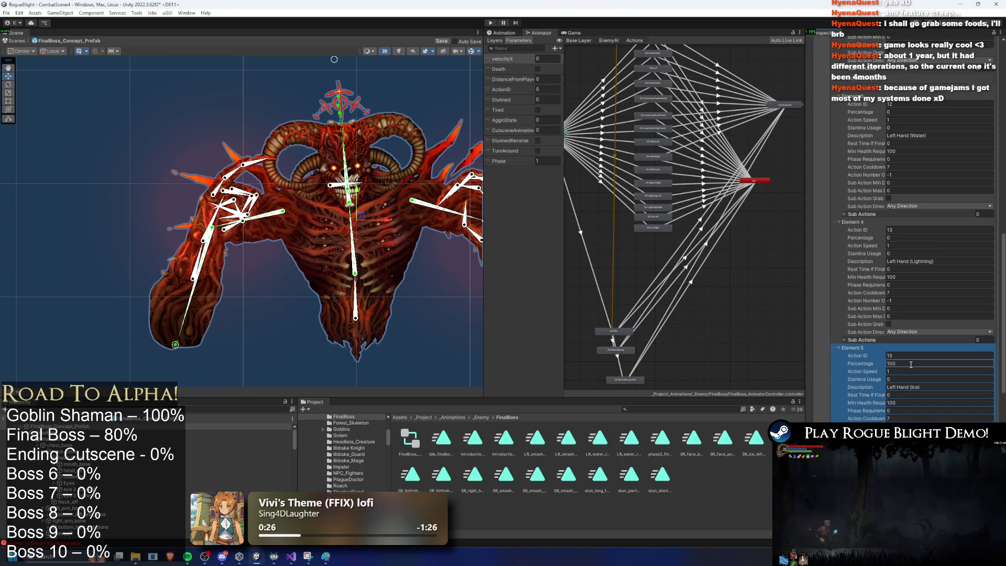
{"action": "key", "text": "Delete"}
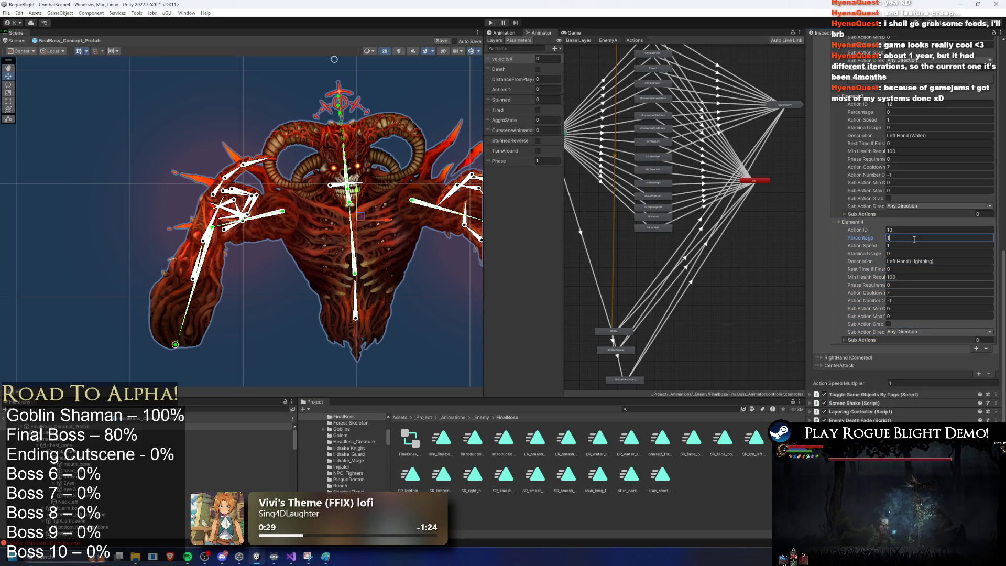
{"action": "left_click", "coordinate": [835, 357]}
{"action": "scroll", "coordinate": [916, 341], "scroll_direction": "down", "scroll_amount": 10}
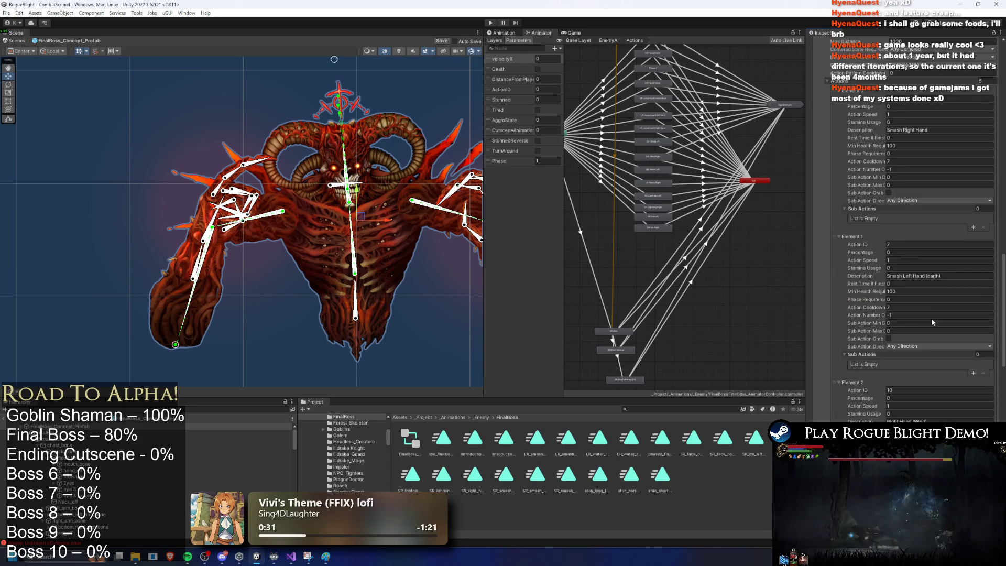
Add a fifth RightHand action with Action ID 15, set Right Hand (Lightning) to 0%, and enter play mode
{"action": "left_click", "coordinate": [976, 398]}
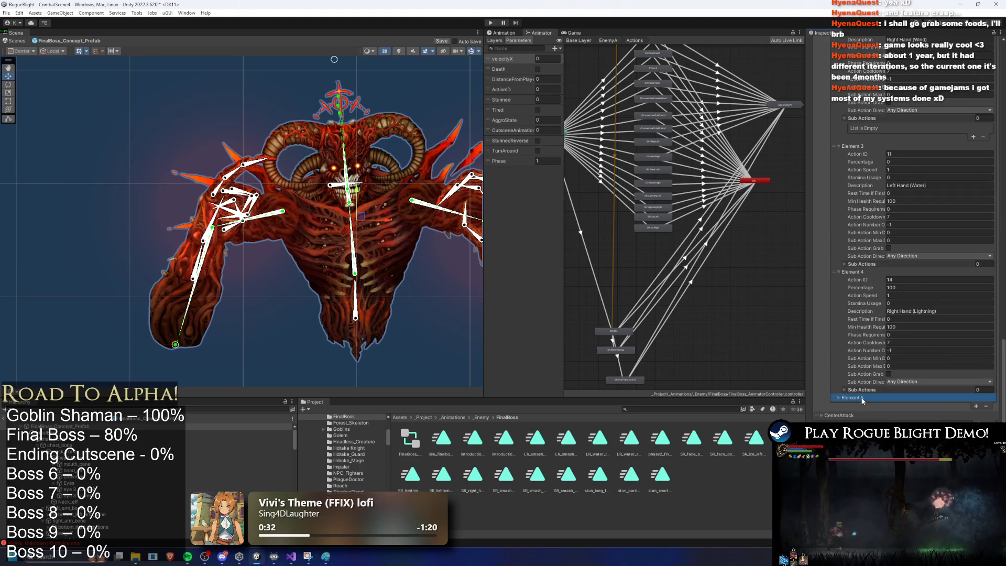
{"action": "type", "text": "15"}
{"action": "key", "text": "Return"}
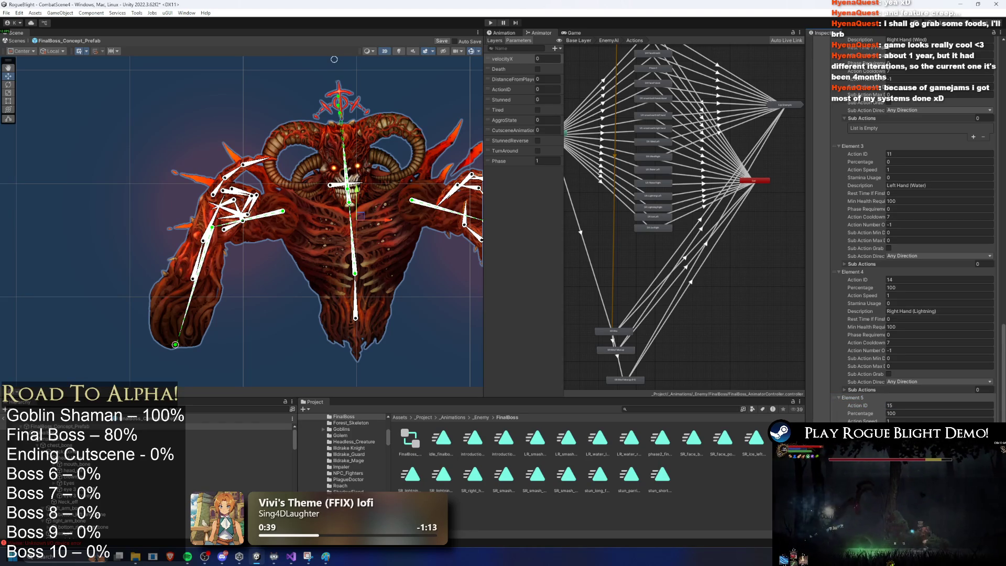
{"action": "scroll", "coordinate": [912, 230], "scroll_direction": "down", "scroll_amount": 3}
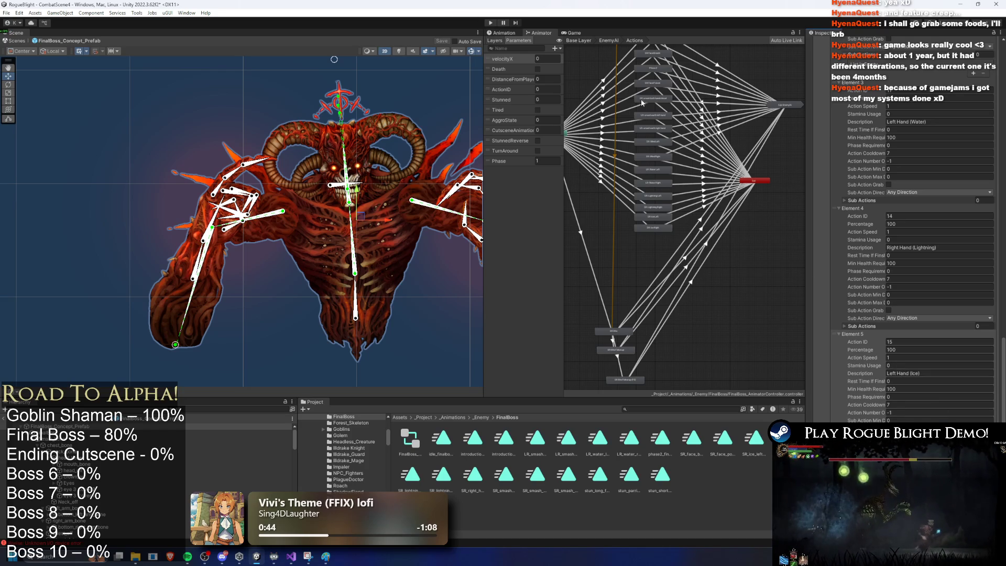
{"action": "left_click", "coordinate": [906, 223]}
{"action": "type", "text": "0"}
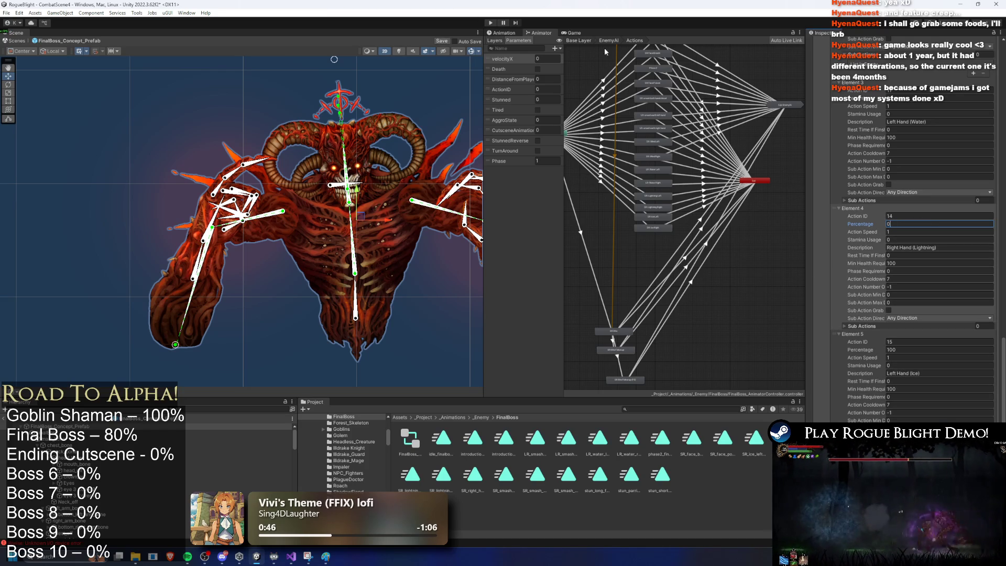
{"action": "left_click", "coordinate": [491, 23]}
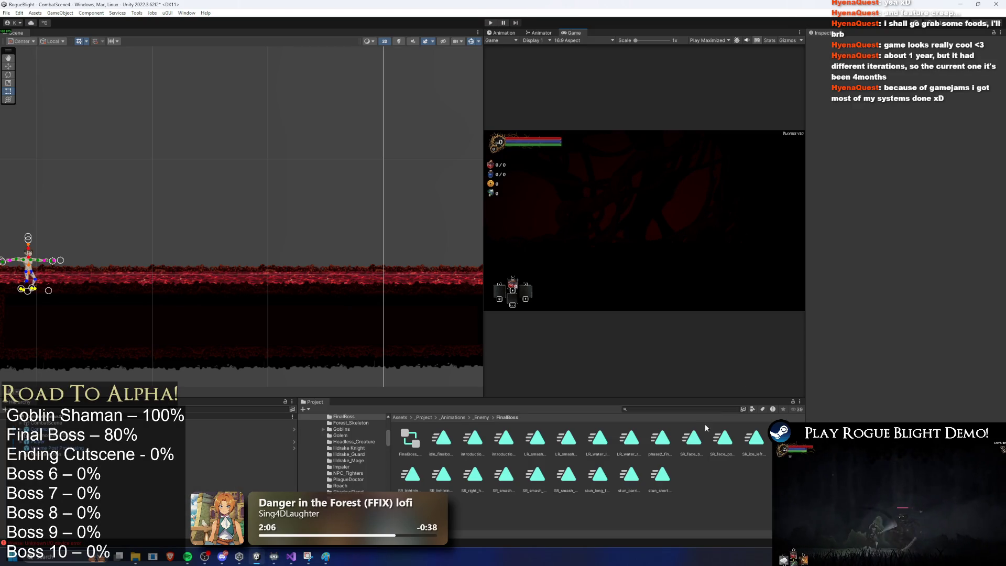
Search 'final boss prefab', open the FinalBoss prefab, and expand its LeftHand (Cornered) actions
{"action": "type", "text": "final bo"}
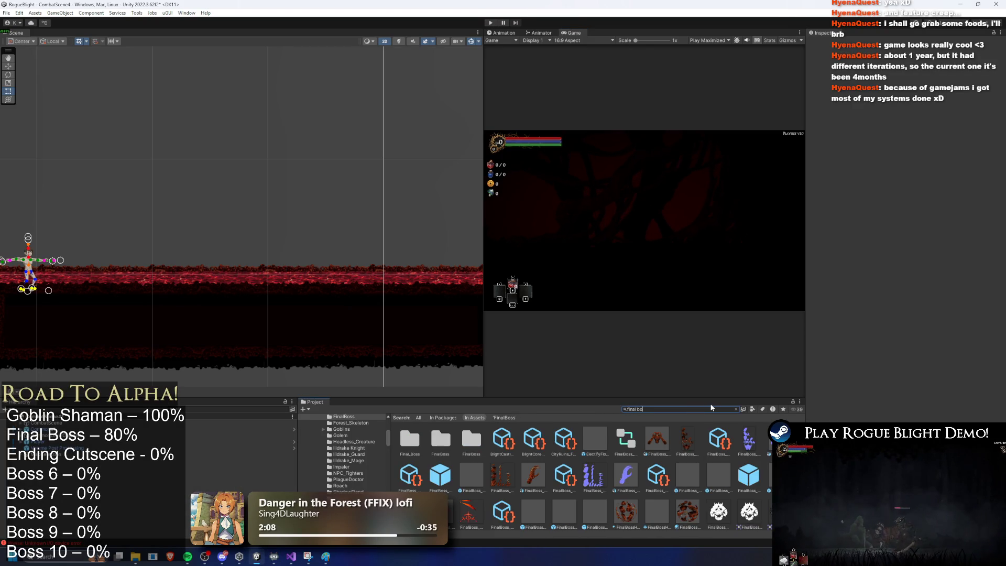
{"action": "type", "text": "ss prefab"}
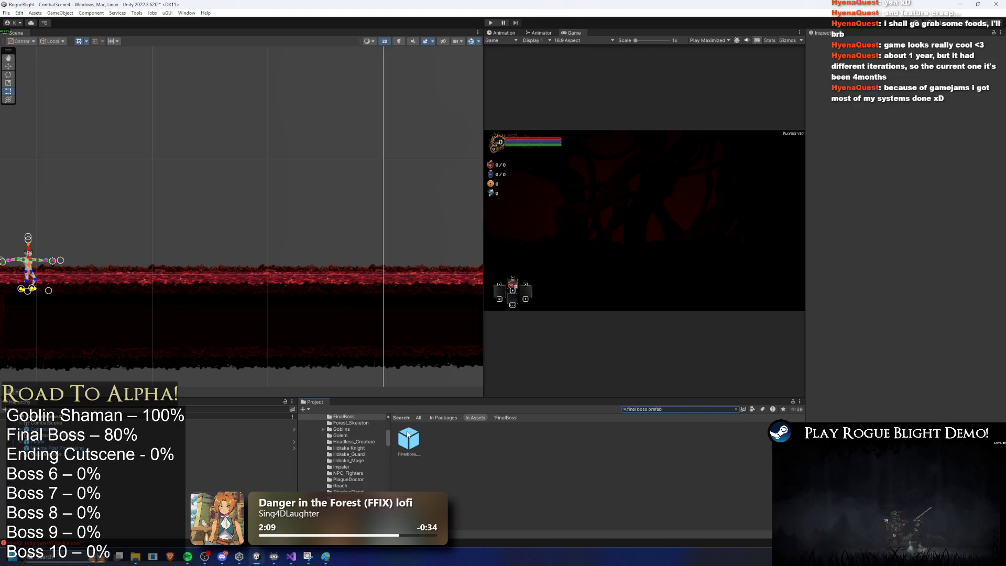
{"action": "left_click", "coordinate": [415, 429]}
{"action": "double_click", "coordinate": [416, 430]}
{"action": "left_click", "coordinate": [846, 180]}
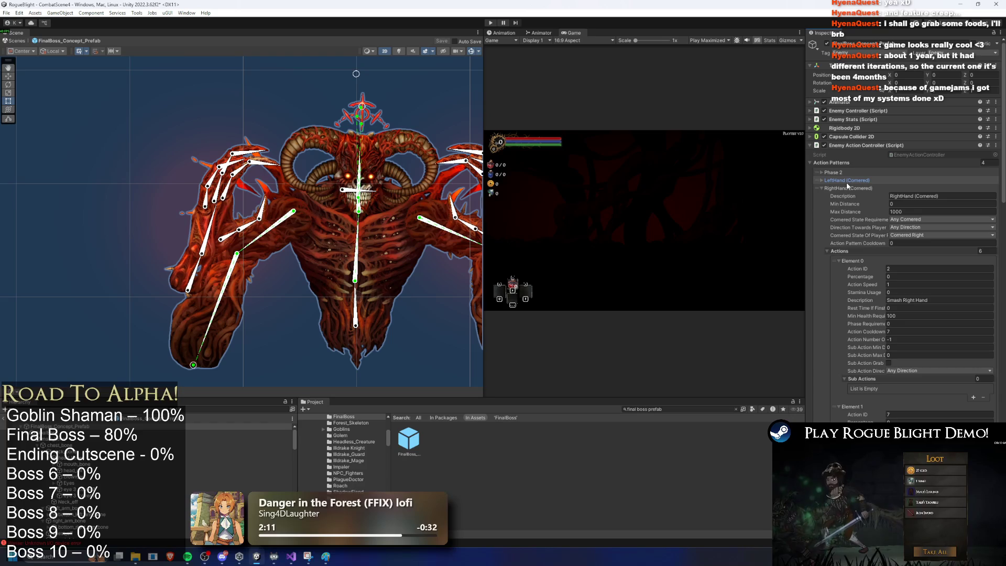
{"action": "left_click", "coordinate": [848, 189]}
{"action": "left_click", "coordinate": [851, 190]}
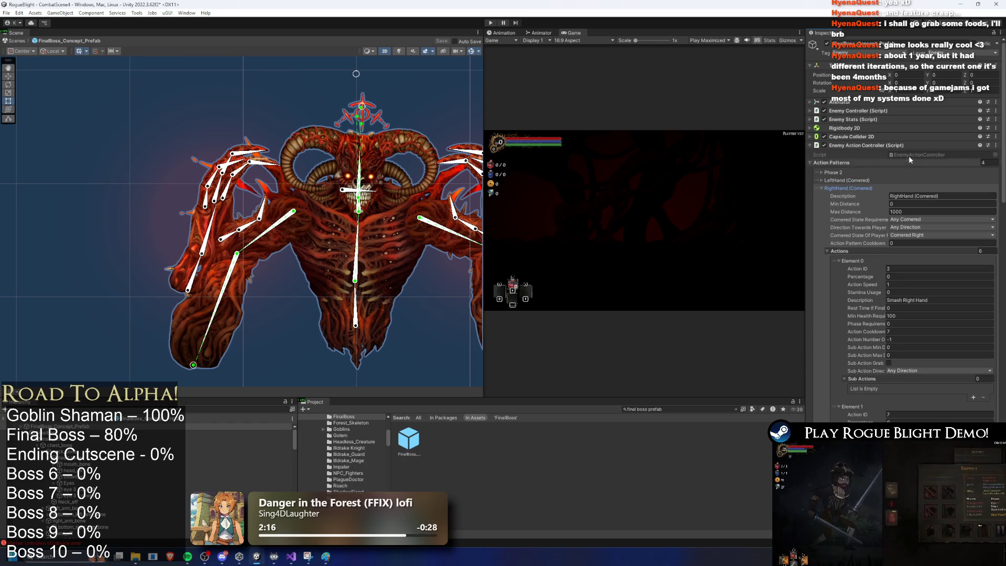
{"action": "left_click", "coordinate": [859, 187]}
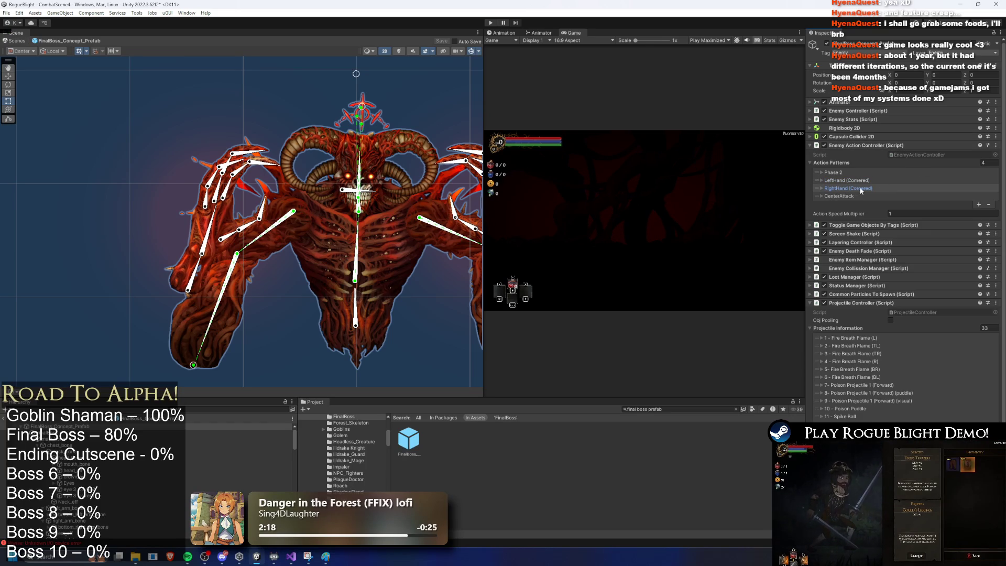
{"action": "left_click", "coordinate": [854, 181]}
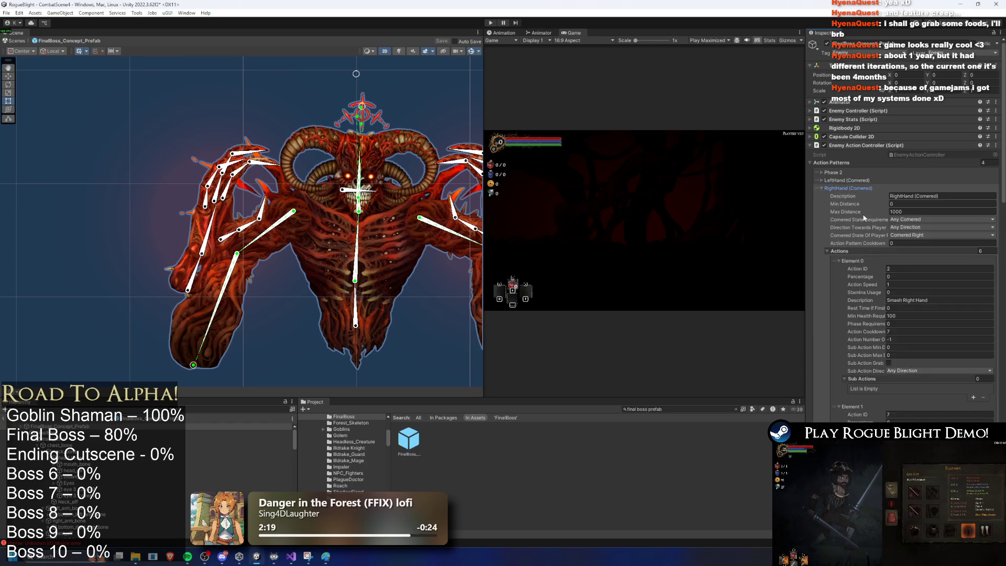
{"action": "scroll", "coordinate": [883, 255], "scroll_direction": "down", "scroll_amount": 10}
{"action": "scroll", "coordinate": [891, 262], "scroll_direction": "down", "scroll_amount": 6}
Change the RightHand Element 5 Action ID to 16
{"action": "left_click", "coordinate": [906, 277]}
{"action": "type", "text": "16"}
{"action": "right_click", "coordinate": [850, 275]}
{"action": "left_click", "coordinate": [880, 312]}
{"action": "scroll", "coordinate": [901, 222], "scroll_direction": "up", "scroll_amount": 10}
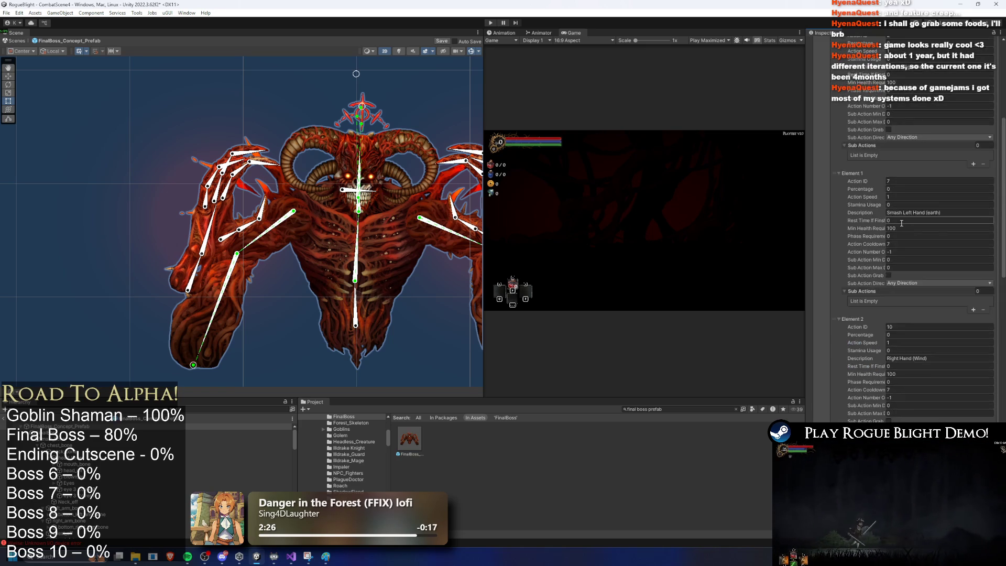
{"action": "scroll", "coordinate": [901, 222], "scroll_direction": "up", "scroll_amount": 5}
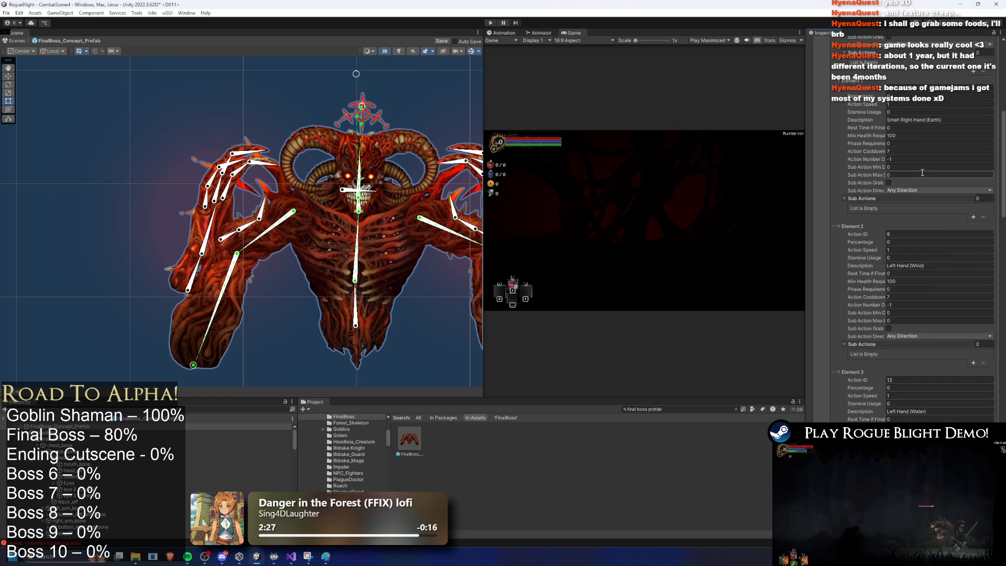
{"action": "scroll", "coordinate": [921, 173], "scroll_direction": "down", "scroll_amount": 6}
{"action": "left_click", "coordinate": [879, 402]}
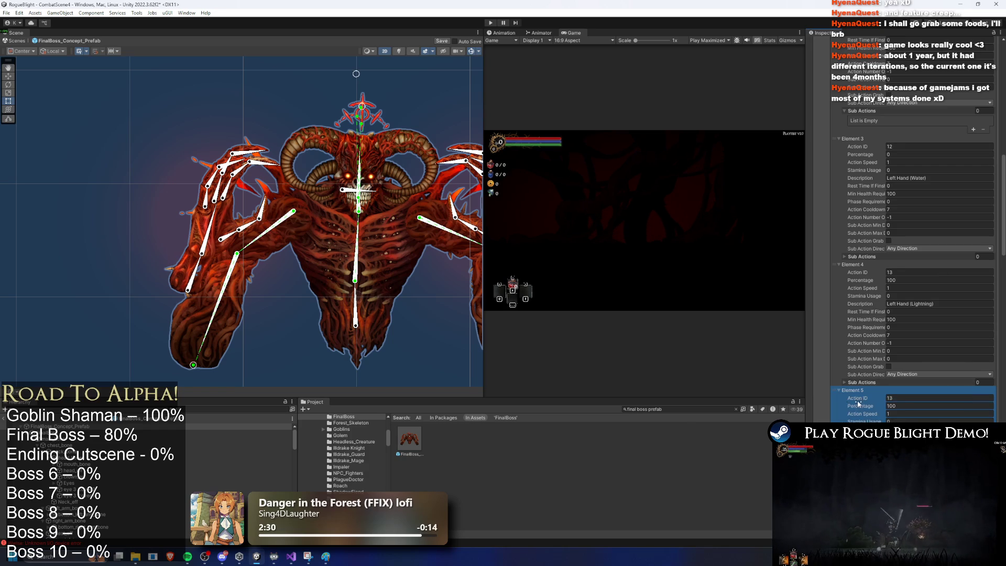
{"action": "left_click", "coordinate": [906, 398]}
{"action": "type", "text": "16"}
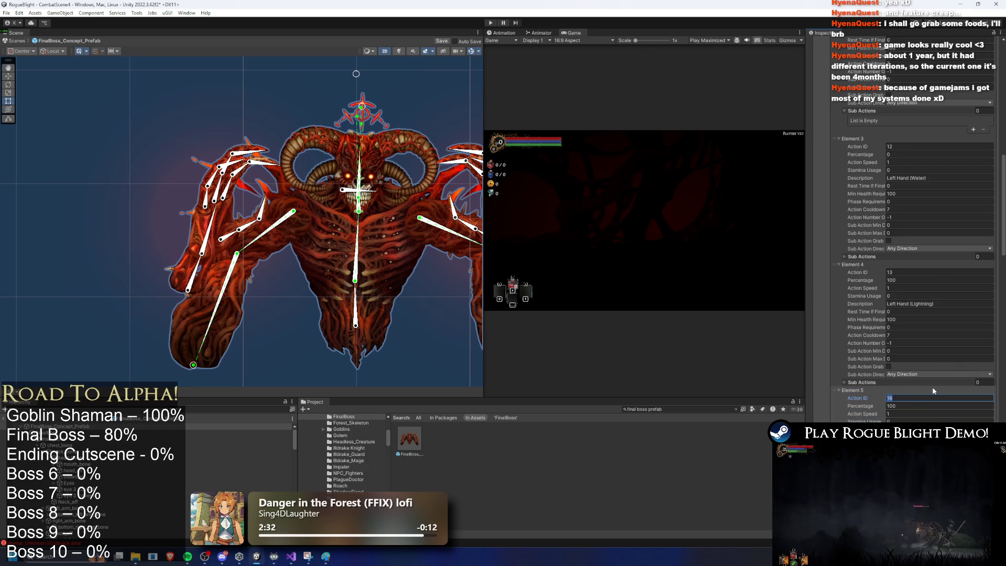
Rename Element 5's description to Right Hand (Ice), save, and enter play mode
{"action": "scroll", "coordinate": [925, 401], "scroll_direction": "up", "scroll_amount": 10}
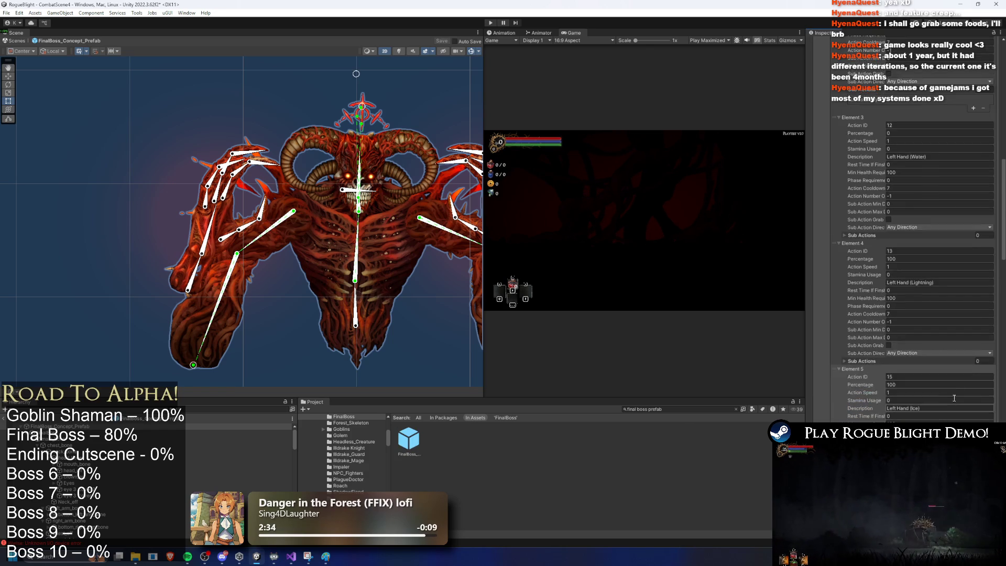
{"action": "scroll", "coordinate": [925, 402], "scroll_direction": "down", "scroll_amount": 8}
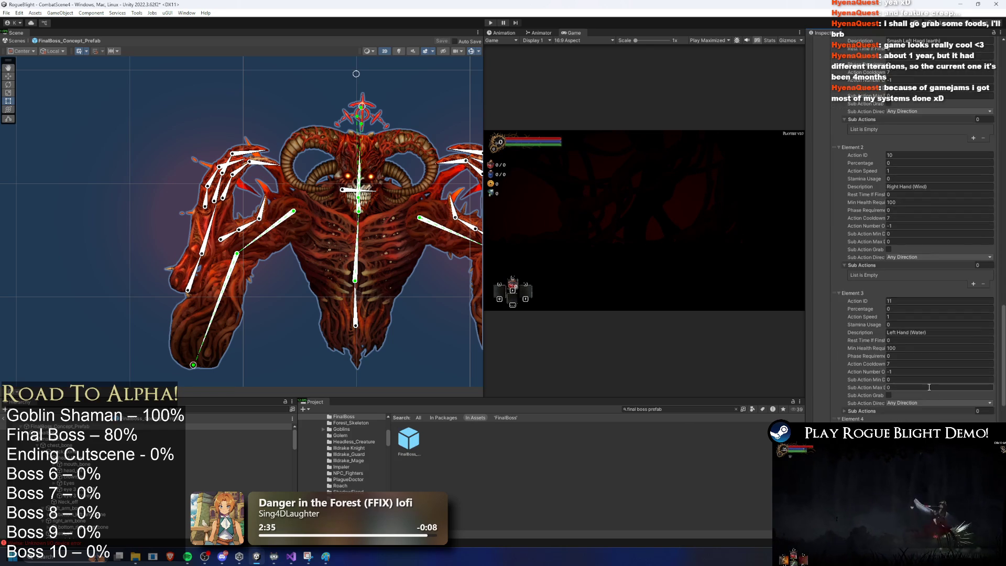
{"action": "left_click", "coordinate": [911, 414]}
{"action": "type", "text": "Right Hand (Ice"}
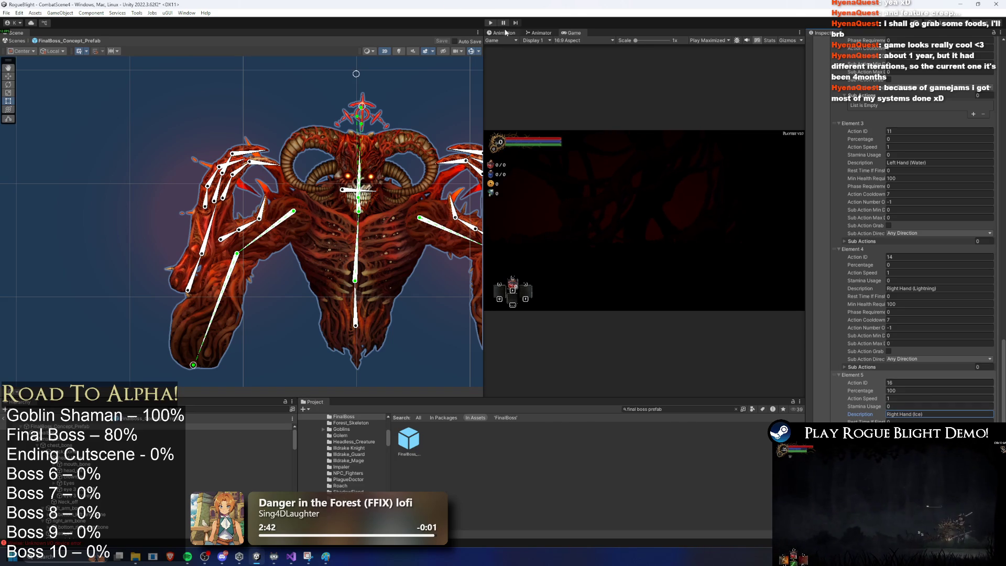
{"action": "scroll", "coordinate": [913, 186], "scroll_direction": "up", "scroll_amount": 15}
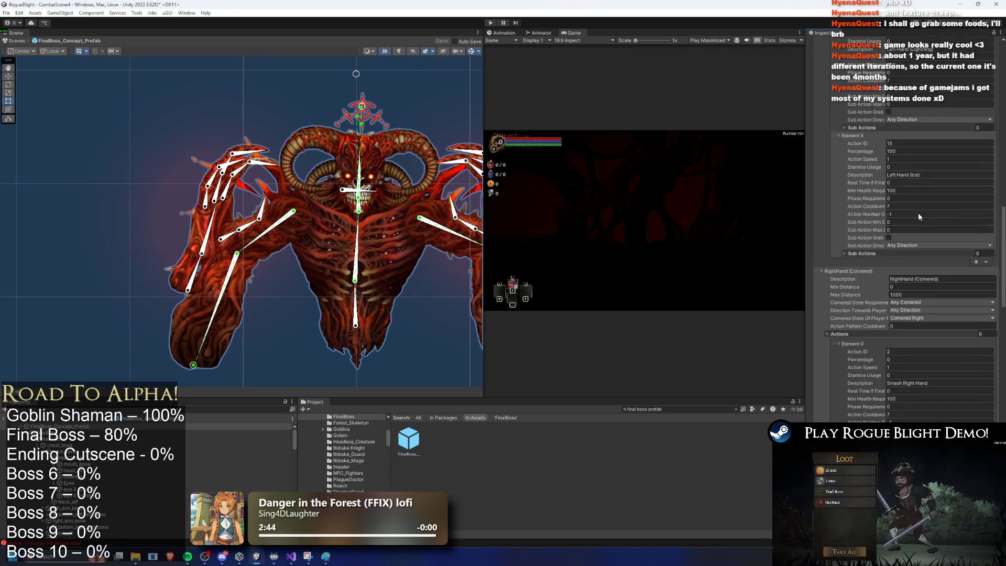
{"action": "scroll", "coordinate": [913, 186], "scroll_direction": "up", "scroll_amount": 5}
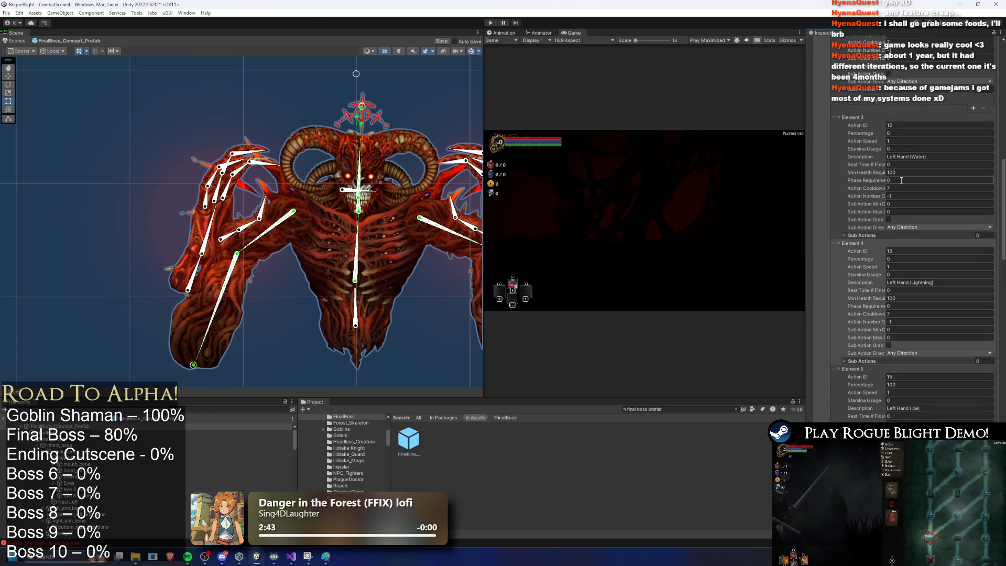
{"action": "left_click", "coordinate": [489, 22]}
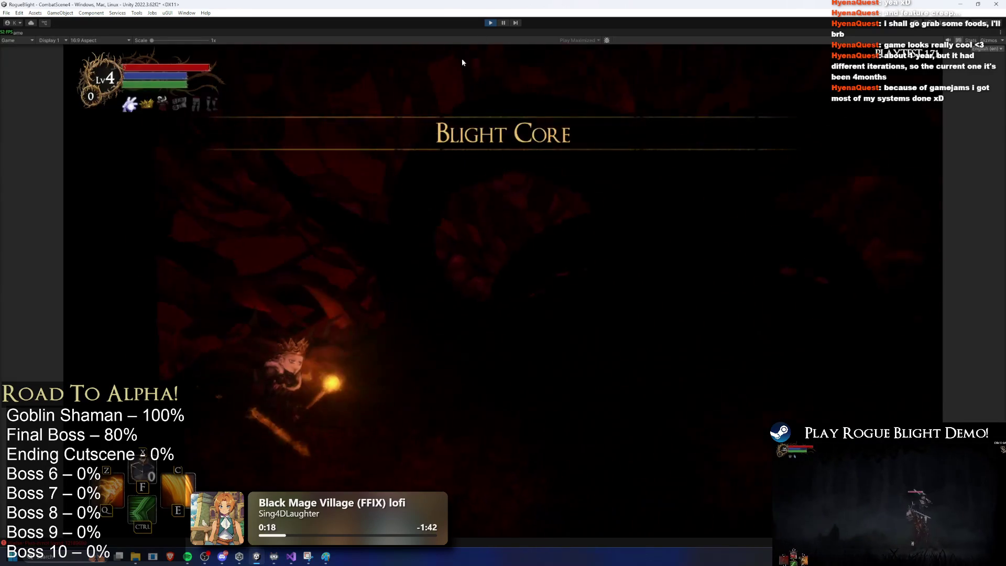
Engage the final boss in the arena, attacking it while dodging its blue ice shards
{"action": "key", "text": "a"}
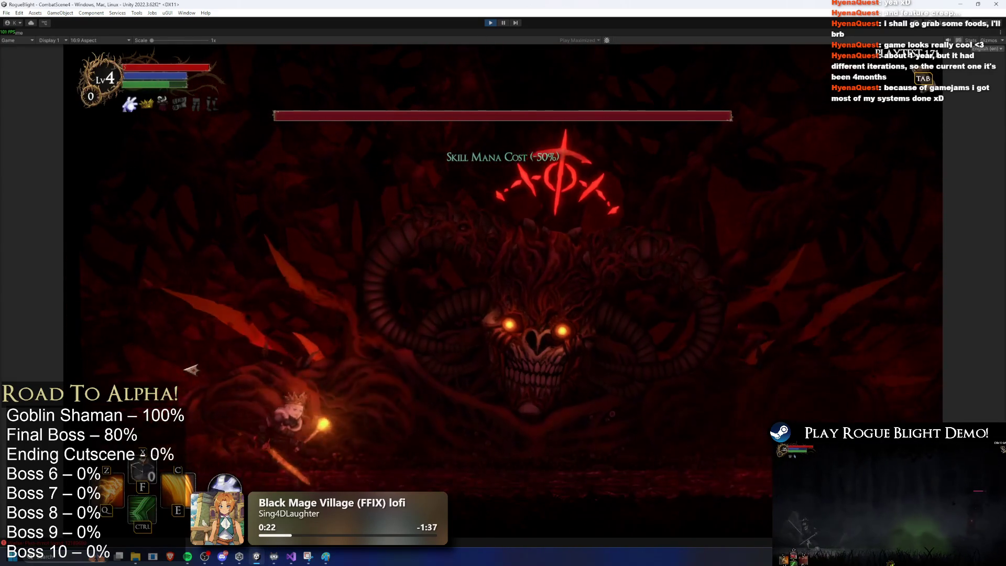
{"action": "left_click", "coordinate": [200, 349]}
{"action": "left_click", "coordinate": [203, 348]}
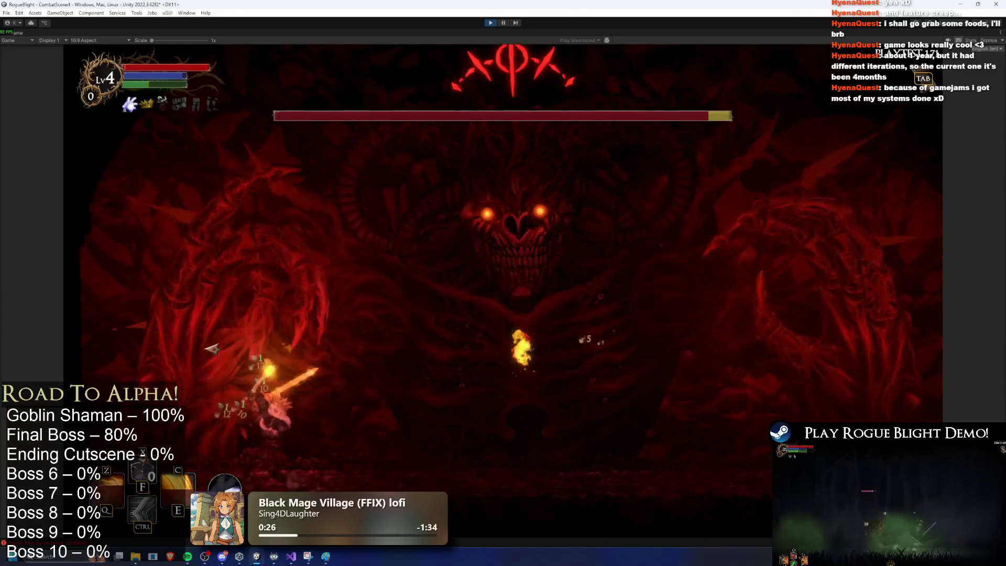
{"action": "key", "text": "d"}
{"action": "left_click", "coordinate": [281, 352]}
{"action": "key", "text": "d"}
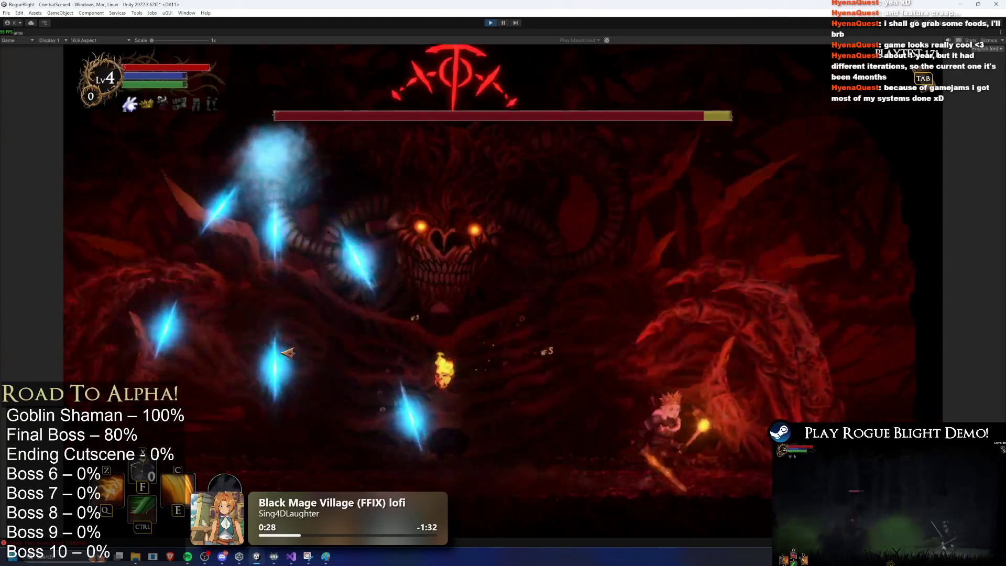
{"action": "key", "text": "d"}
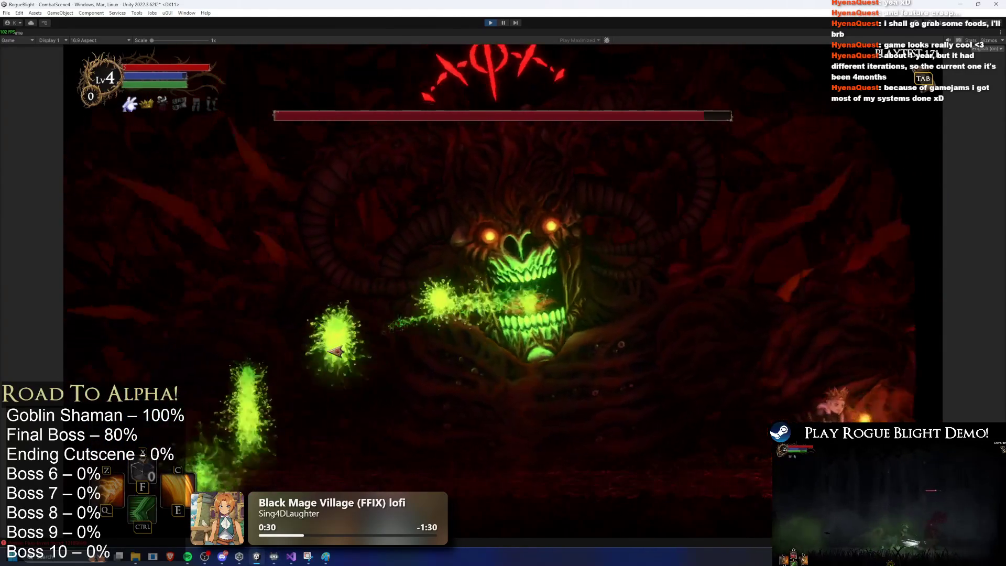
{"action": "key", "text": "a"}
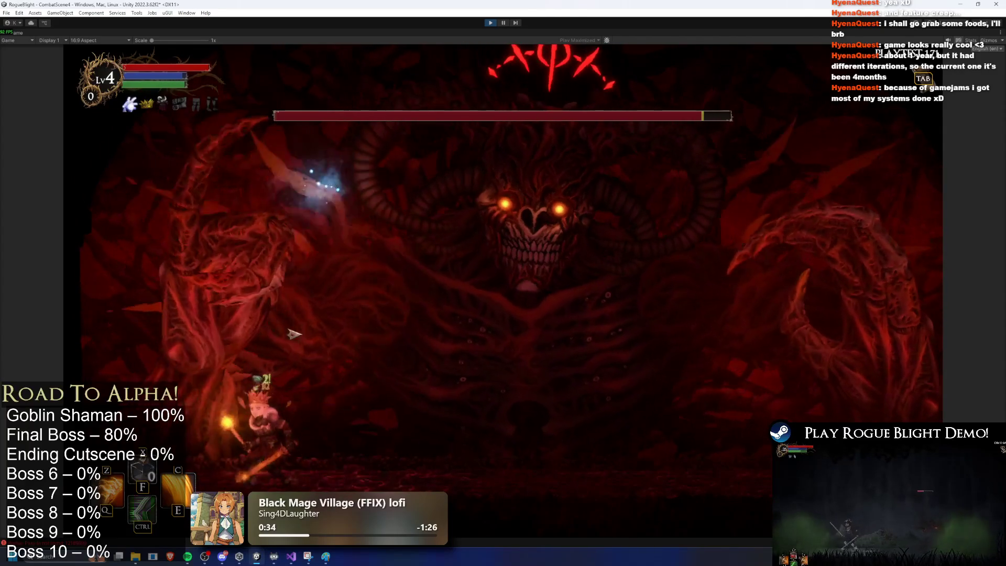
{"action": "key", "text": "d"}
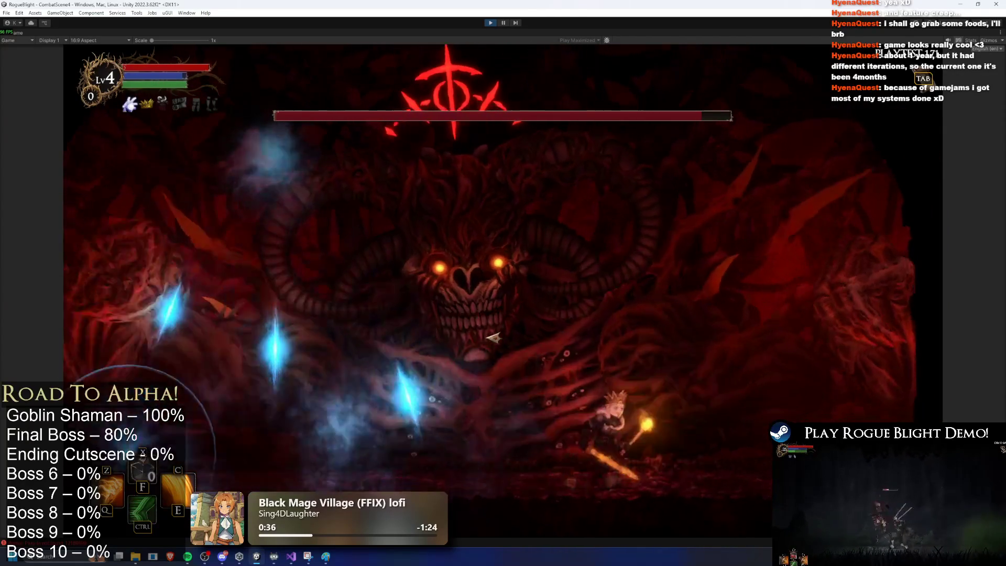
{"action": "key", "text": "a"}
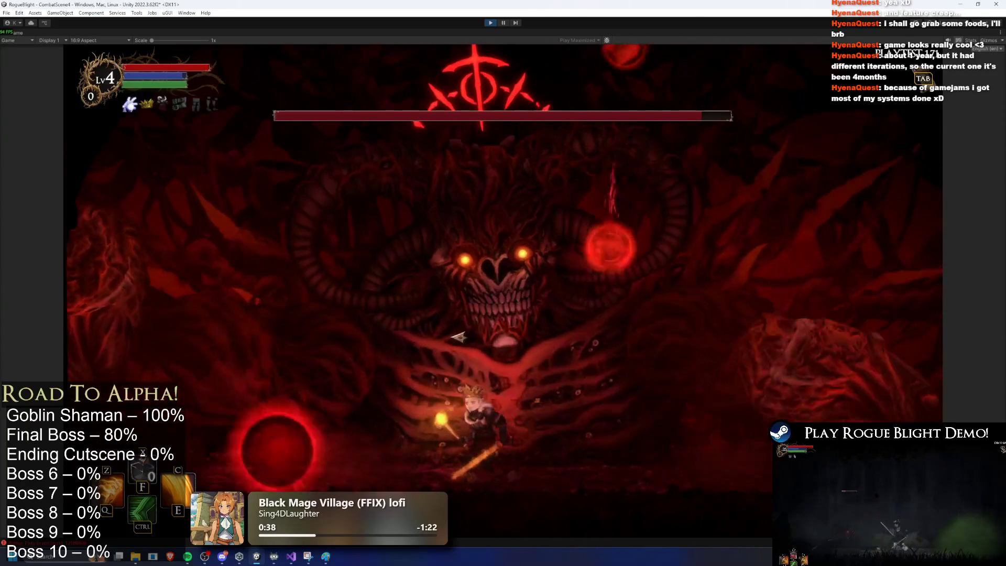
{"action": "key", "text": "a"}
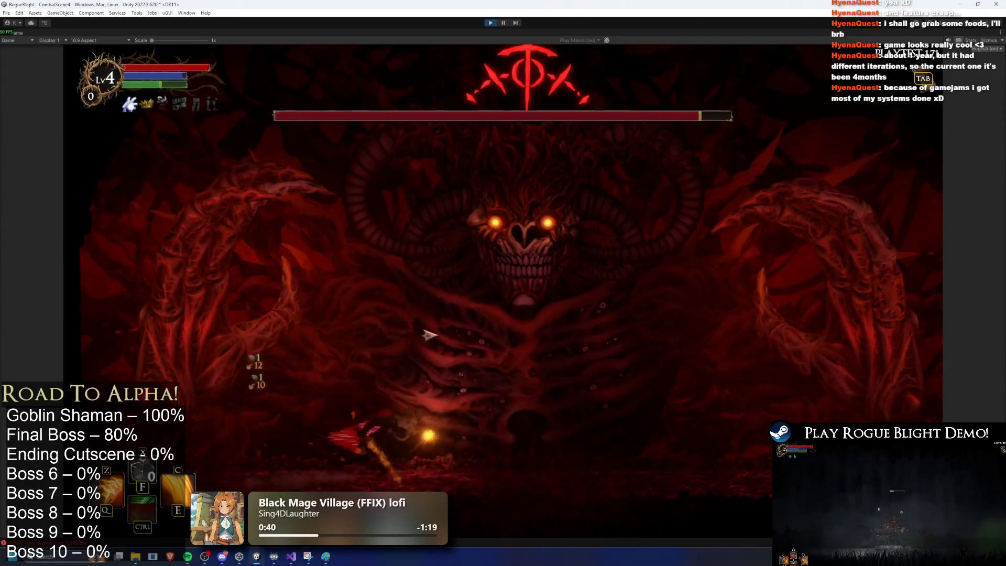
{"action": "key", "text": "d"}
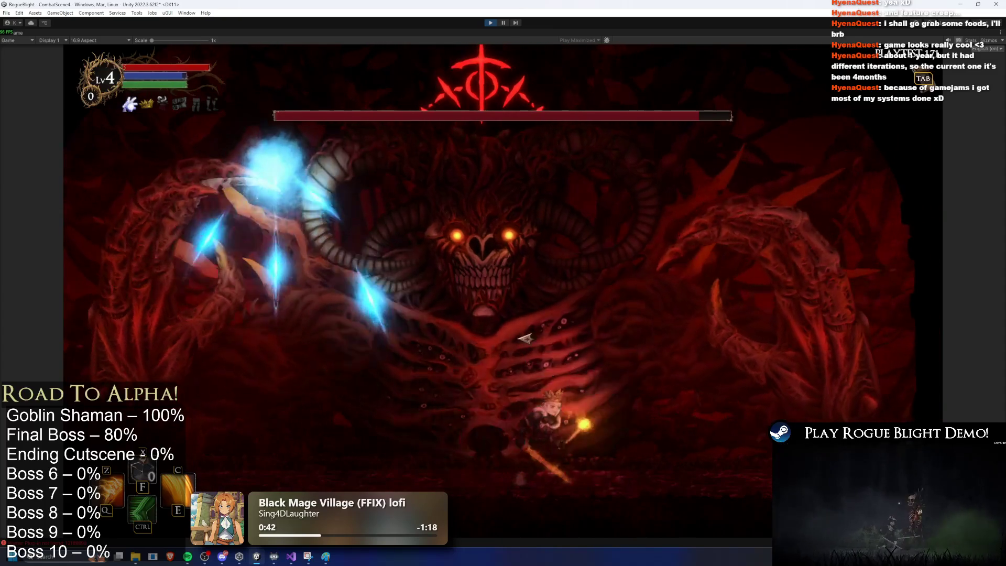
{"action": "key", "text": "d"}
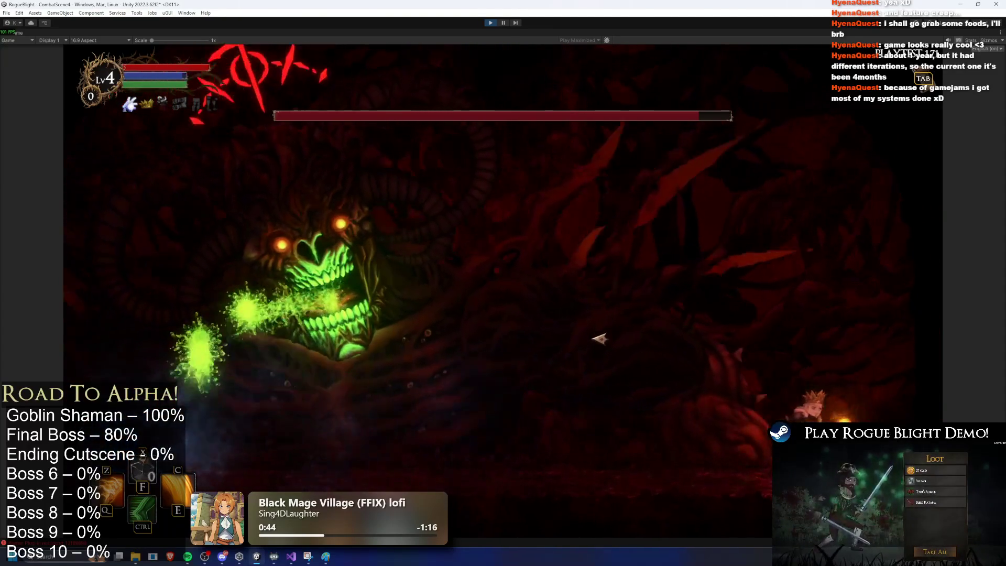
{"action": "key", "text": "a"}
{"action": "left_click", "coordinate": [367, 321]}
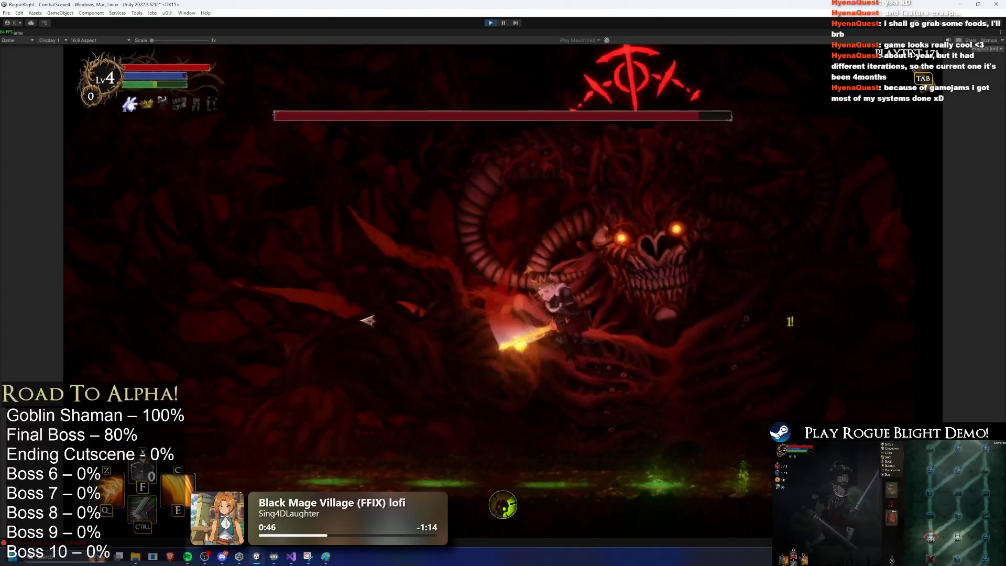
{"action": "key", "text": "a"}
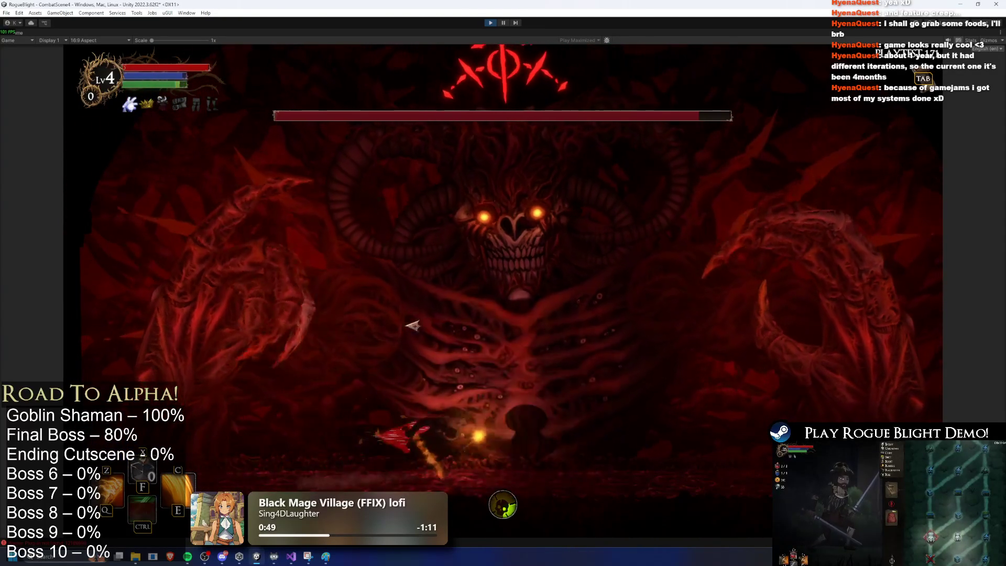
{"action": "key", "text": "d"}
Keep slashing the boss and evading its ice and red orb attacks, then exit play mode
{"action": "key", "text": "d"}
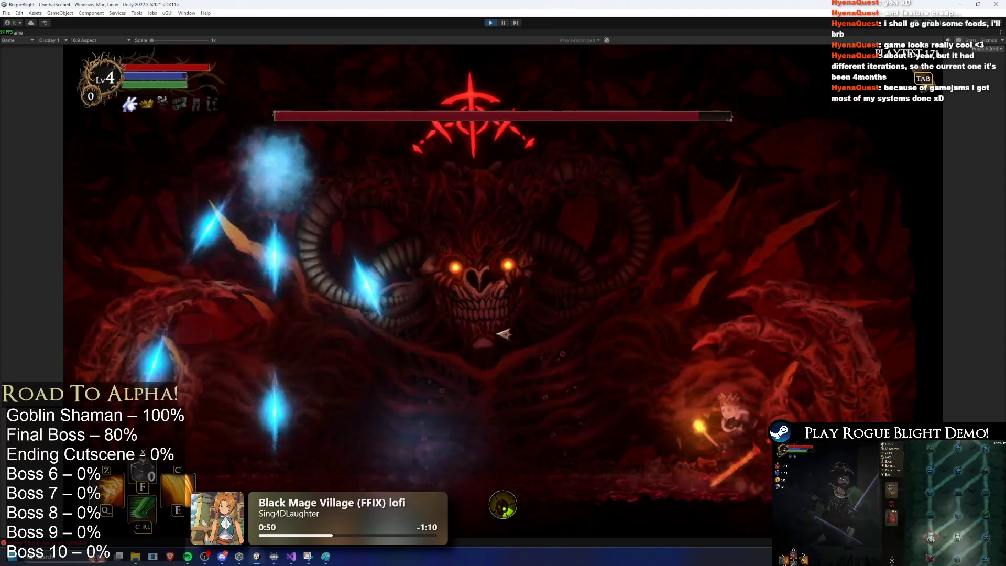
{"action": "key", "text": "d"}
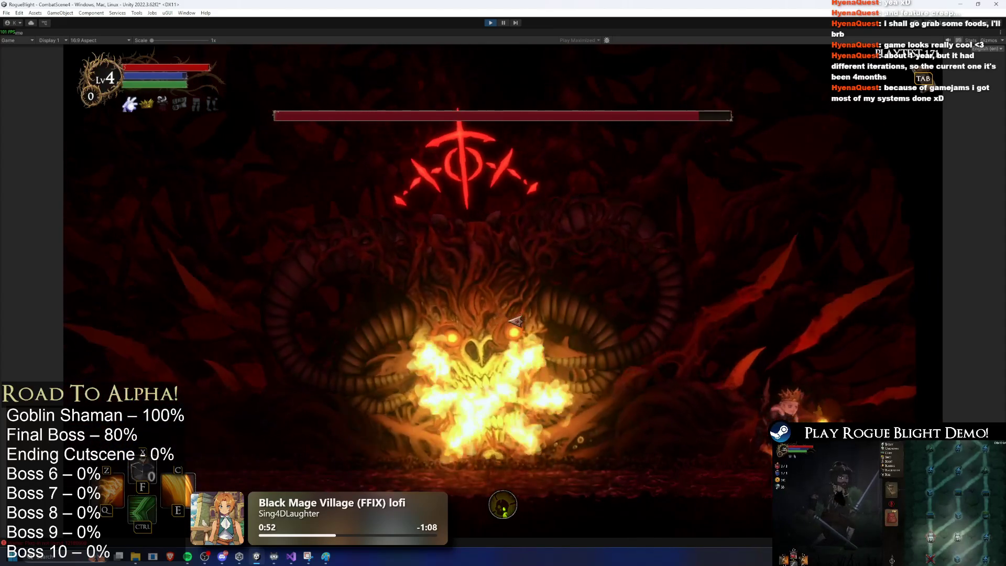
{"action": "key", "text": "a"}
{"action": "key", "text": "a"}
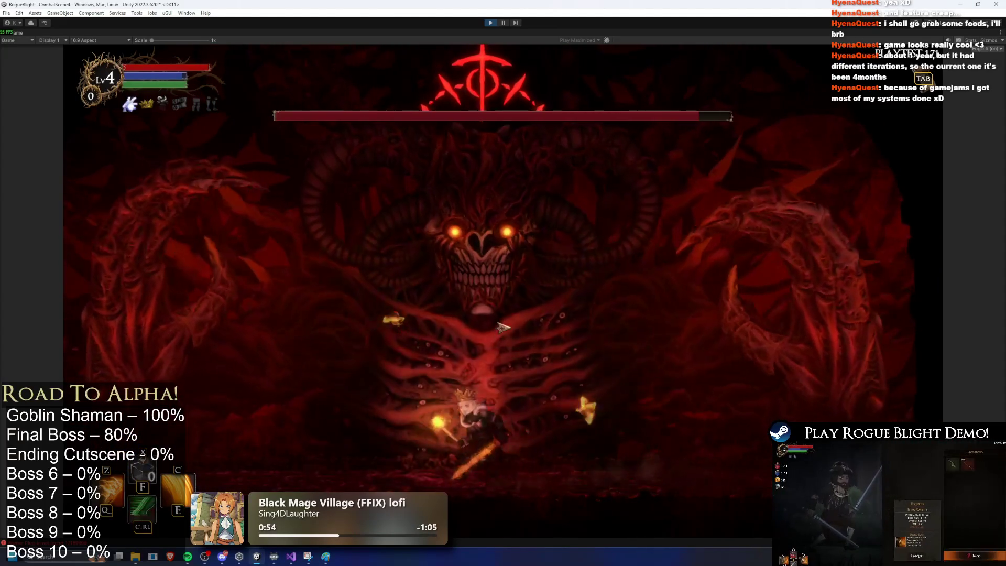
{"action": "key", "text": "d"}
{"action": "key", "text": "a"}
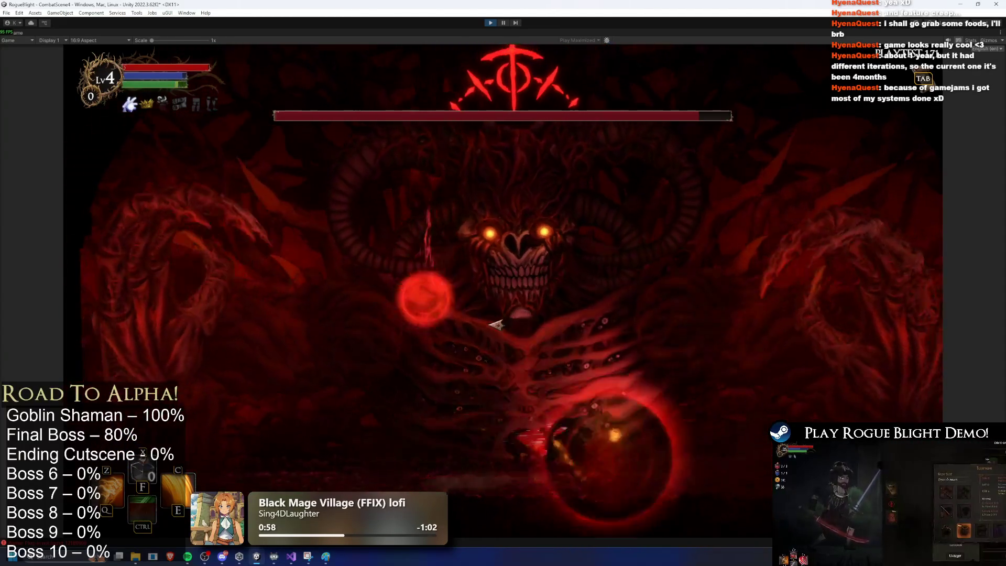
{"action": "key", "text": "a"}
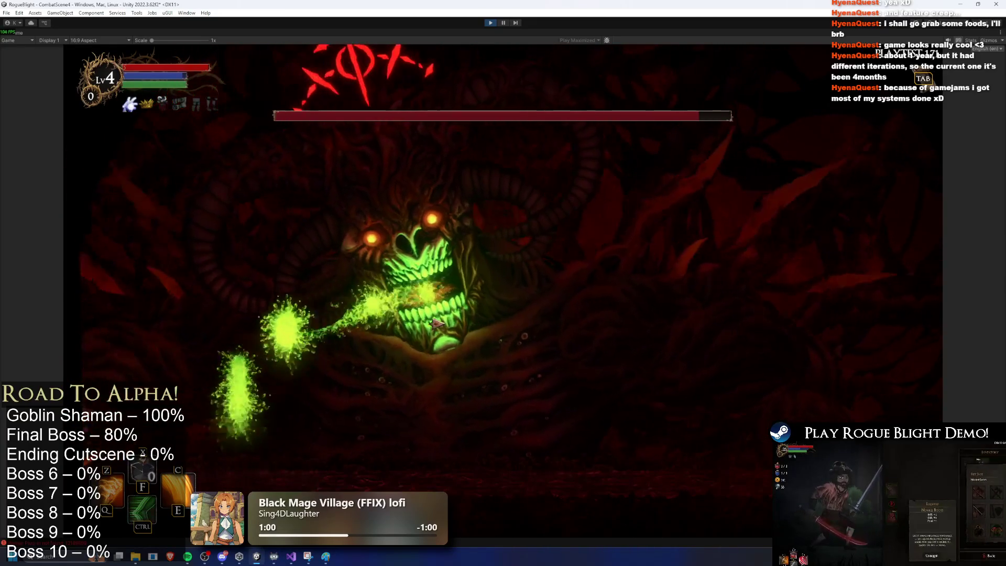
{"action": "key", "text": "d"}
{"action": "key", "text": "space"}
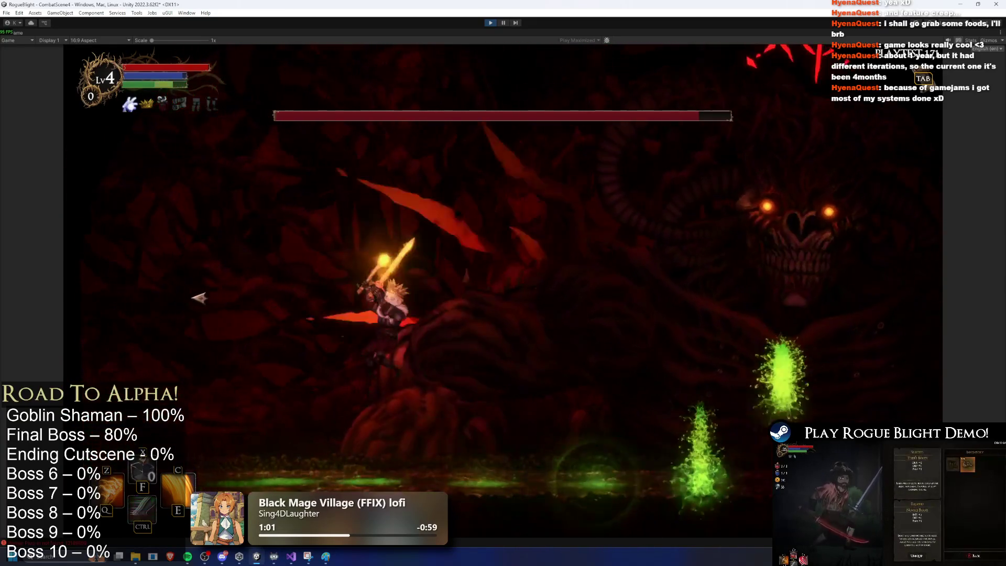
{"action": "key", "text": "a"}
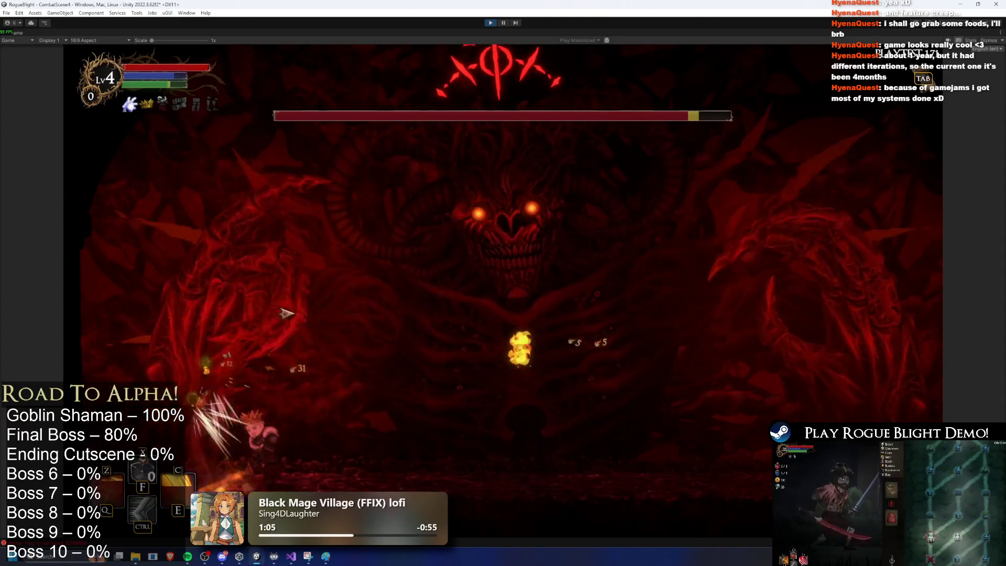
{"action": "key", "text": "d"}
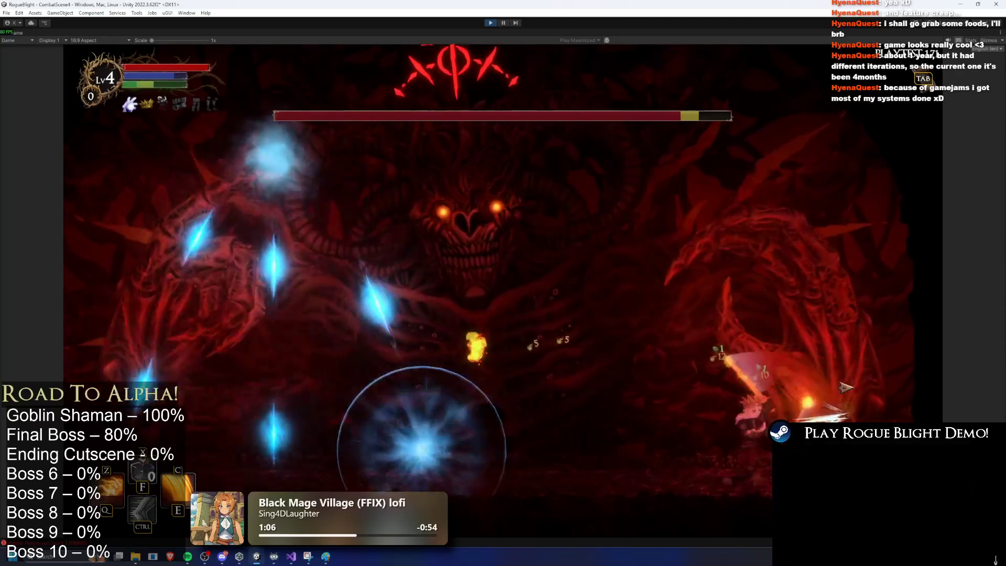
{"action": "left_click", "coordinate": [856, 382]}
{"action": "key", "text": "a"}
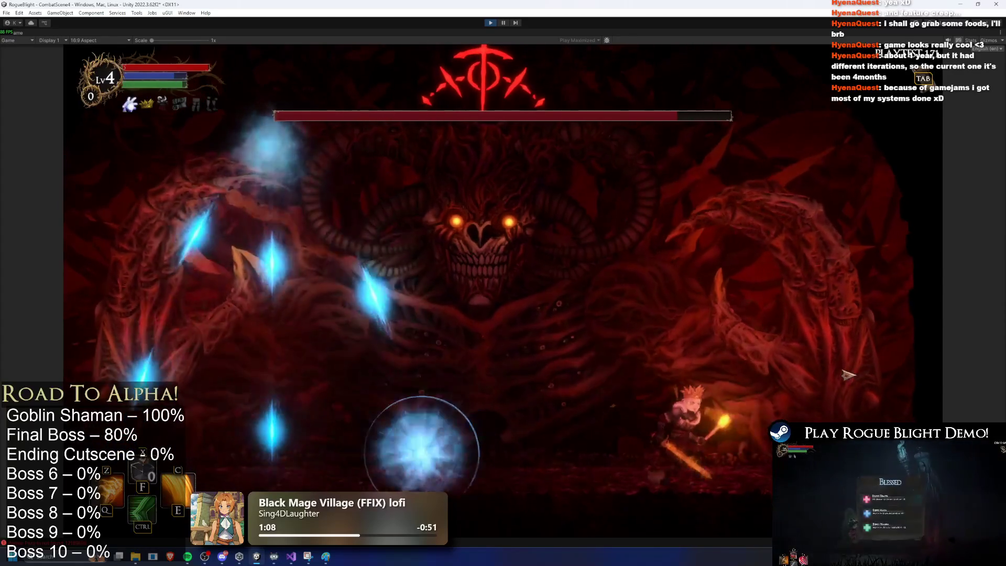
{"action": "key", "text": "a"}
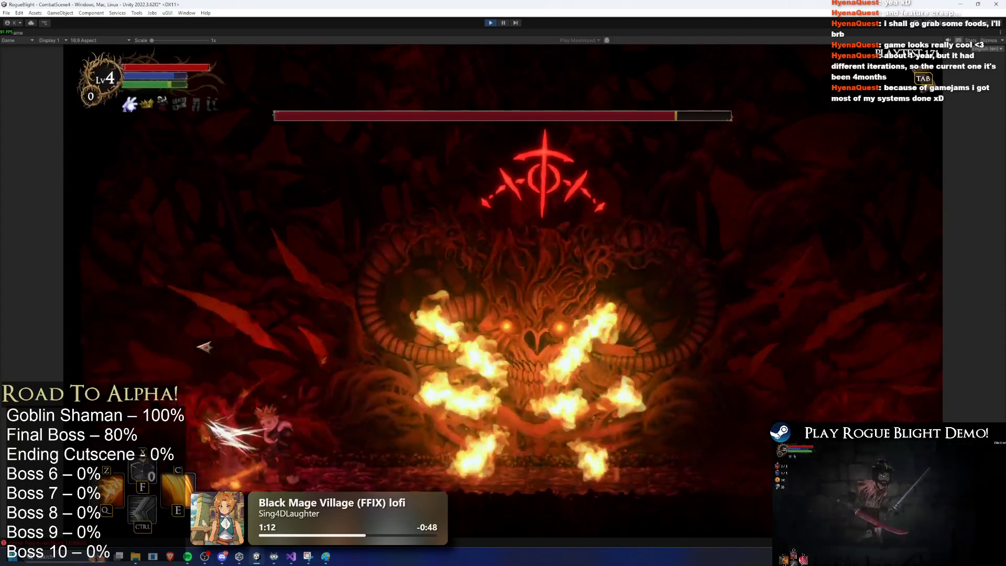
{"action": "left_click", "coordinate": [215, 342]}
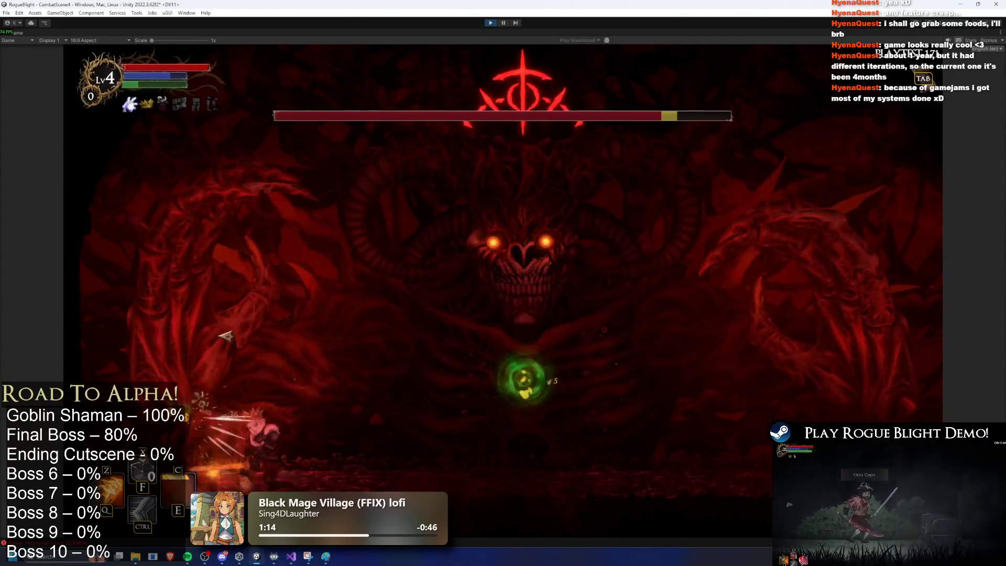
{"action": "key", "text": "d"}
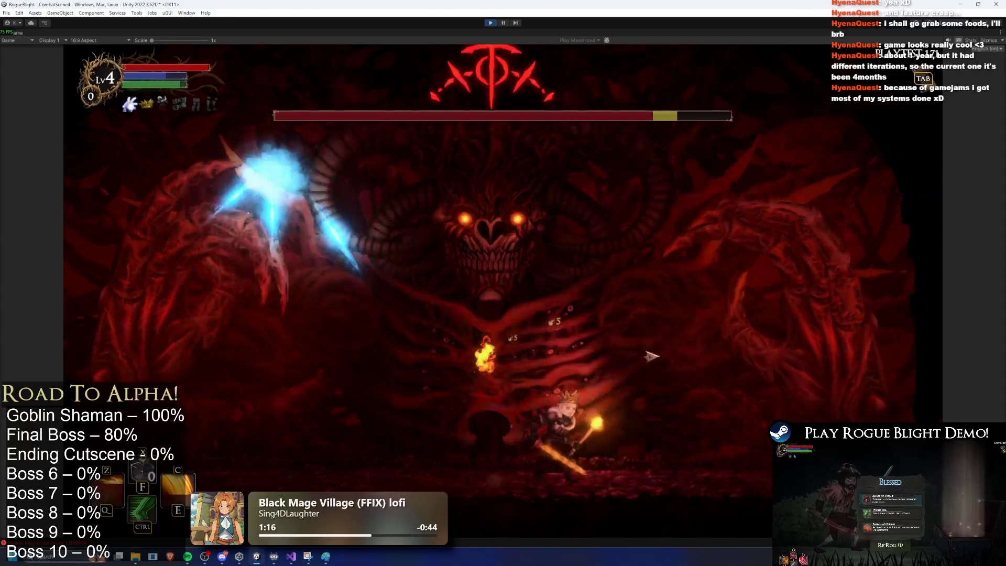
{"action": "left_click", "coordinate": [601, 351]}
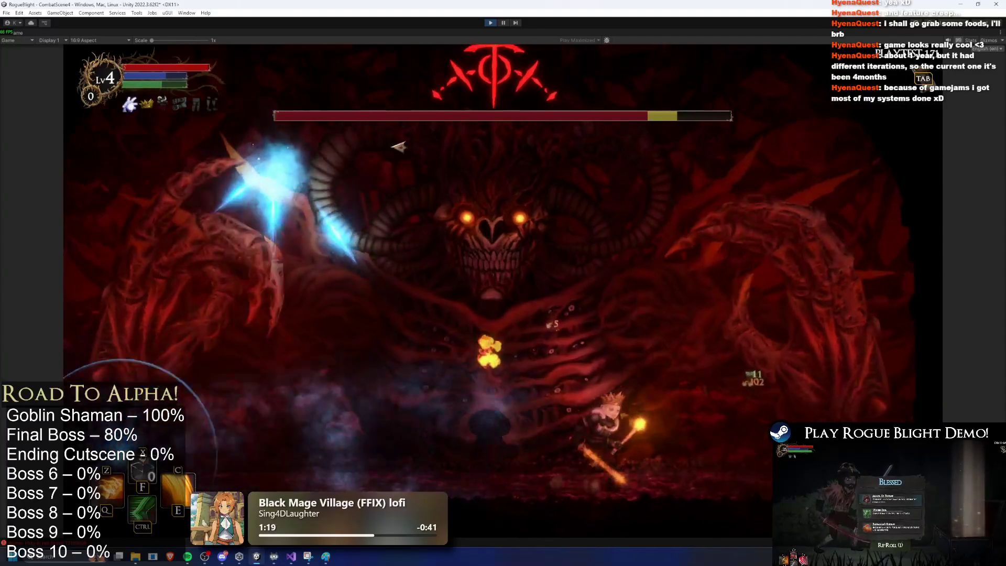
{"action": "key", "text": "d"}
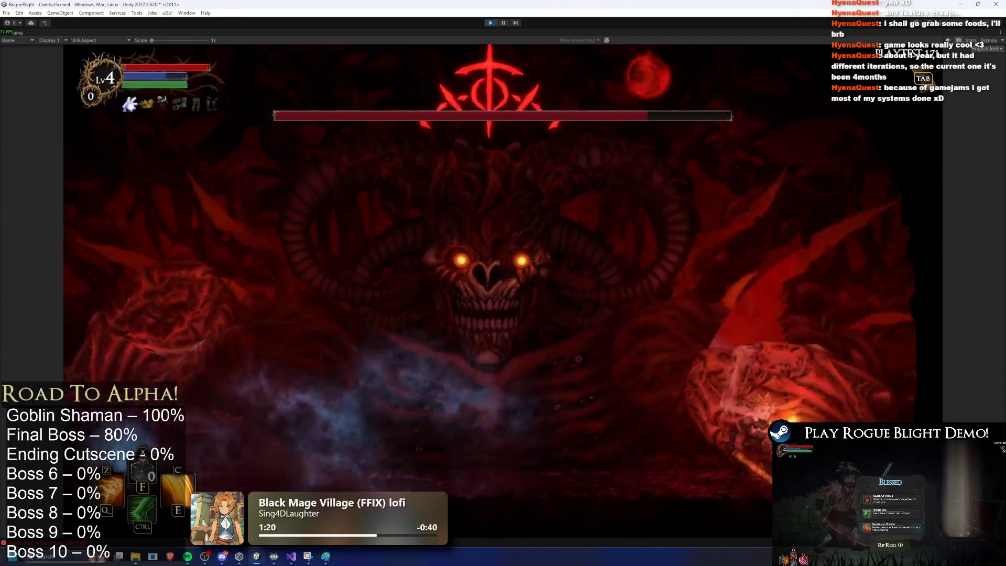
{"action": "left_click", "coordinate": [490, 23]}
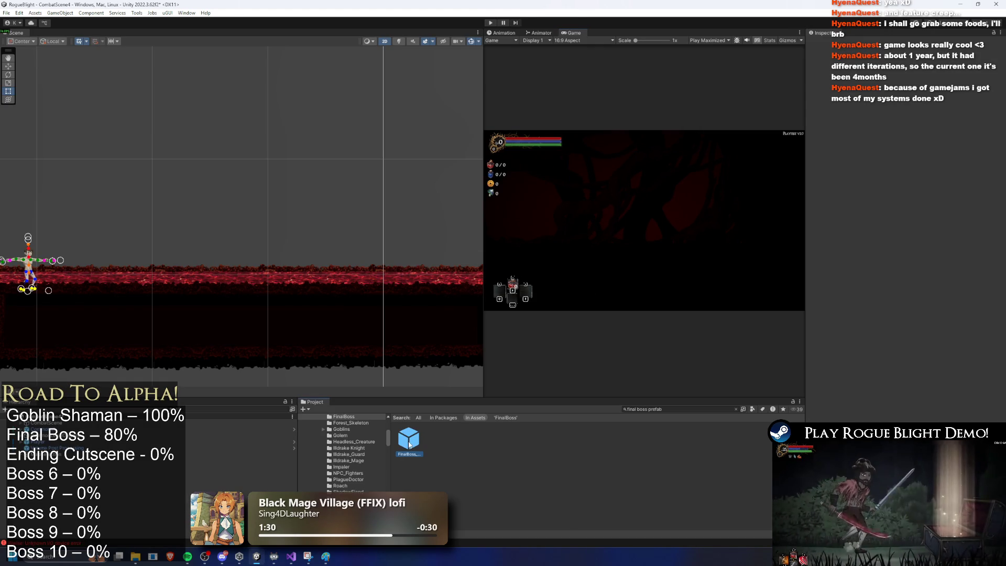
Open the FinalBoss prefab in the Animation window and list its clips, showing LR_smash_earth_lefthand_finalboss
{"action": "double_click", "coordinate": [410, 444]}
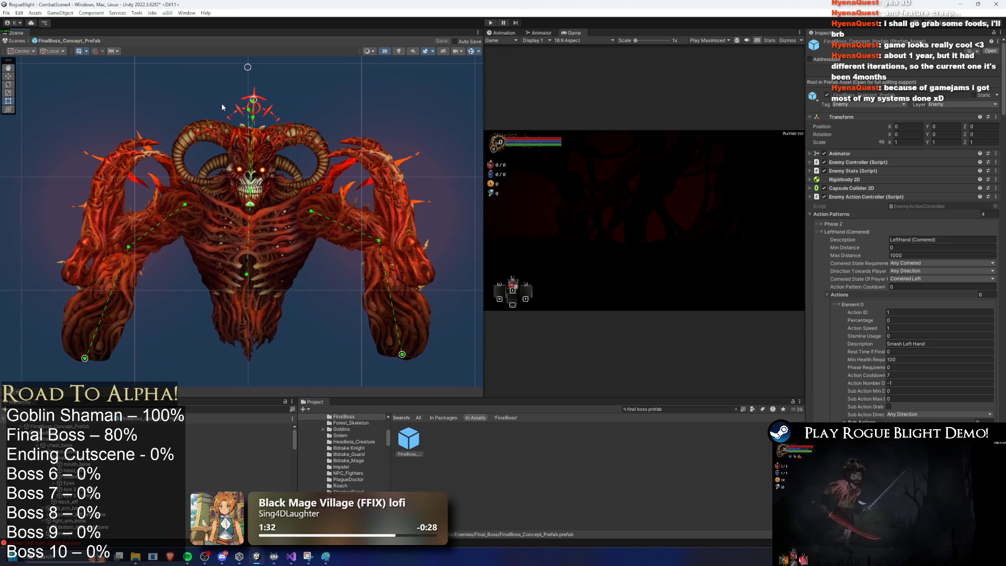
{"action": "left_click", "coordinate": [505, 33]}
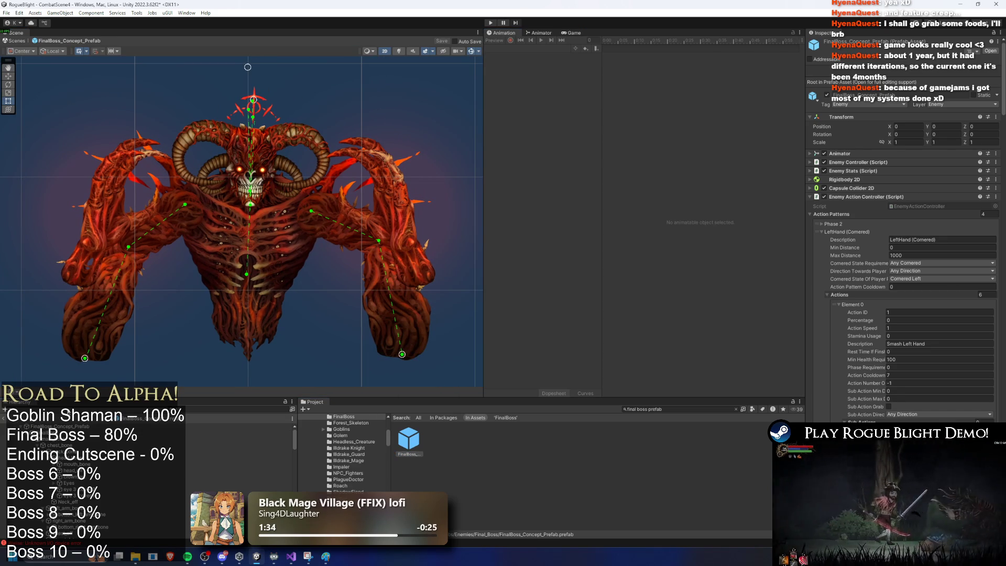
{"action": "left_click", "coordinate": [82, 427]}
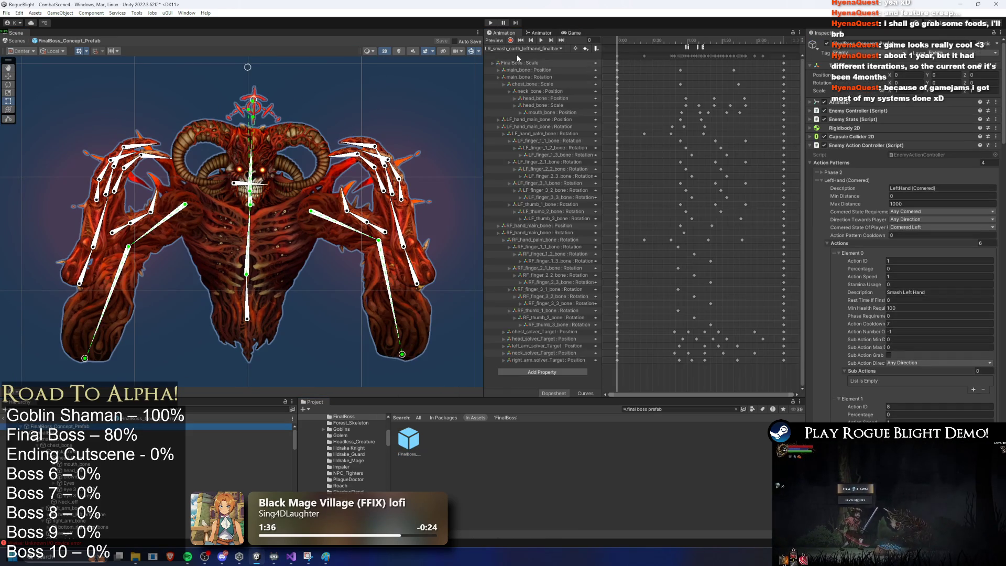
{"action": "left_click", "coordinate": [523, 48]}
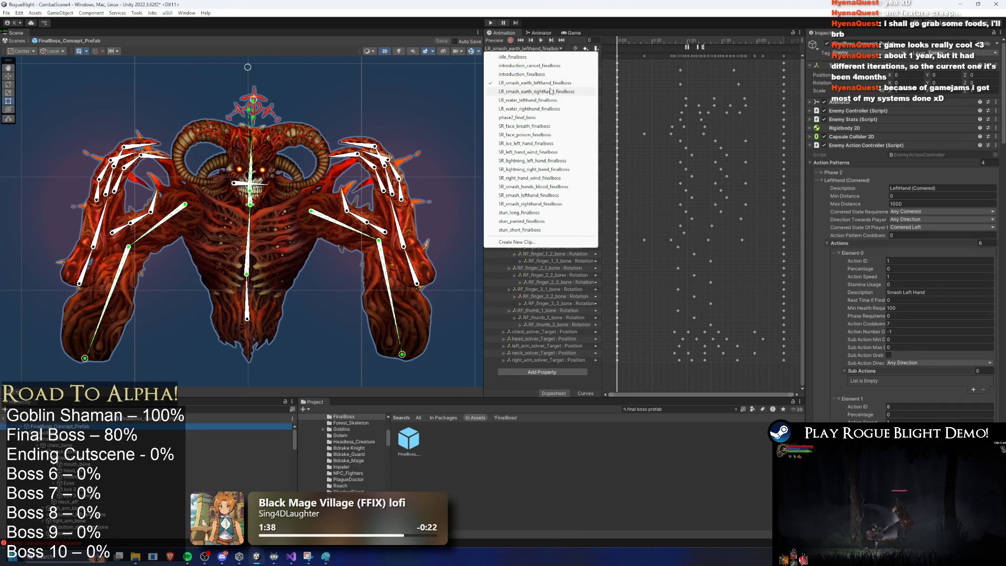
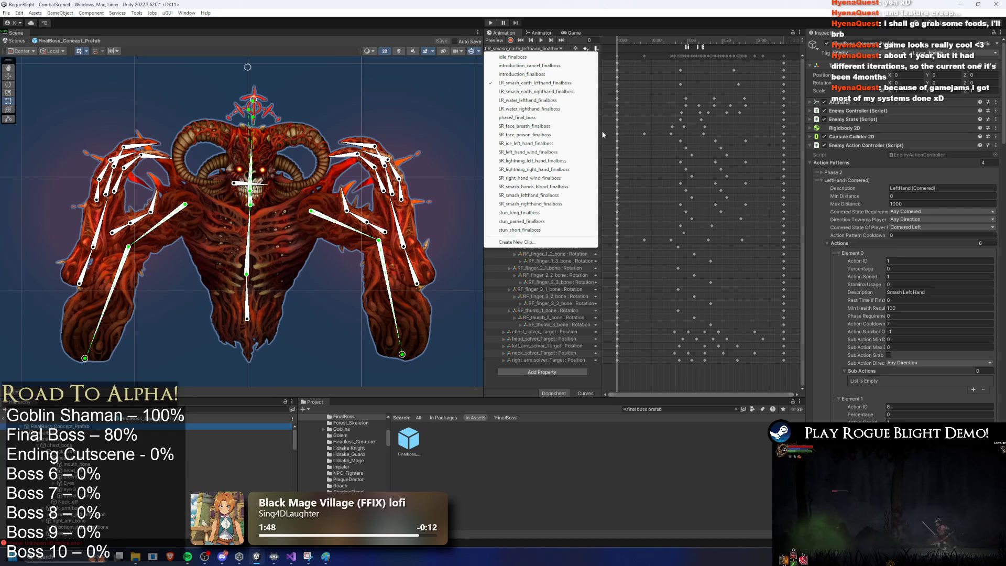
Load the SR_ice_left_hand_finalboss clip, scrub to frame 53 and select its keyframes
{"action": "left_click", "coordinate": [546, 143]}
{"action": "left_click_drag", "start_coordinate": [618, 42], "coordinate": [703, 47]}
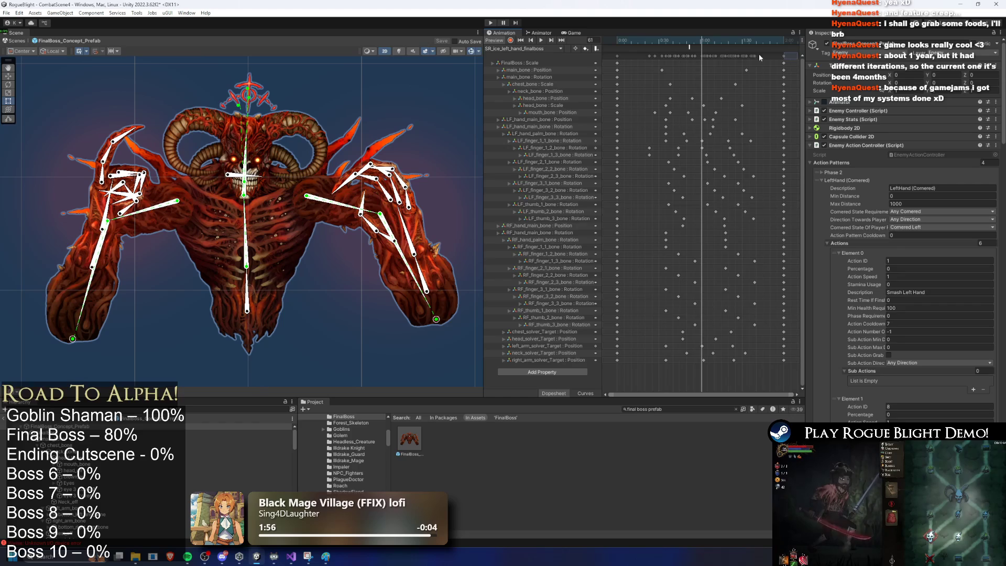
{"action": "left_click_drag", "start_coordinate": [785, 58], "coordinate": [579, 58]}
Start a new clip in _Animations/_Enemy, cancel it, and switch to the Animator state graph
{"action": "left_click", "coordinate": [531, 48]}
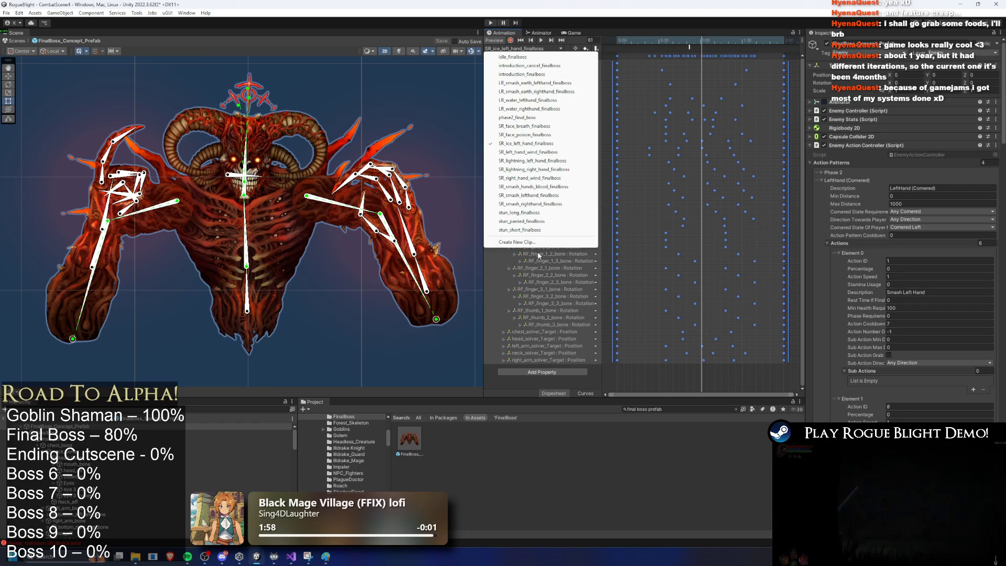
{"action": "left_click", "coordinate": [545, 246]}
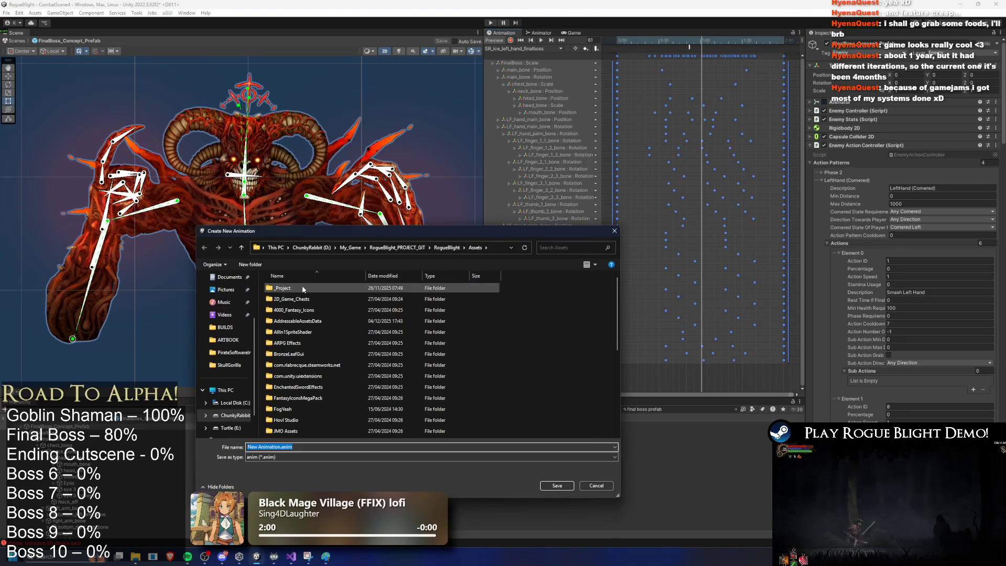
{"action": "double_click", "coordinate": [316, 287]}
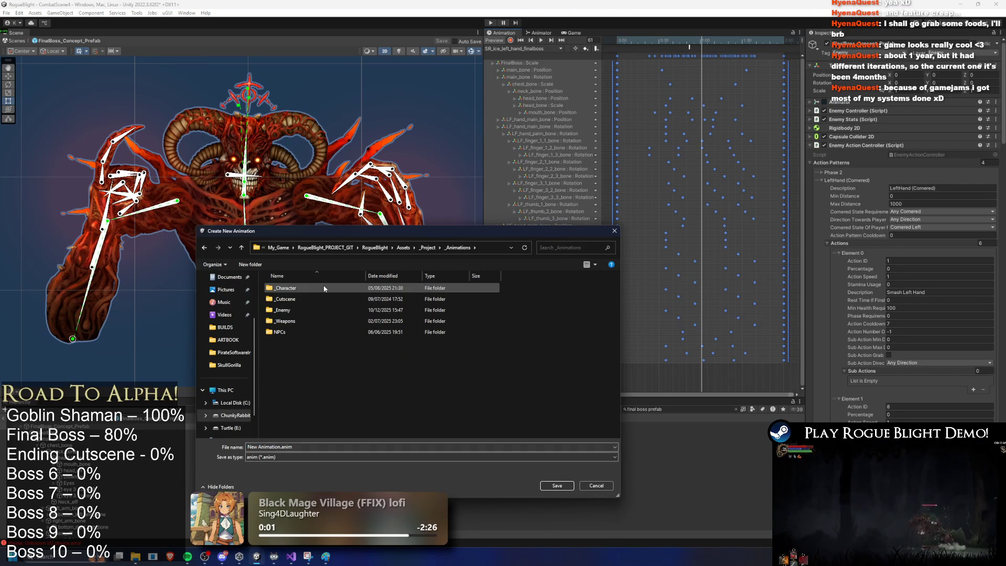
{"action": "double_click", "coordinate": [306, 310]}
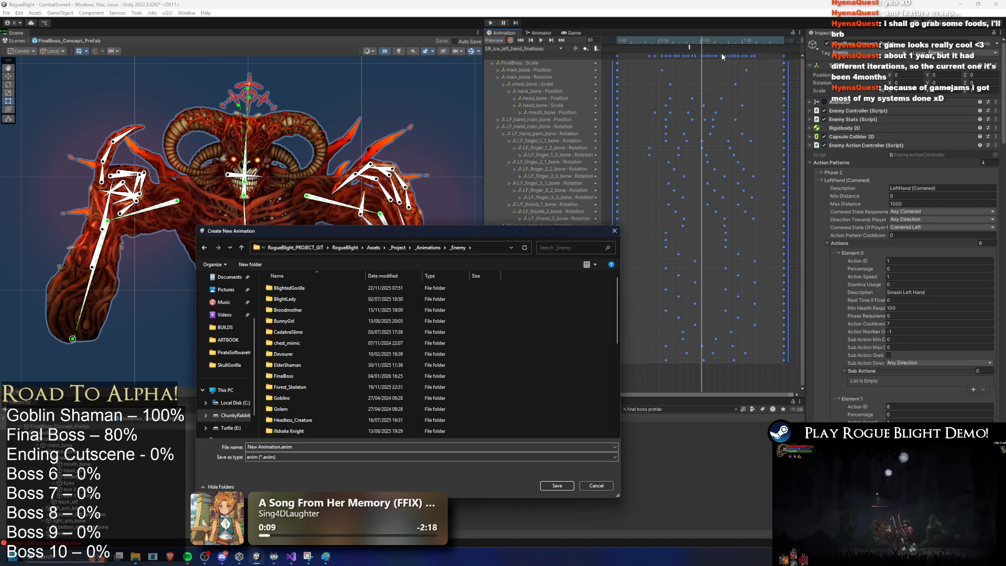
{"action": "left_click", "coordinate": [615, 231]}
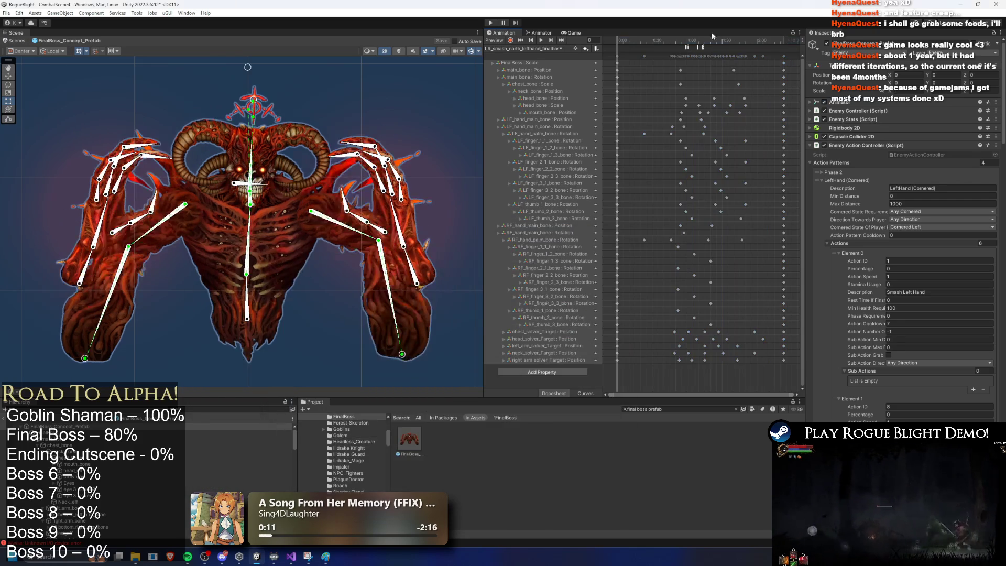
{"action": "left_click", "coordinate": [531, 49]}
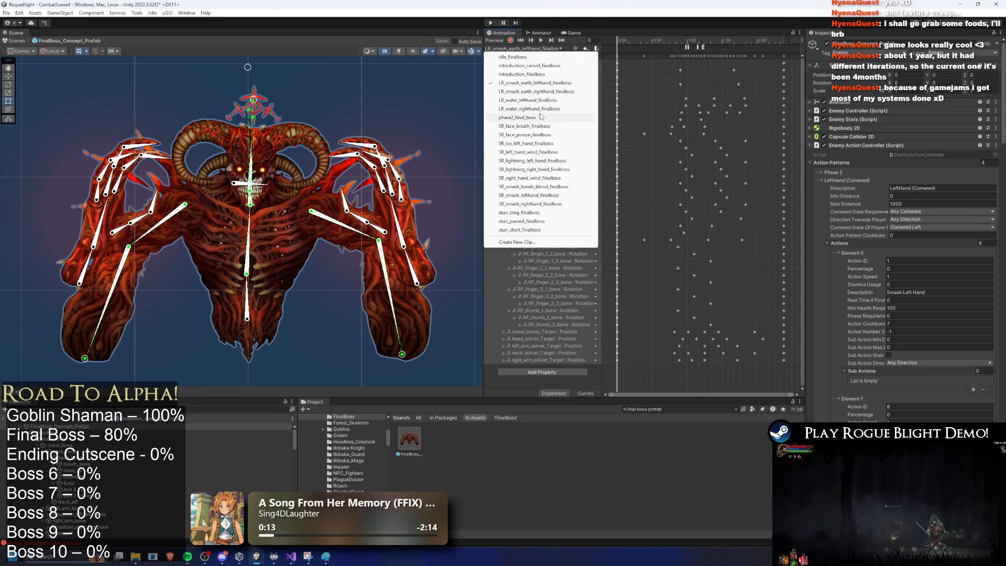
{"action": "left_click", "coordinate": [545, 35]}
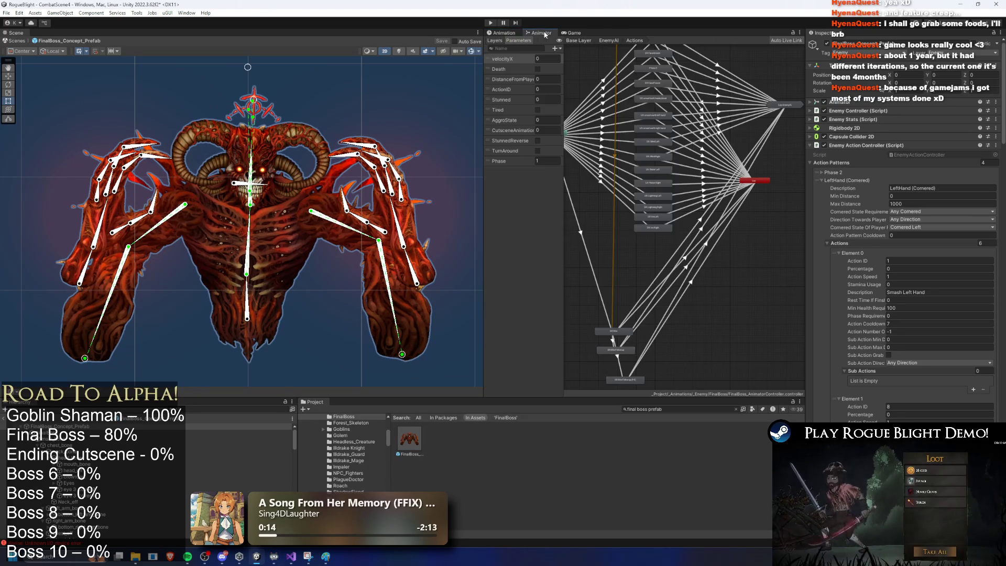
Inspect the SR: Ice Left -> Exit transition and expand its timing settings
{"action": "scroll", "coordinate": [654, 264], "scroll_direction": "up", "scroll_amount": 5}
{"action": "left_click", "coordinate": [701, 157]}
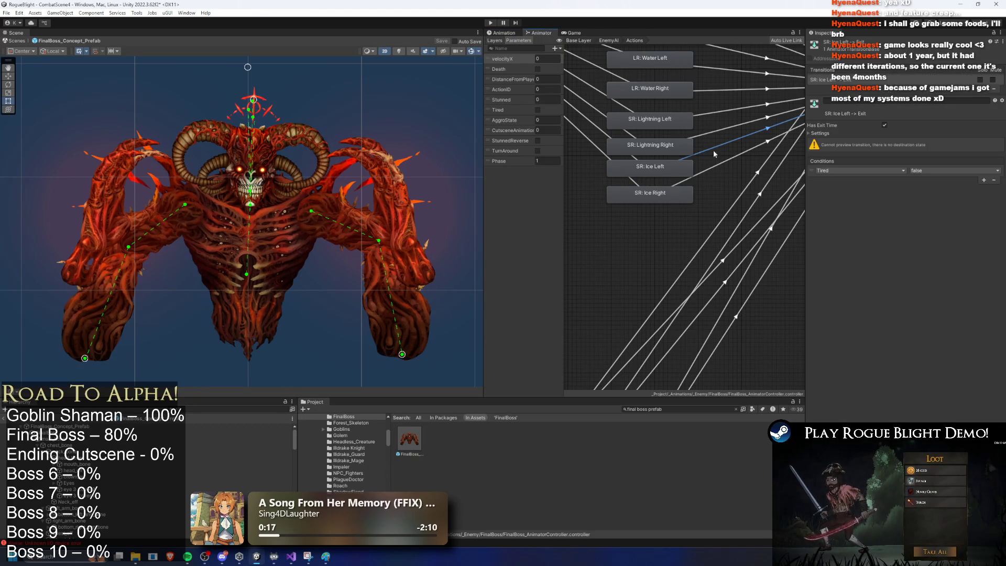
{"action": "left_click", "coordinate": [820, 134]}
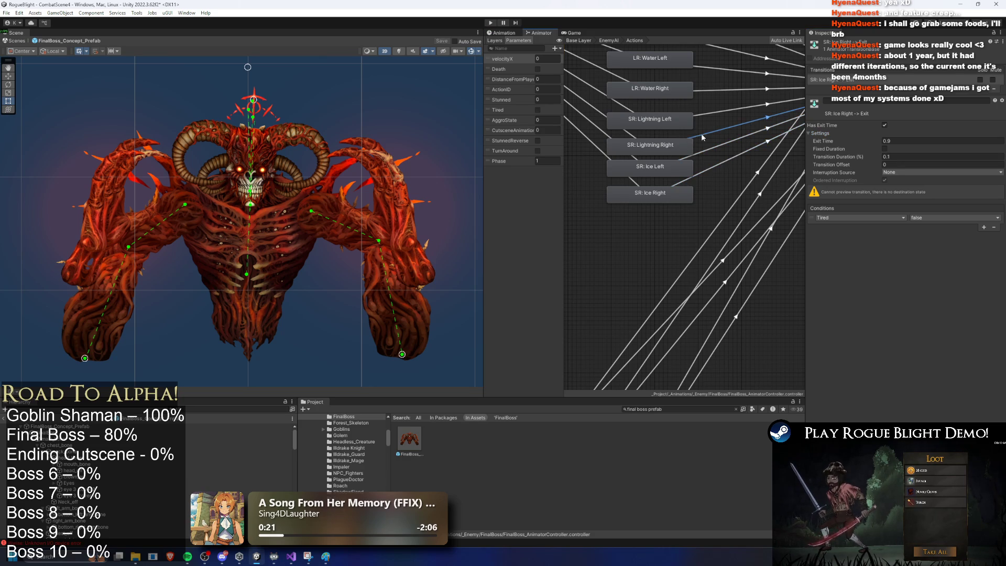
Reload the SR_ice_left_hand_finalboss clip in the Animation window at frame 78
{"action": "left_click", "coordinate": [502, 32]}
{"action": "left_click", "coordinate": [523, 48]}
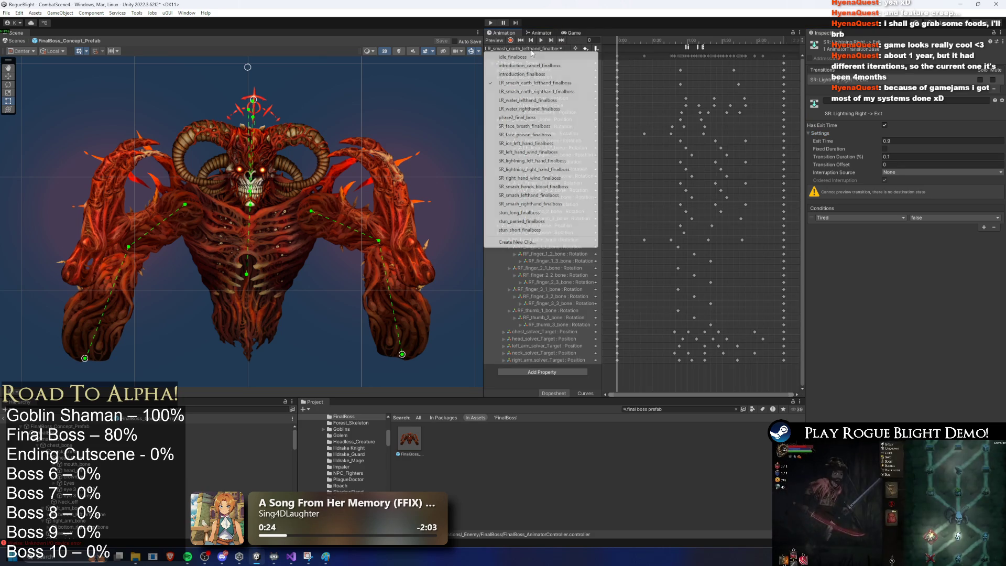
{"action": "left_click", "coordinate": [524, 143]}
{"action": "left_click", "coordinate": [723, 41]}
{"action": "left_click_drag", "start_coordinate": [723, 42], "coordinate": [726, 38]}
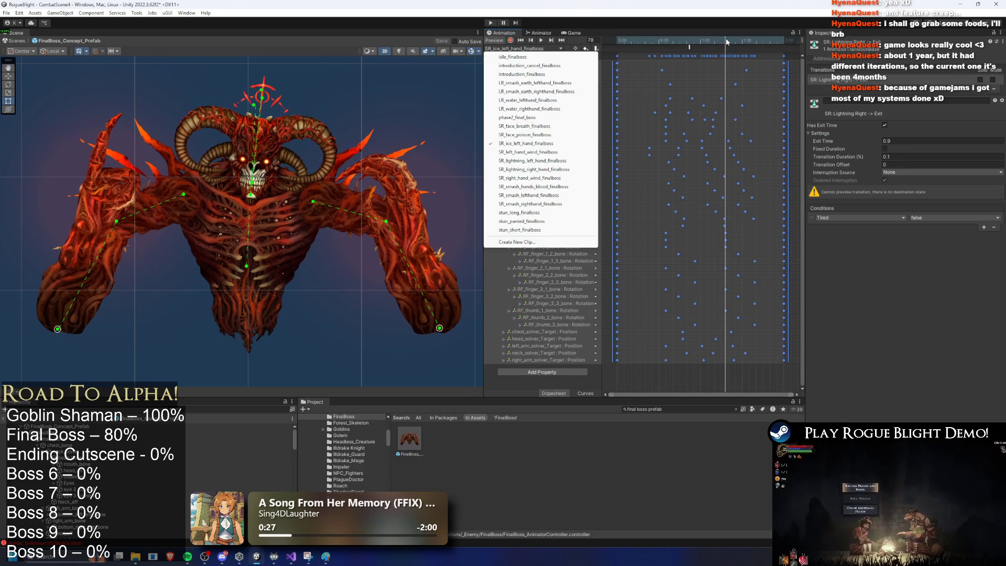
Loop-preview the clip, clear the keyframe selection and scrub back to frame 42
{"action": "left_click", "coordinate": [543, 40]}
{"action": "left_click", "coordinate": [791, 55]}
{"action": "mouse_move", "coordinate": [727, 56]}
{"action": "left_mouse_down"}
{"action": "mouse_move", "coordinate": [788, 55]}
{"action": "mouse_move", "coordinate": [759, 88]}
{"action": "left_mouse_up"}
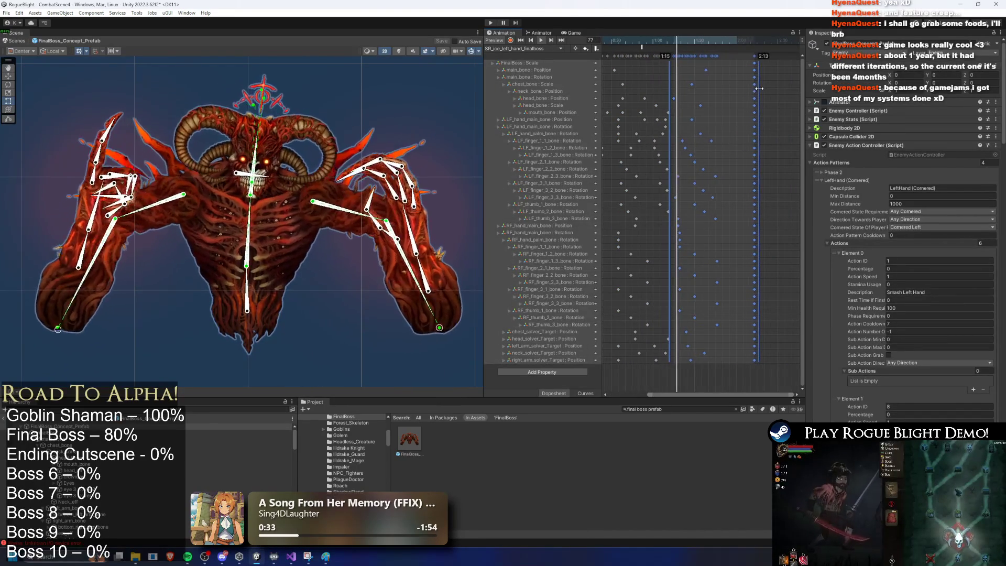
{"action": "left_click", "coordinate": [413, 106]}
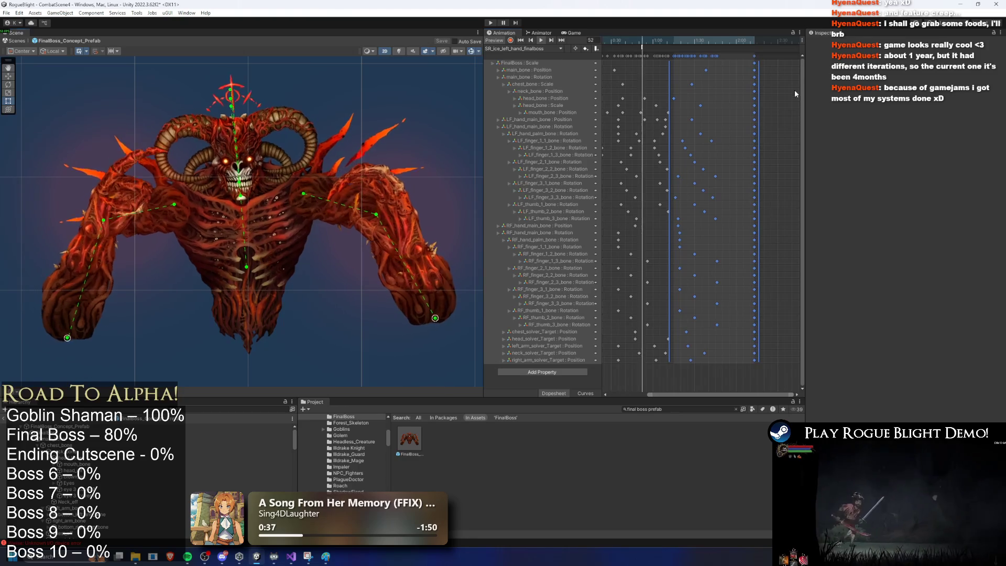
{"action": "left_click", "coordinate": [795, 94]}
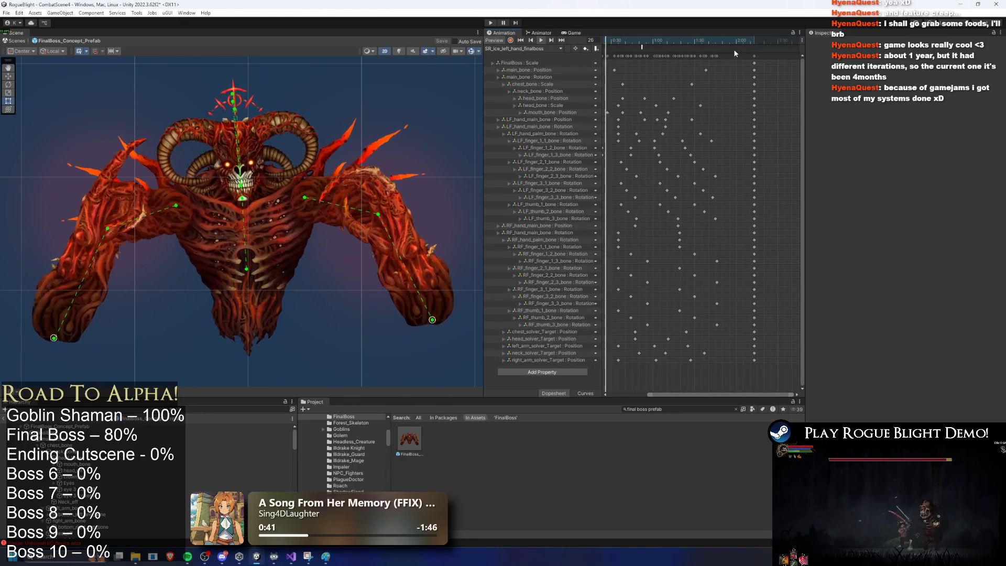
{"action": "left_click", "coordinate": [638, 40]}
{"action": "mouse_move", "coordinate": [638, 41]}
{"action": "left_mouse_down"}
{"action": "mouse_move", "coordinate": [649, 40]}
{"action": "mouse_move", "coordinate": [630, 41]}
{"action": "left_mouse_up"}
Select the boss's left hand sprite and enable keyframe recording, undoing an accidental position key
{"action": "scroll", "coordinate": [112, 162], "scroll_direction": "up", "scroll_amount": 5}
{"action": "left_click", "coordinate": [343, 140]}
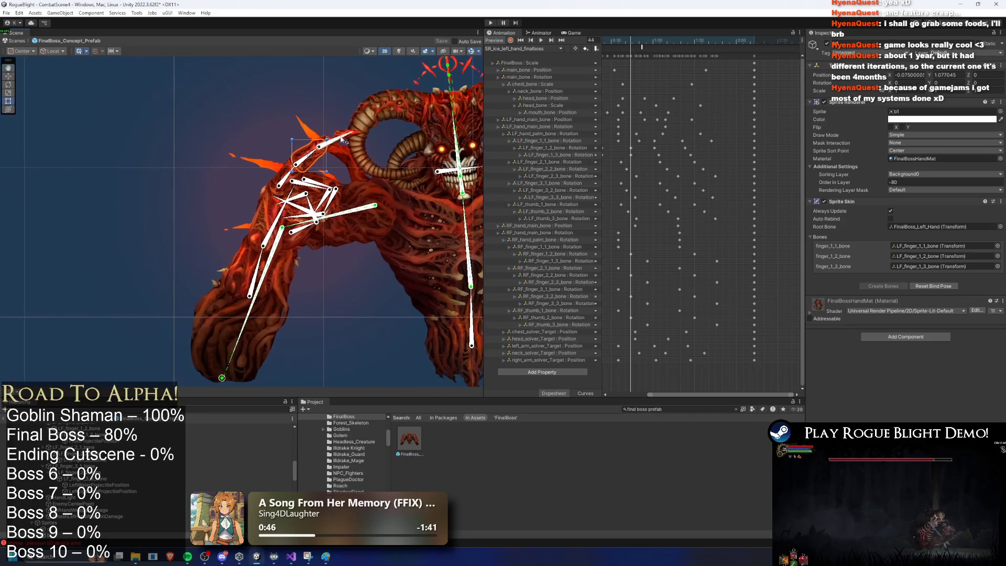
{"action": "left_click", "coordinate": [511, 41]}
{"action": "mouse_move", "coordinate": [313, 160]}
{"action": "left_mouse_down"}
{"action": "mouse_move", "coordinate": [344, 153]}
{"action": "mouse_move", "coordinate": [340, 138]}
{"action": "left_mouse_up"}
{"action": "key", "text": "ctrl+z"}
At frame 53, key the LF finger bone bent down to -40 Z
{"action": "left_click", "coordinate": [305, 161]}
{"action": "scroll", "coordinate": [740, 126], "scroll_direction": "up", "scroll_amount": 1}
{"action": "key", "text": "period"}
{"action": "key", "text": "period"}
{"action": "key", "text": "period"}
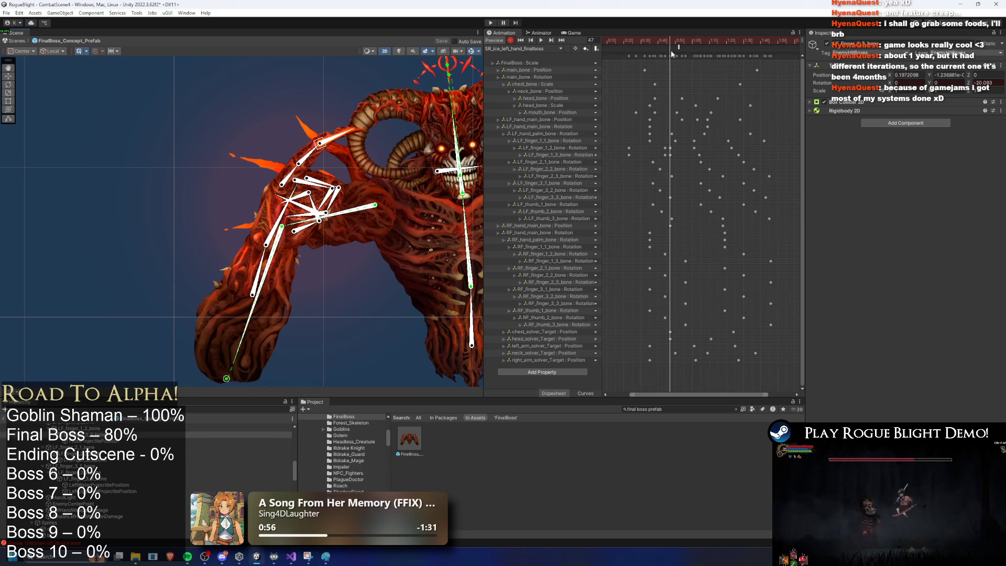
{"action": "left_click_drag", "start_coordinate": [671, 48], "coordinate": [680, 48]}
{"action": "left_click_drag", "start_coordinate": [317, 152], "coordinate": [345, 150]}
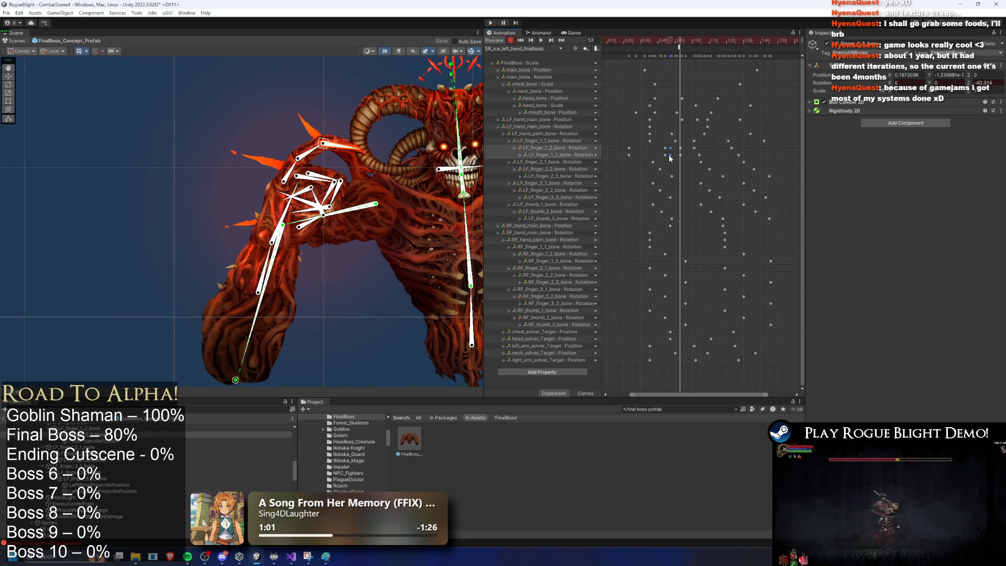
{"action": "mouse_move", "coordinate": [683, 151]}
{"action": "left_mouse_down"}
{"action": "mouse_move", "coordinate": [661, 158]}
{"action": "mouse_move", "coordinate": [676, 153]}
{"action": "left_mouse_up"}
Preview the new finger motion, then launch the game in Play mode
{"action": "key", "text": "space"}
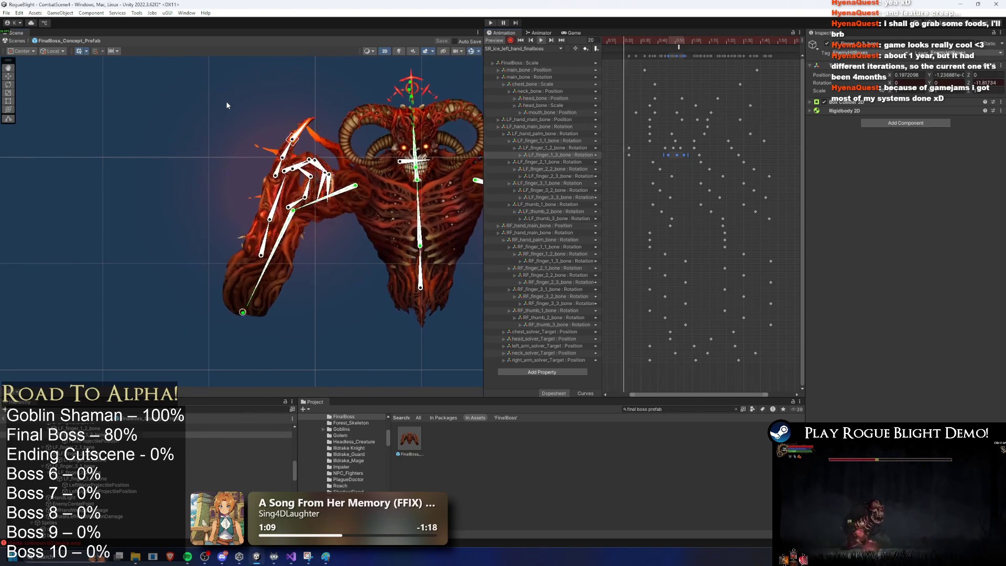
{"action": "left_click", "coordinate": [261, 102]}
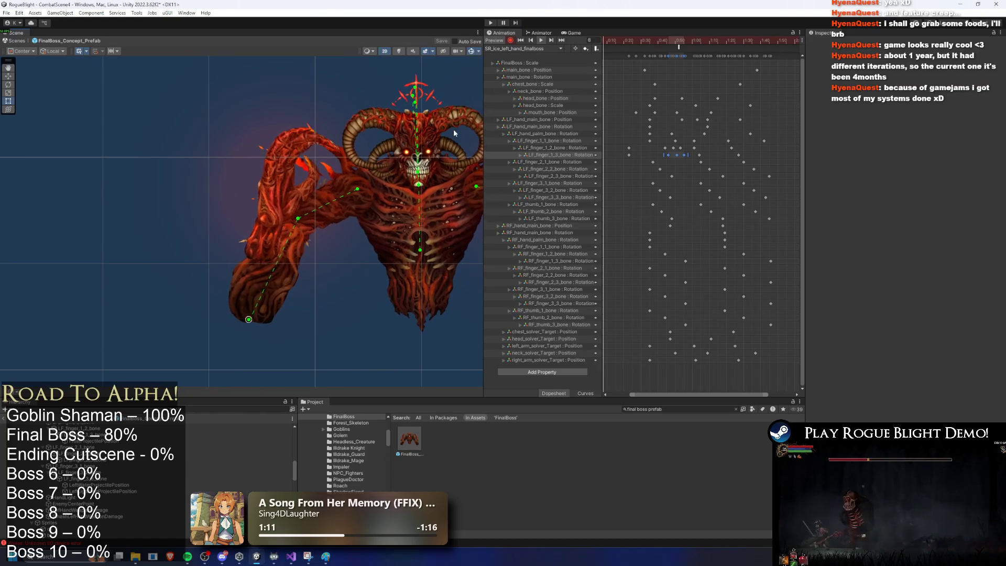
{"action": "scroll", "coordinate": [728, 73], "scroll_direction": "down", "scroll_amount": 3}
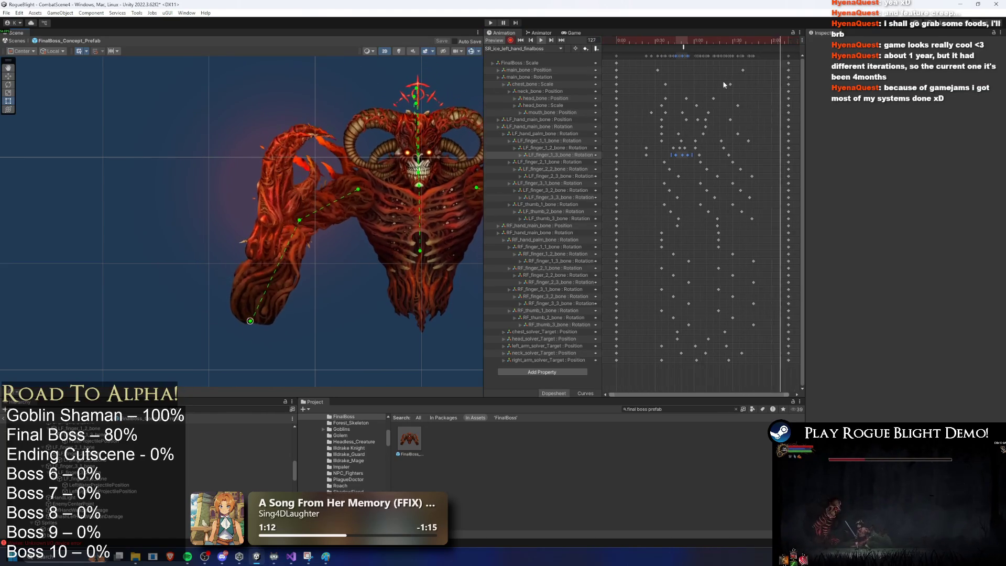
{"action": "left_click", "coordinate": [573, 61]}
{"action": "key", "text": "ctrl+a"}
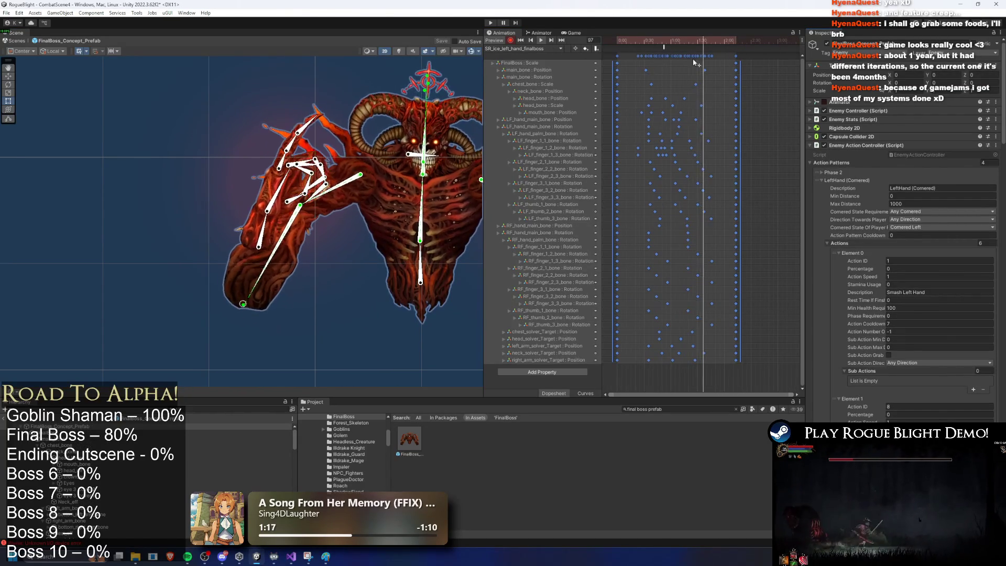
{"action": "left_click", "coordinate": [750, 56]}
{"action": "left_click", "coordinate": [490, 23]}
{"action": "key", "text": "Return"}
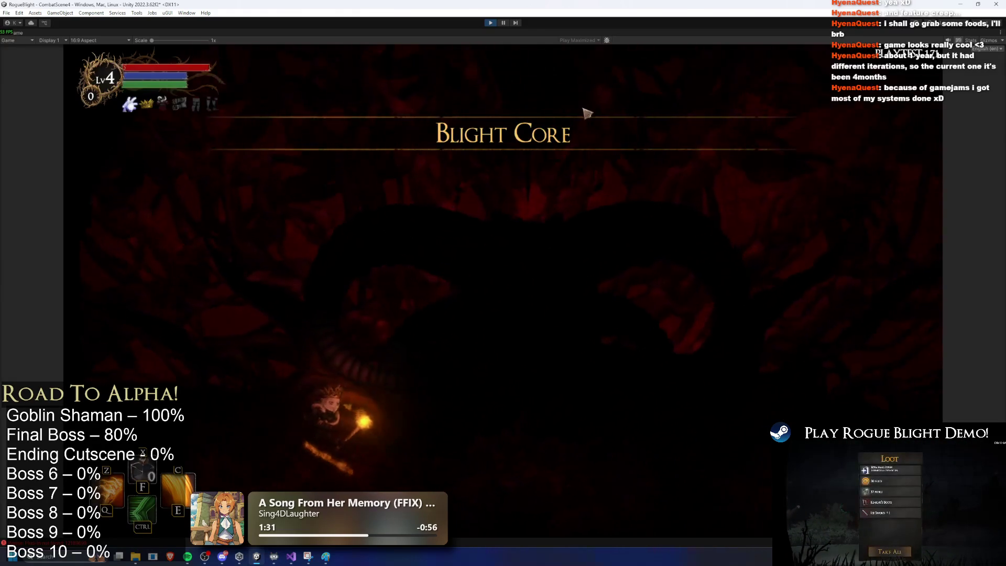
Play-test the boss fight, running under the boss and attacking with skills, then stop playing
{"action": "key", "text": "d"}
{"action": "key", "text": "w"}
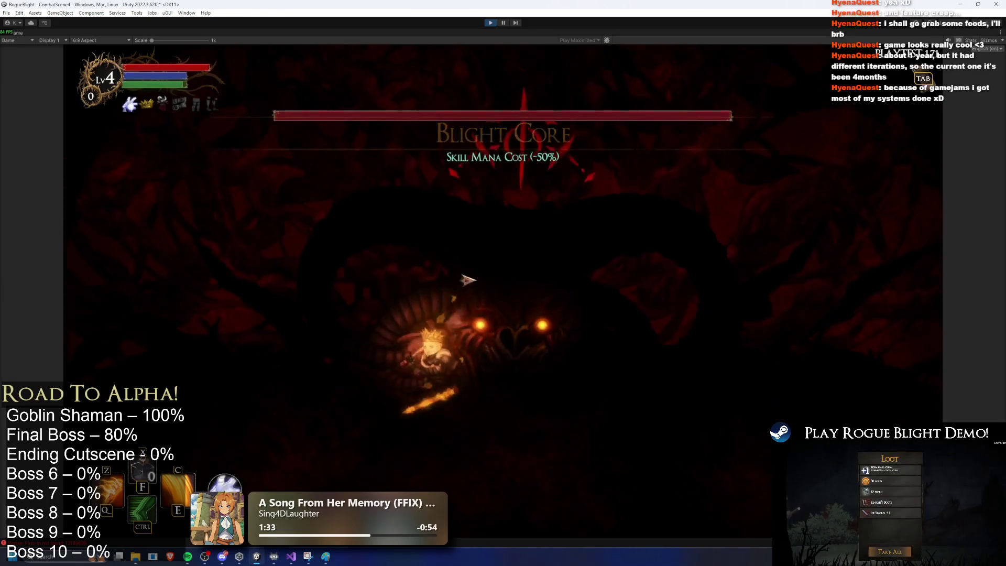
{"action": "key", "text": "a"}
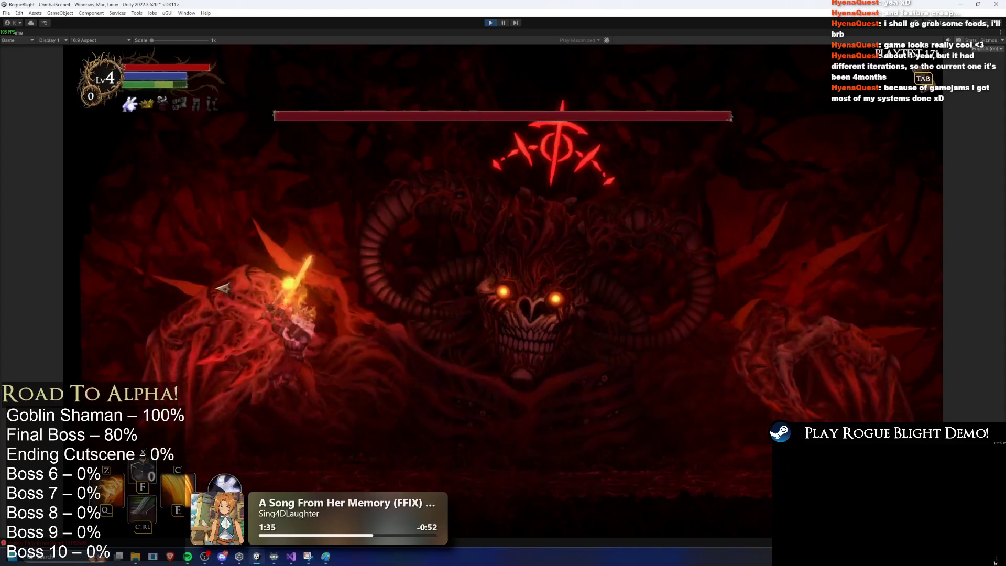
{"action": "key", "text": "ctrl"}
{"action": "key", "text": "c"}
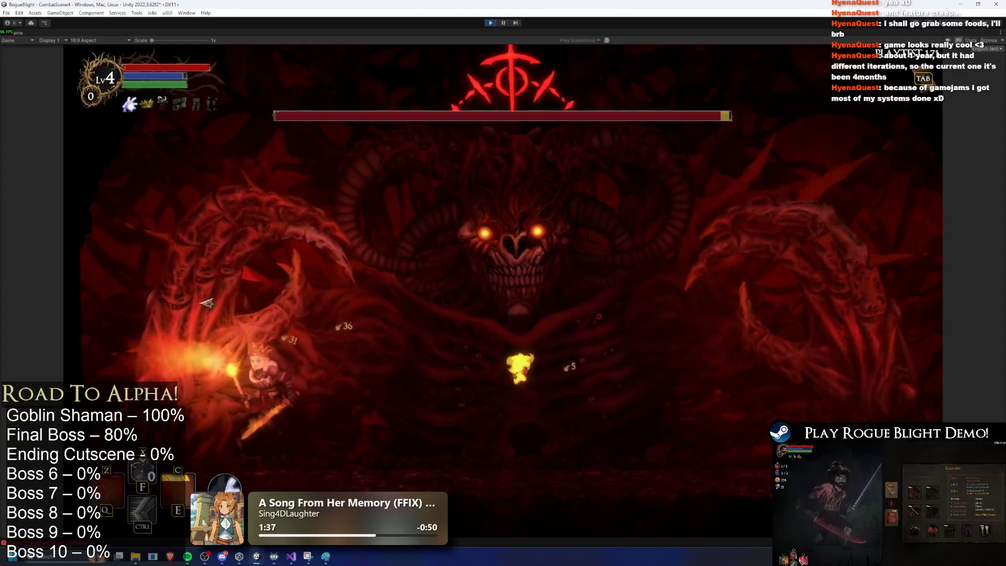
{"action": "key", "text": "d"}
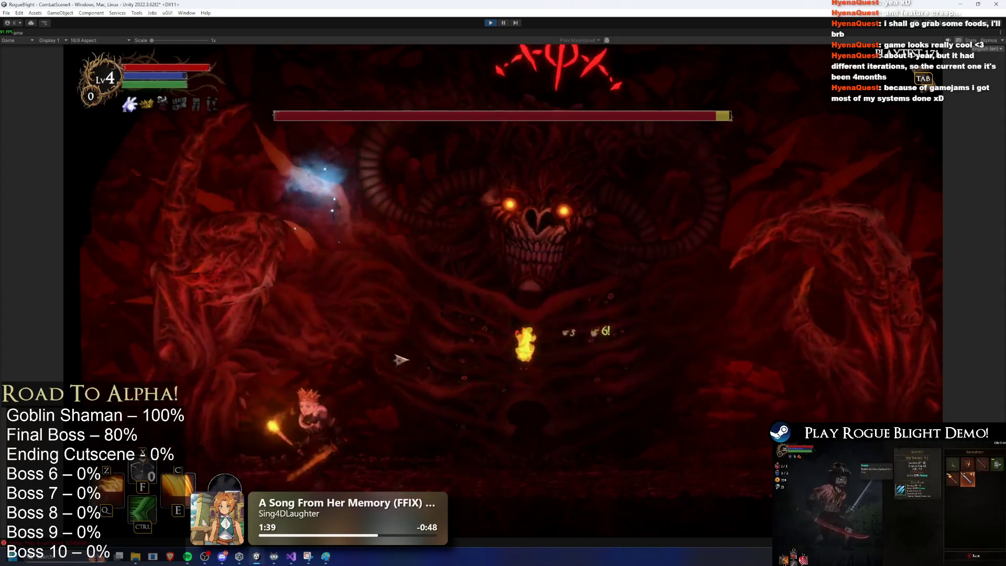
{"action": "key", "text": "d"}
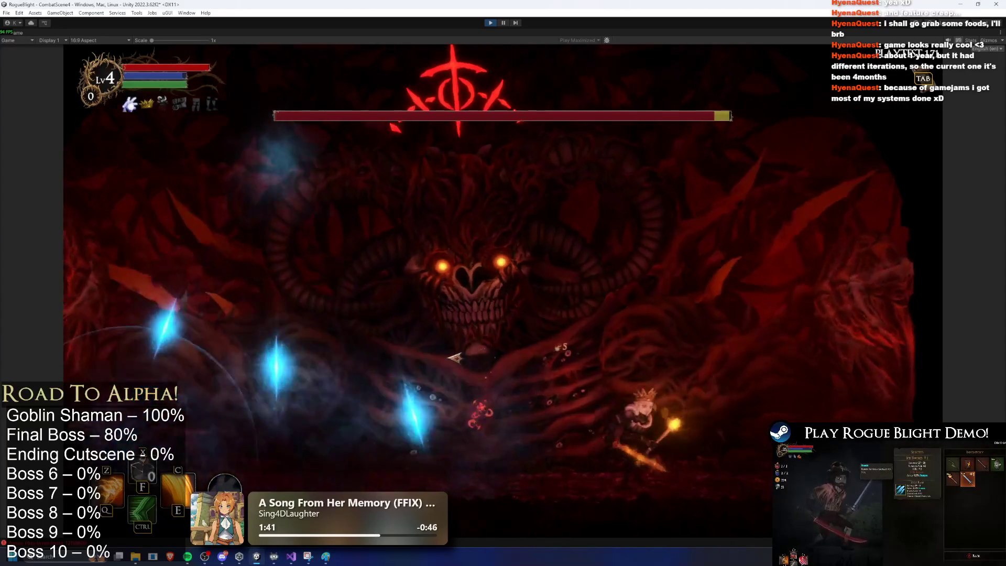
{"action": "key", "text": "a"}
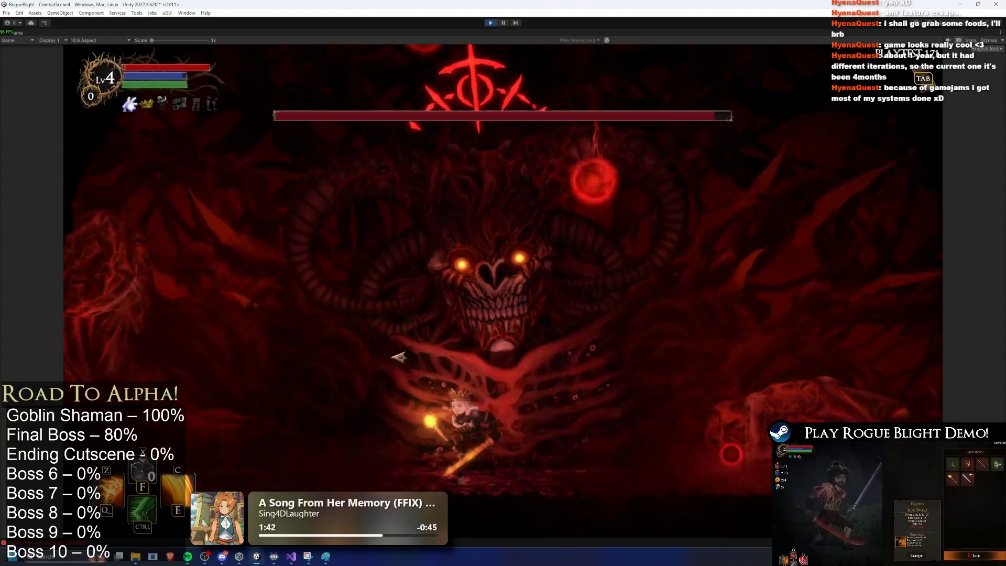
{"action": "key", "text": "a"}
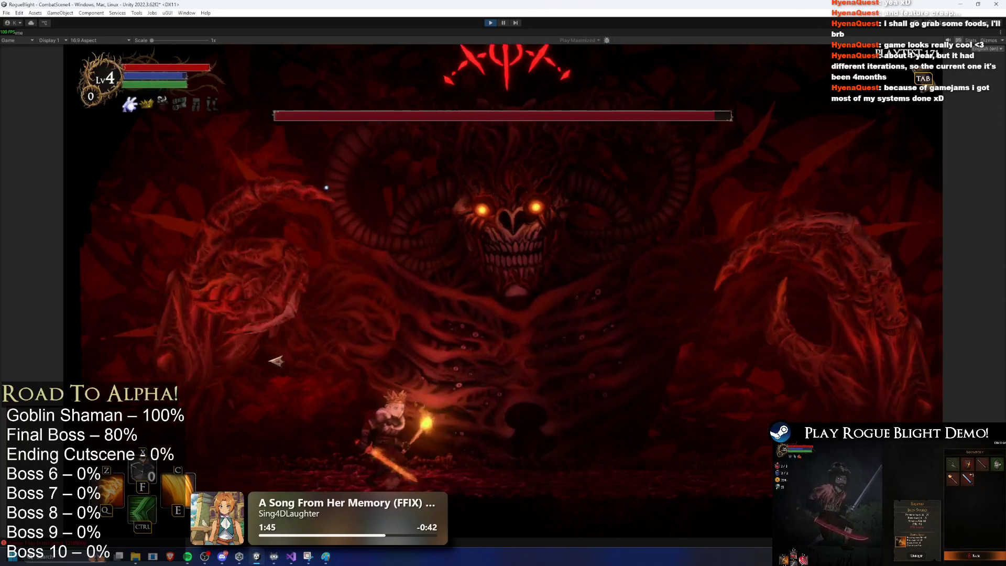
{"action": "key", "text": "d"}
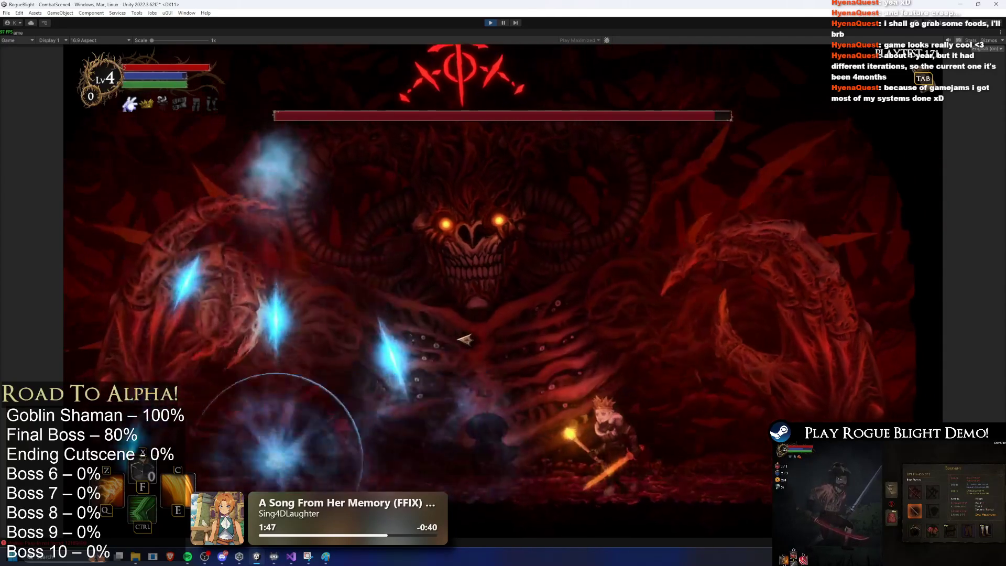
{"action": "key", "text": "d"}
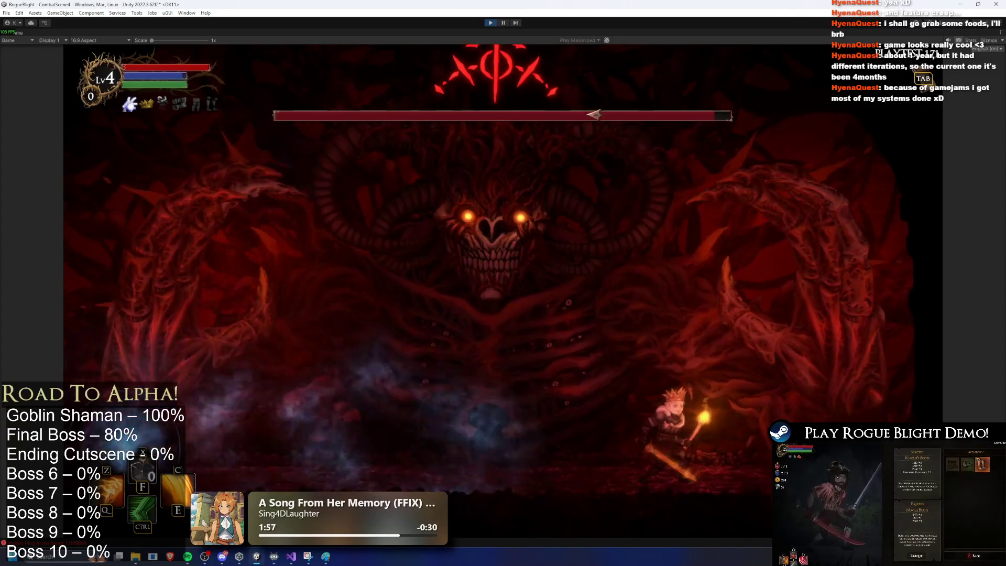
{"action": "key", "text": "a"}
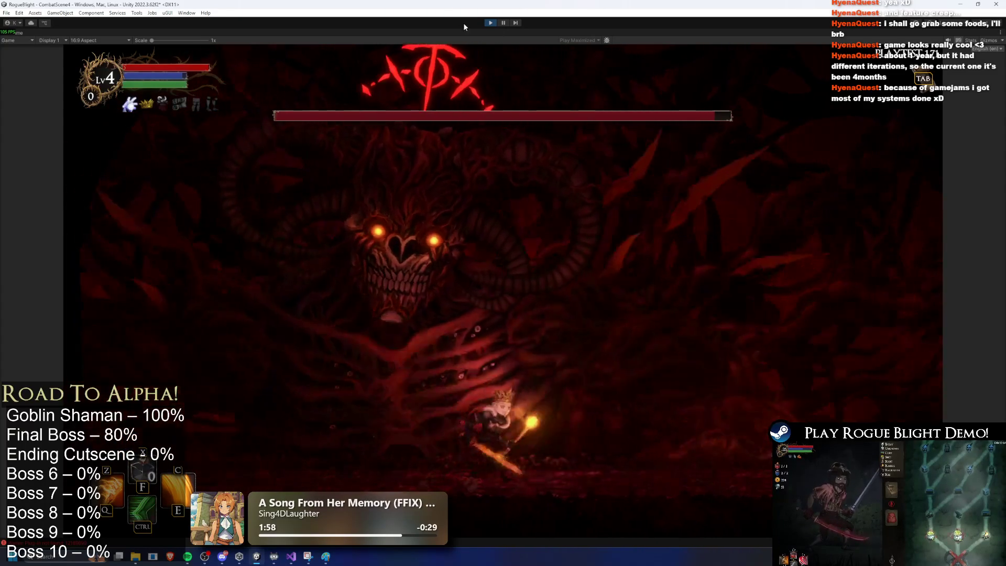
{"action": "left_click", "coordinate": [490, 23]}
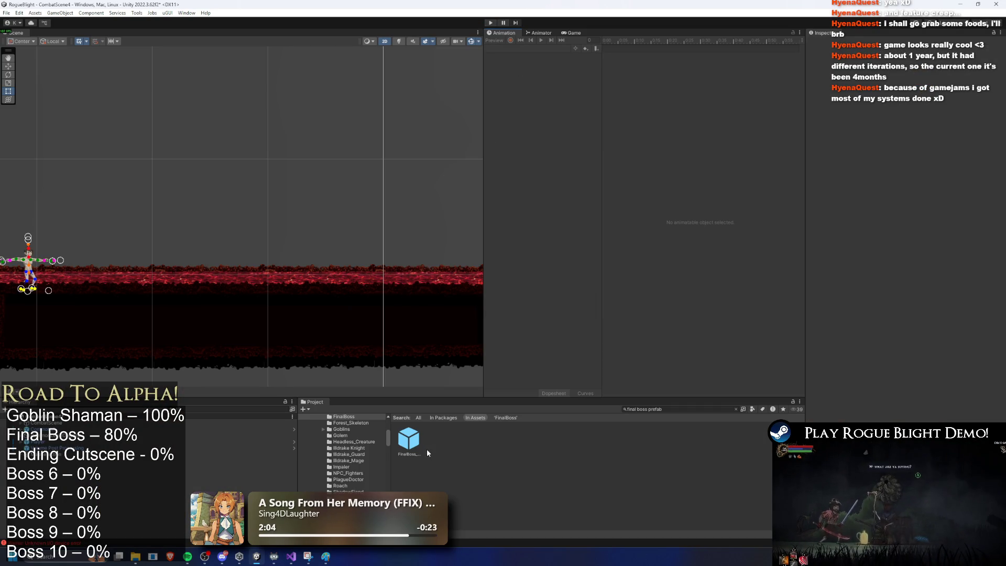
Open the FinalBoss prefab, load SR_ice_left_hand_finalboss at frame 37 and select all keyframes
{"action": "left_click", "coordinate": [418, 439]}
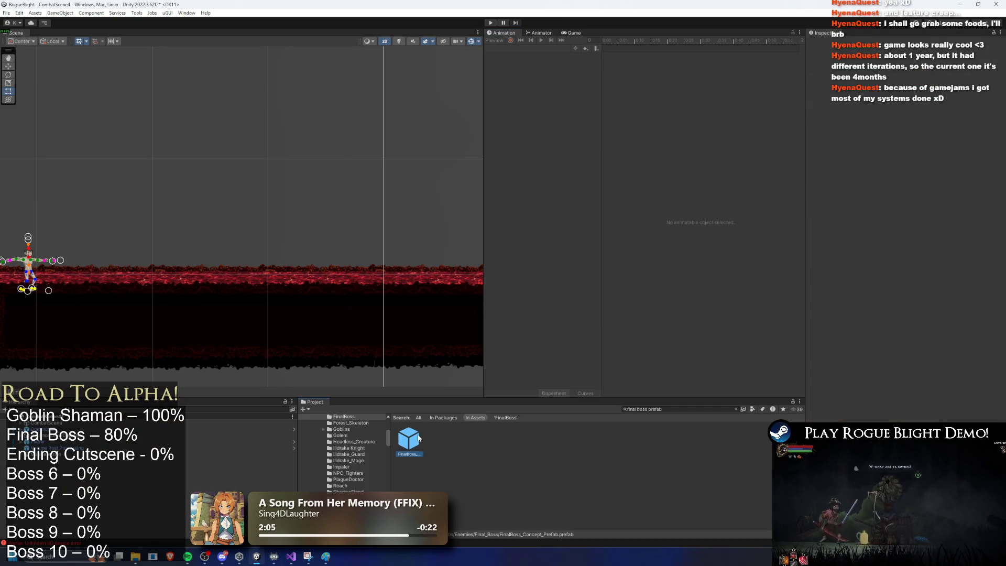
{"action": "double_click", "coordinate": [418, 439]}
{"action": "left_click", "coordinate": [523, 48]}
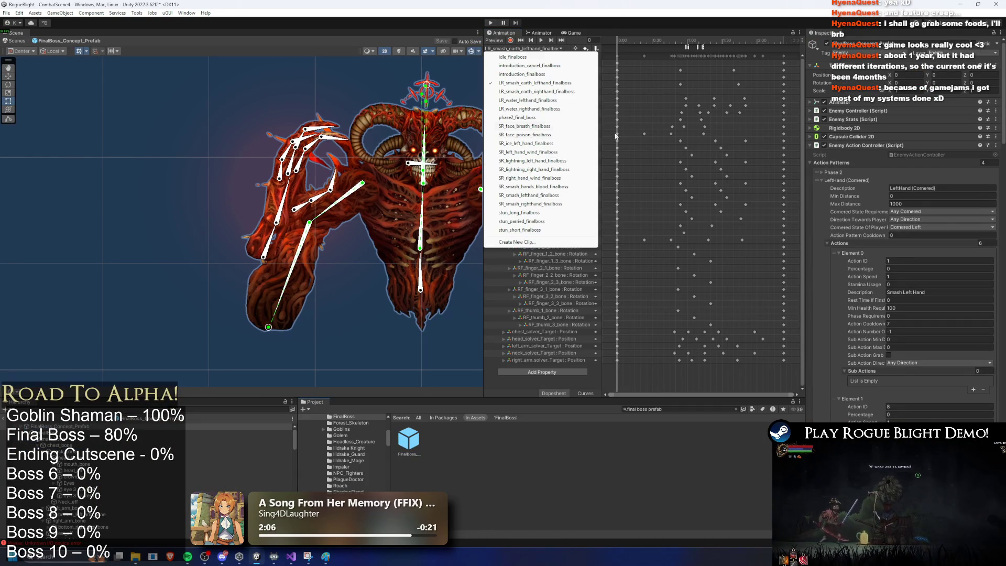
{"action": "left_click", "coordinate": [565, 145]}
{"action": "mouse_move", "coordinate": [653, 40]}
{"action": "left_mouse_down"}
{"action": "mouse_move", "coordinate": [671, 33]}
{"action": "mouse_move", "coordinate": [663, 40]}
{"action": "left_mouse_up"}
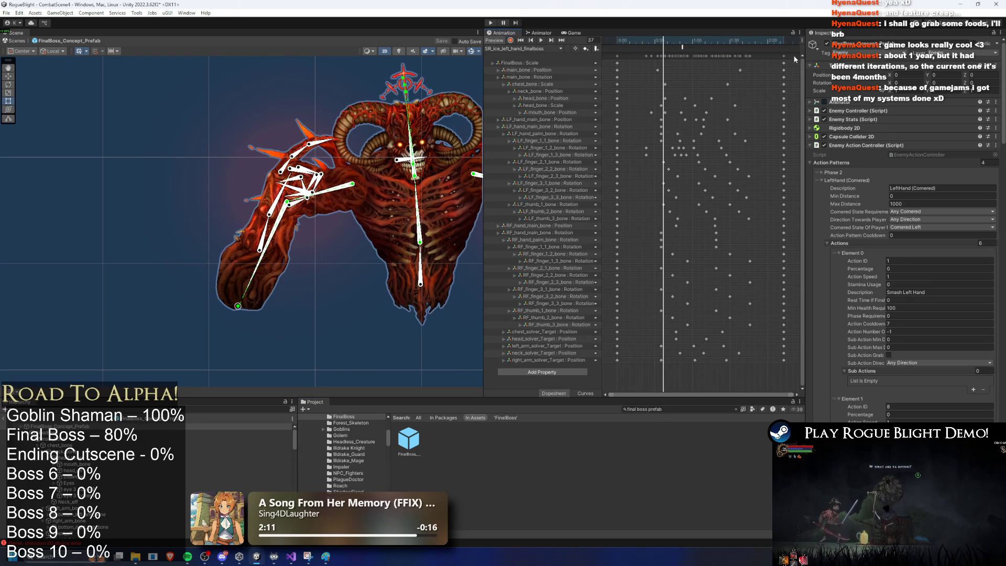
{"action": "key", "text": "ctrl+a"}
Switch to SR_left_hand_wind_finalboss, then choose Create New Clip from the clip list
{"action": "left_click", "coordinate": [524, 48]}
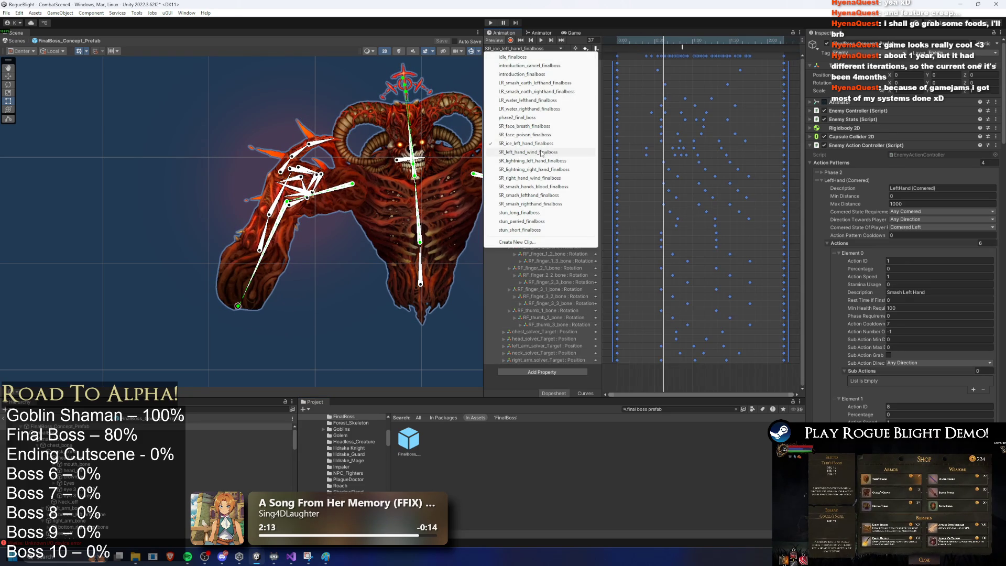
{"action": "left_click", "coordinate": [541, 152]}
{"action": "left_click", "coordinate": [519, 49]}
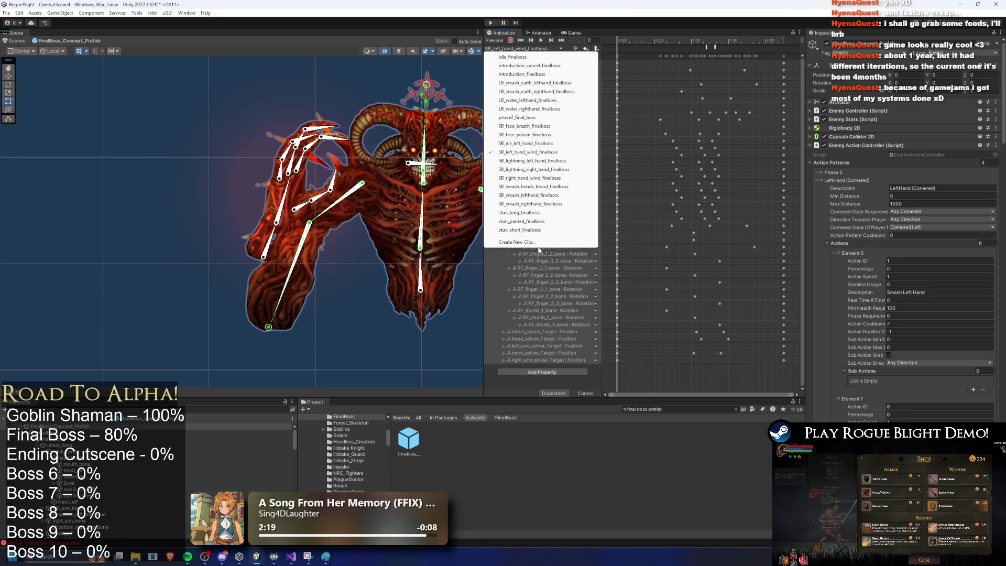
{"action": "left_click", "coordinate": [538, 242]}
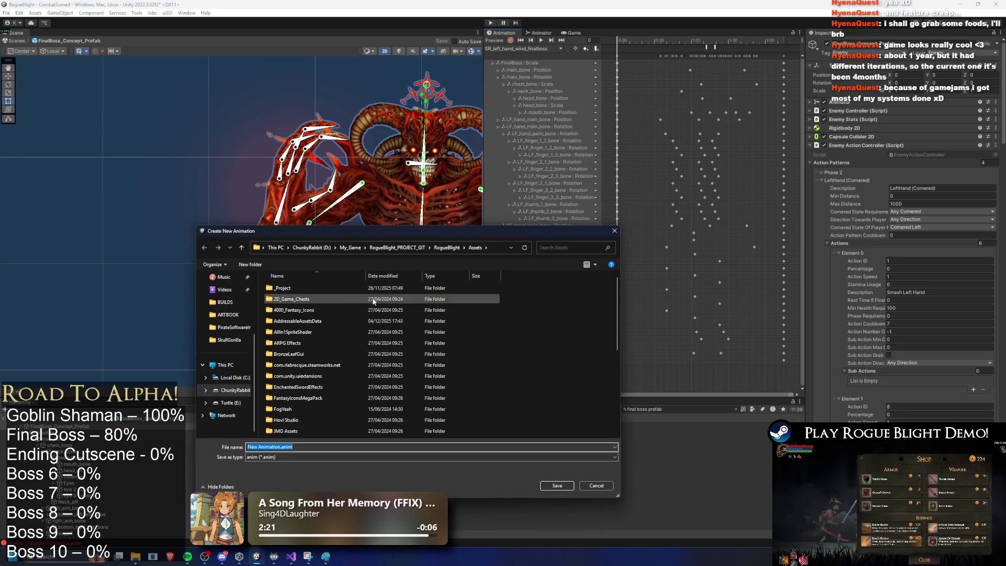
Browse to _Project/_Animations/_Enemy/FinalBoss and reuse SR_ice_left_hand_finalboss.anim as the name, selecting 'left'
{"action": "left_click", "coordinate": [307, 291]}
{"action": "double_click", "coordinate": [301, 287]}
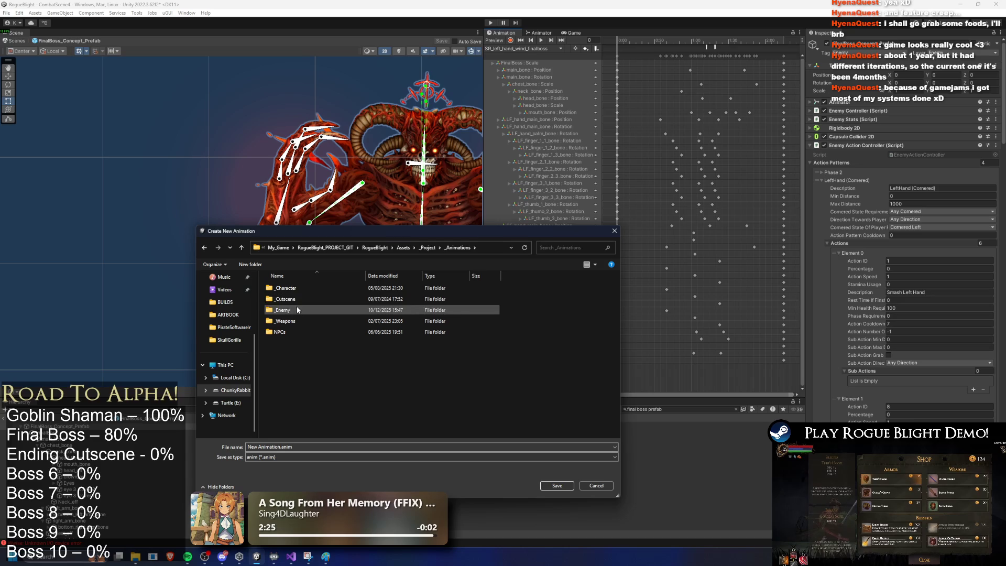
{"action": "double_click", "coordinate": [294, 310]}
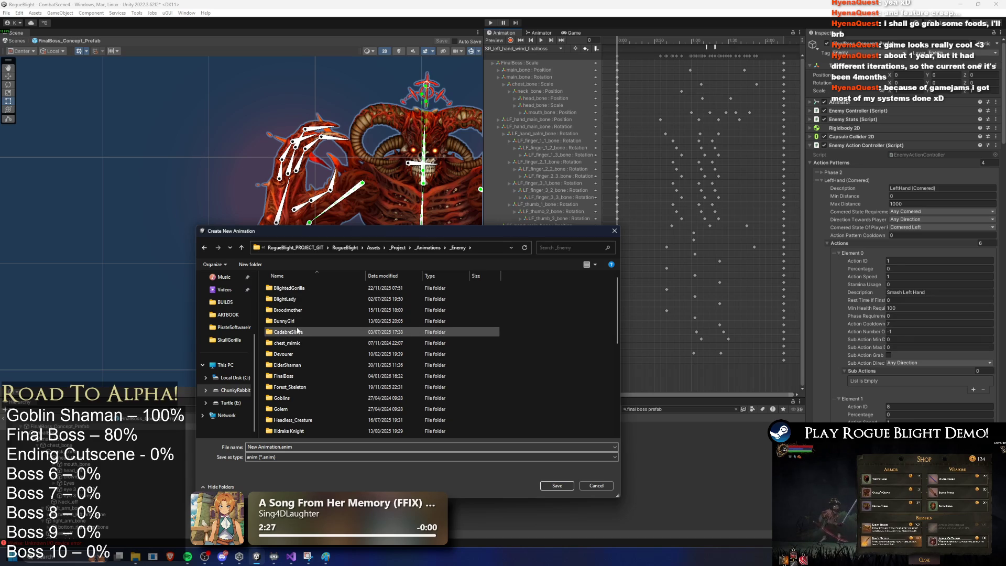
{"action": "double_click", "coordinate": [335, 376]}
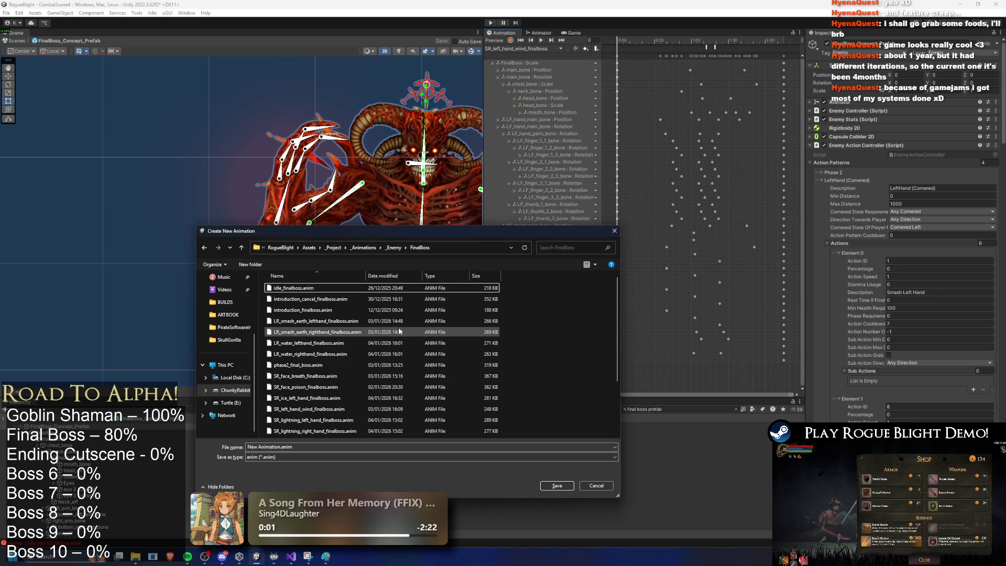
{"action": "scroll", "coordinate": [371, 309], "scroll_direction": "down", "scroll_amount": 2}
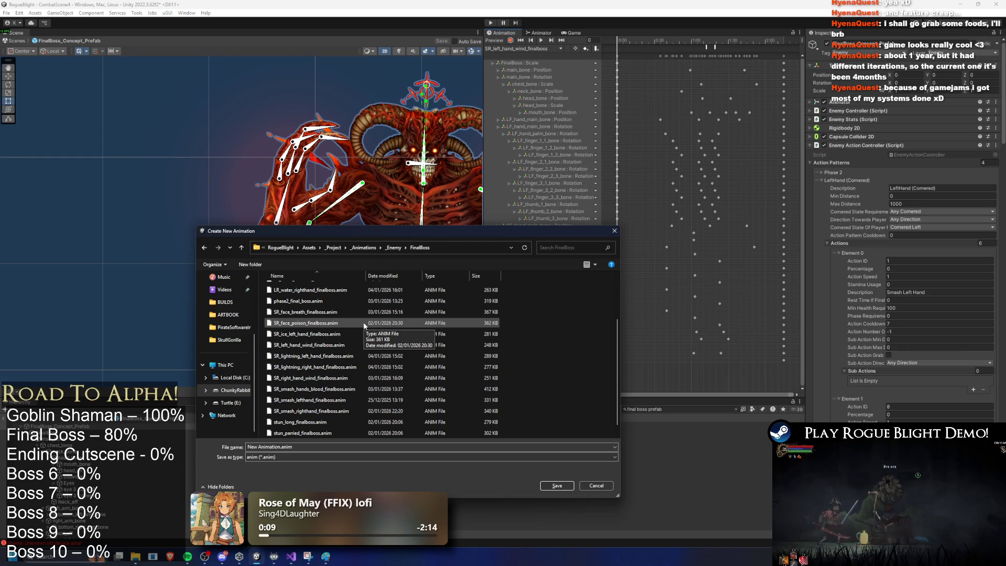
{"action": "left_click", "coordinate": [315, 333]}
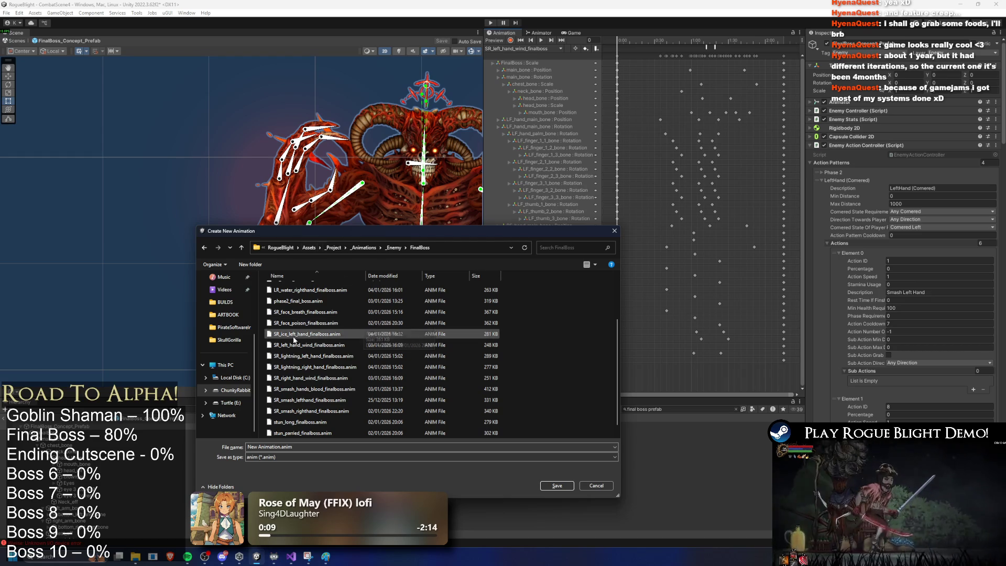
{"action": "double_click", "coordinate": [271, 447]}
{"action": "double_click", "coordinate": [267, 447]}
Save the new clip as SR_ice_right_hand_finalboss and scrub through its timeline
{"action": "type", "text": "right"}
{"action": "key", "text": "Return"}
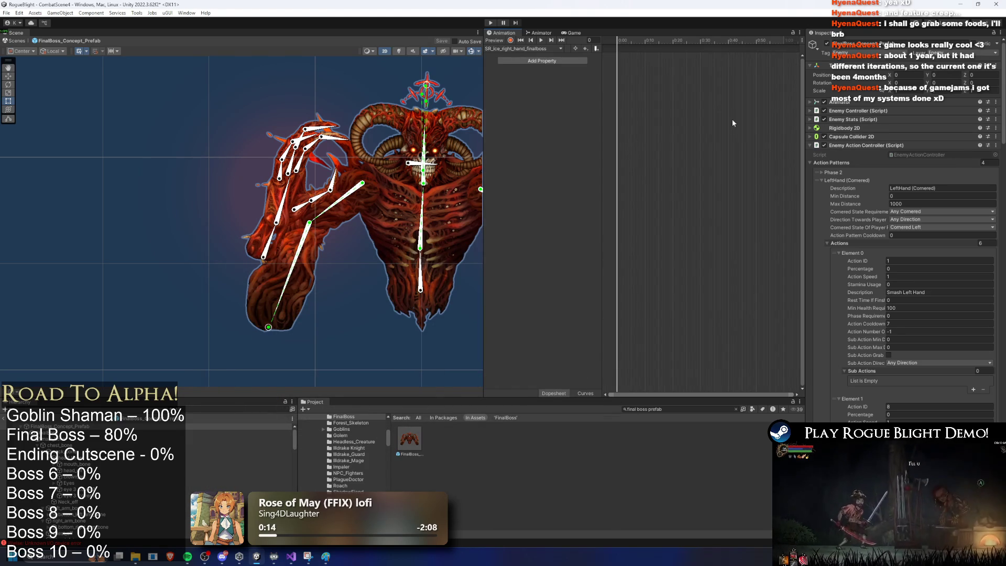
{"action": "scroll", "coordinate": [733, 86], "scroll_direction": "down", "scroll_amount": 3}
{"action": "mouse_move", "coordinate": [626, 41]}
{"action": "left_mouse_down"}
{"action": "mouse_move", "coordinate": [707, 41]}
{"action": "mouse_move", "coordinate": [632, 41]}
{"action": "left_mouse_up"}
Check the left clip's SpawnProjectile event at frame 52, return to the right-hand clip, and select FinalBoss_Concept_Prefab
{"action": "left_click", "coordinate": [523, 48]}
{"action": "left_click", "coordinate": [529, 143]}
{"action": "left_click", "coordinate": [683, 42]}
{"action": "left_click", "coordinate": [683, 47]}
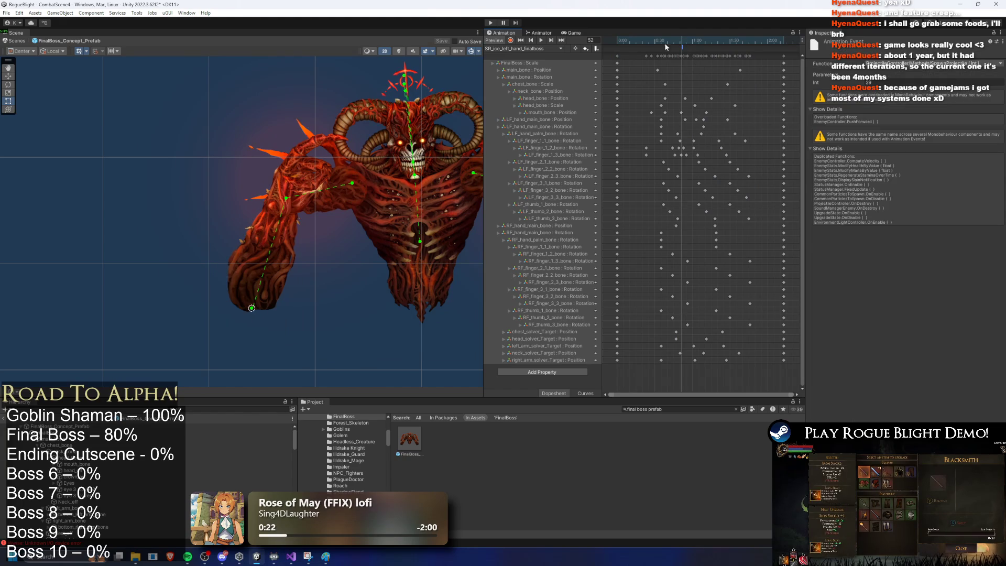
{"action": "left_click", "coordinate": [539, 48]}
{"action": "left_click", "coordinate": [531, 152]}
{"action": "left_click_drag", "start_coordinate": [684, 40], "coordinate": [683, 43]}
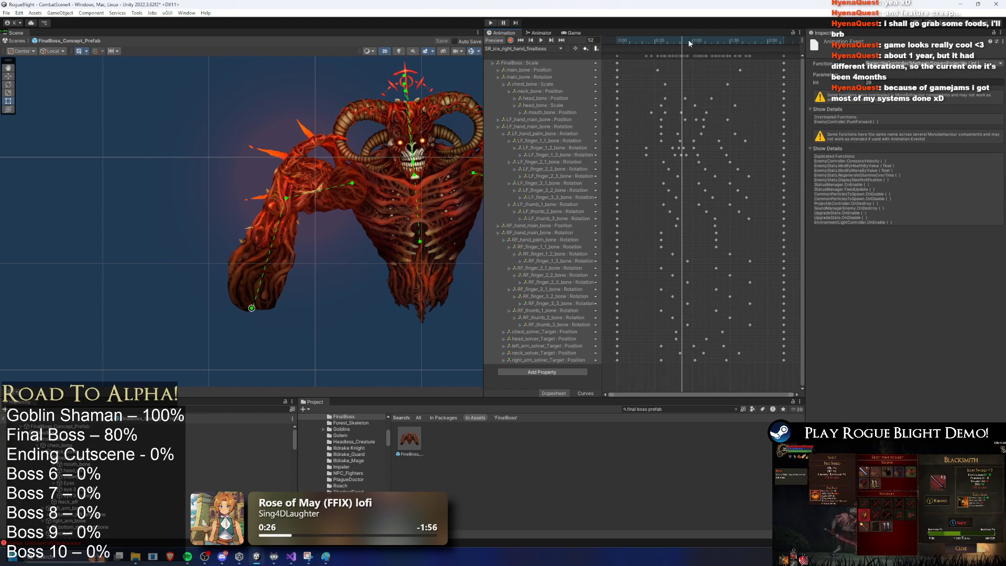
{"action": "left_click", "coordinate": [64, 426]}
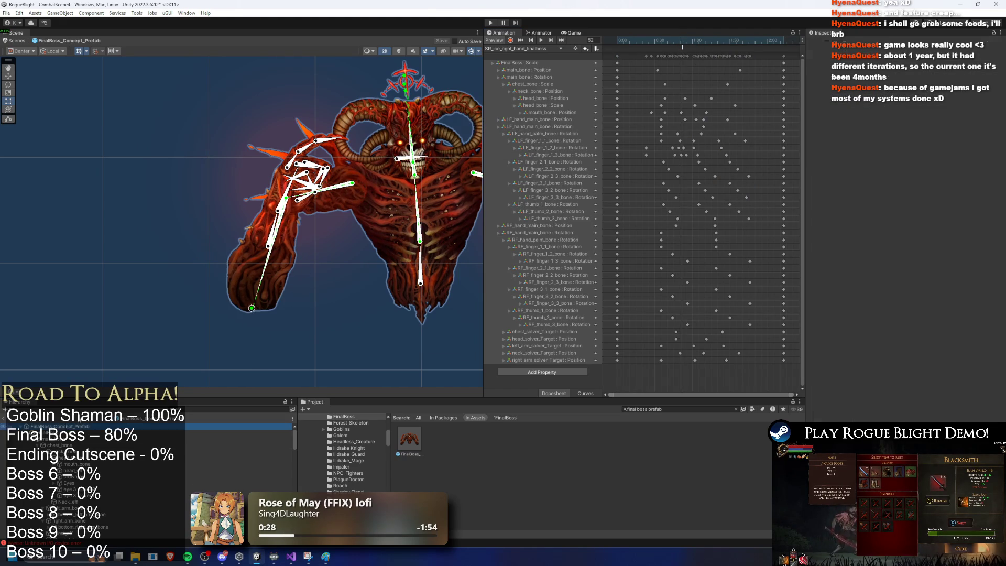
{"action": "scroll", "coordinate": [894, 251], "scroll_direction": "down", "scroll_amount": 6}
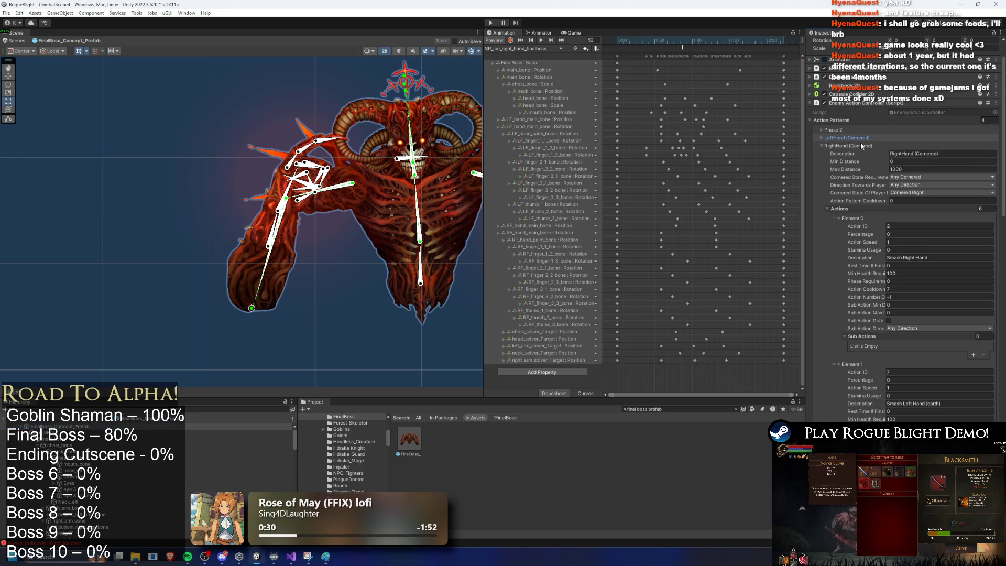
Add a 34th entry to the Projectile Controller list and expand the new Frost Spawner entry
{"action": "scroll", "coordinate": [960, 212], "scroll_direction": "down", "scroll_amount": 15}
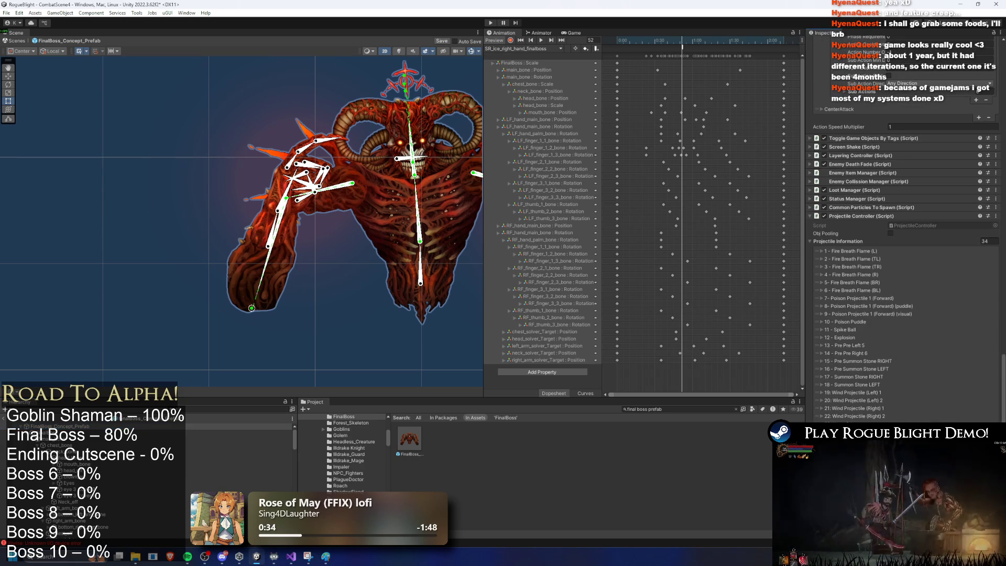
{"action": "left_click", "coordinate": [978, 516]}
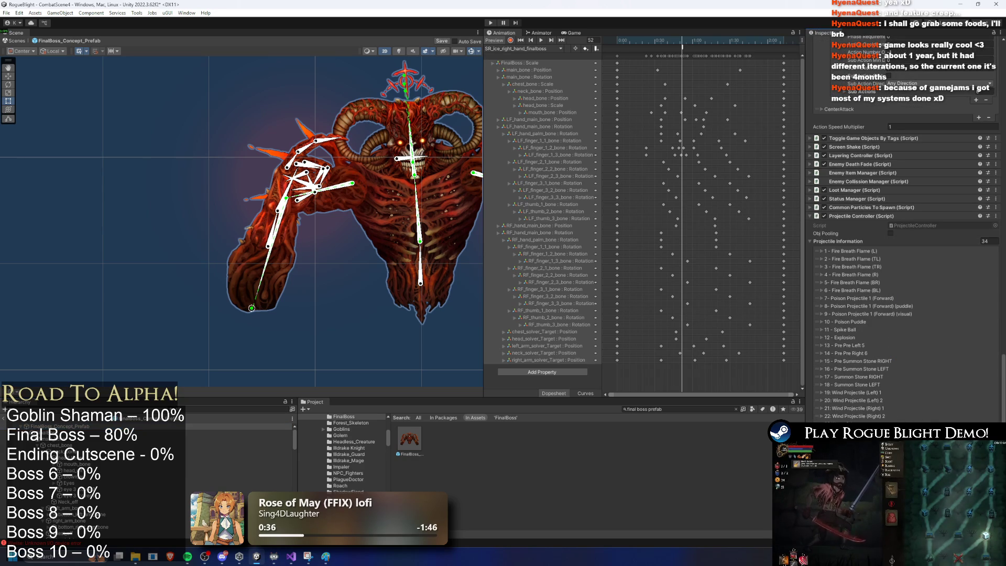
{"action": "scroll", "coordinate": [948, 366], "scroll_direction": "down", "scroll_amount": 5}
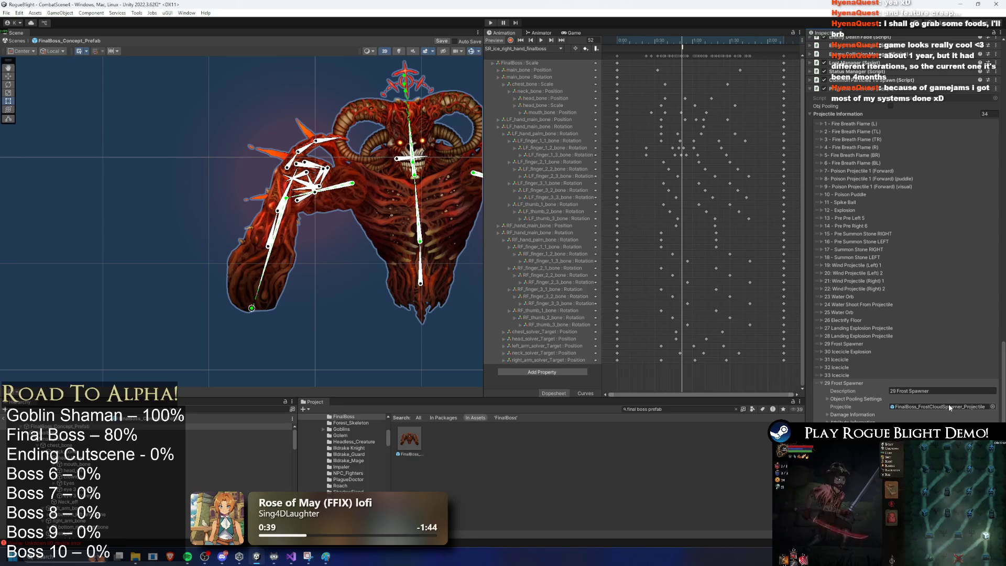
{"action": "left_click", "coordinate": [948, 404]}
Duplicate the FrostCloudSpawner prefab as FinalBoss_FrostCloudSpawner_Projectile2 and assign it to the new entry's Projectile
{"action": "left_click", "coordinate": [413, 445]}
{"action": "key", "text": "ctrl+d"}
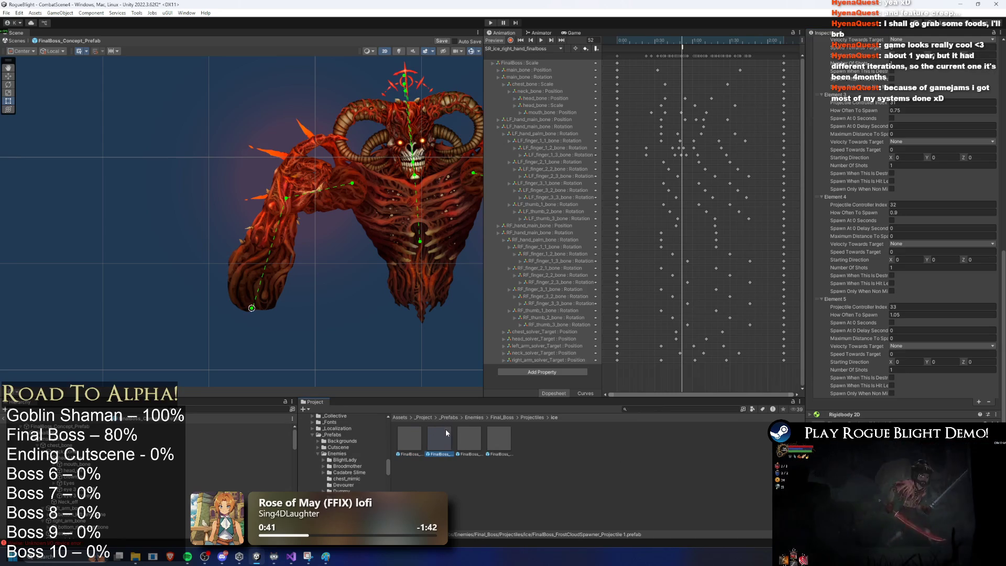
{"action": "right_click", "coordinate": [445, 438]}
{"action": "left_click", "coordinate": [511, 224]}
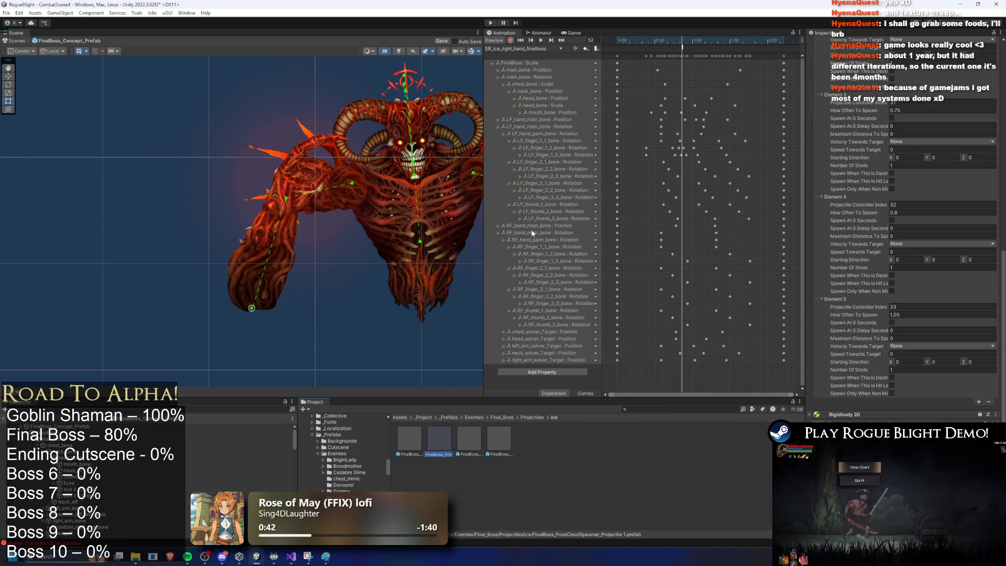
{"action": "left_click", "coordinate": [58, 426]}
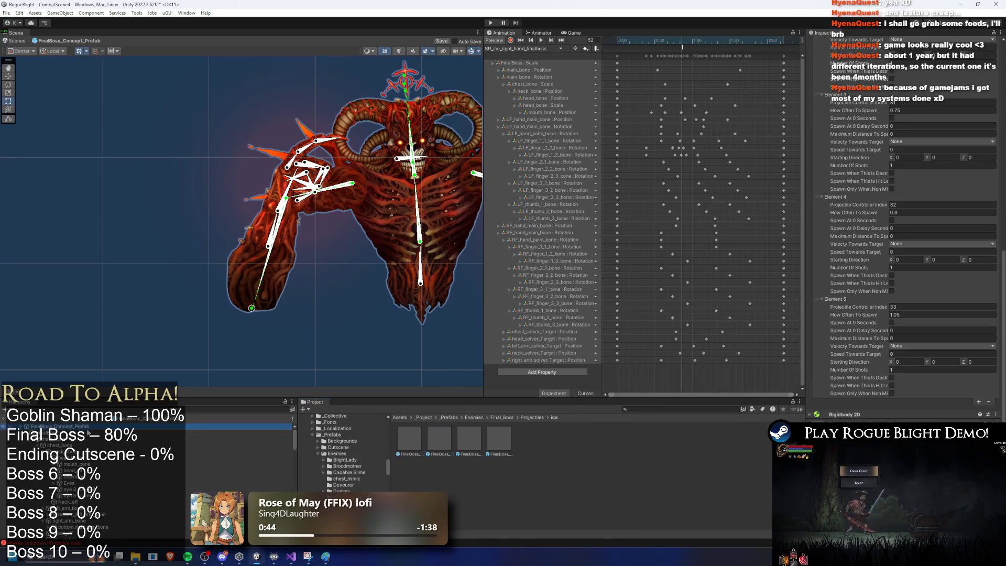
{"action": "scroll", "coordinate": [981, 268], "scroll_direction": "up", "scroll_amount": 5}
{"action": "scroll", "coordinate": [981, 268], "scroll_direction": "down", "scroll_amount": 5}
{"action": "mouse_move", "coordinate": [439, 438]}
{"action": "left_mouse_down"}
{"action": "mouse_move", "coordinate": [937, 331]}
{"action": "mouse_move", "coordinate": [938, 275]}
{"action": "left_mouse_up"}
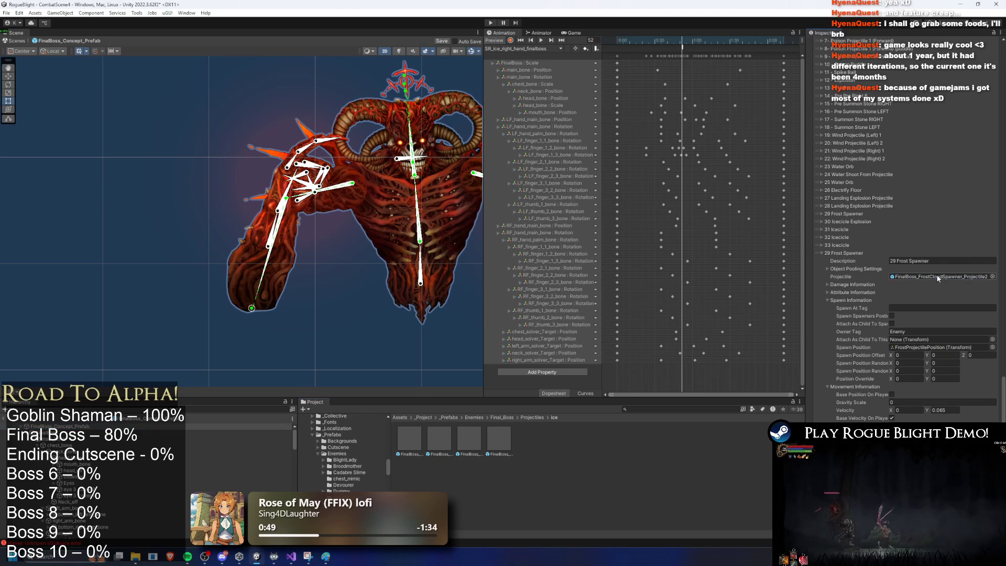
{"action": "left_click", "coordinate": [919, 348]}
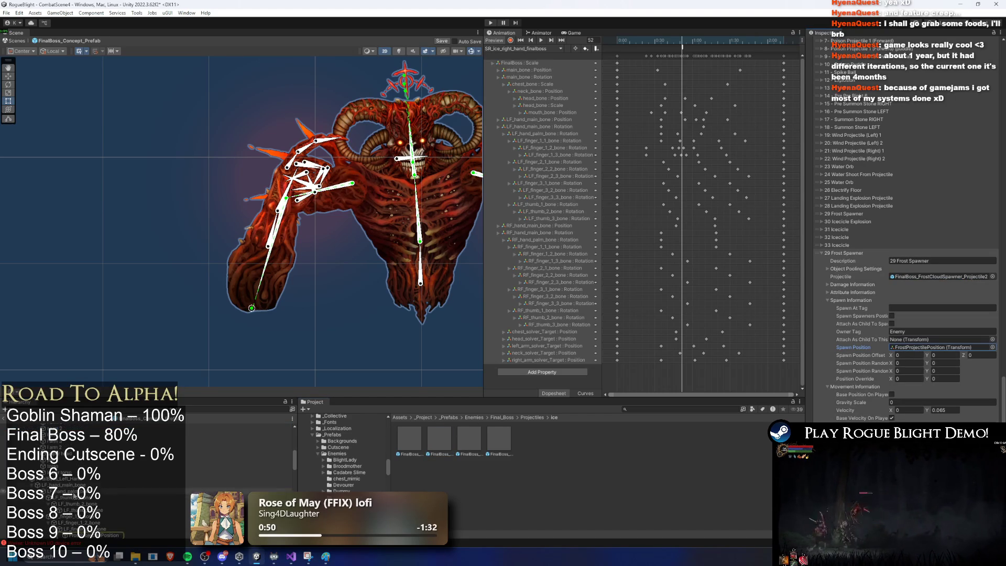
Frame the boss and paste the copied spawn point as a child of a hand bone
{"action": "right_click", "coordinate": [91, 512]}
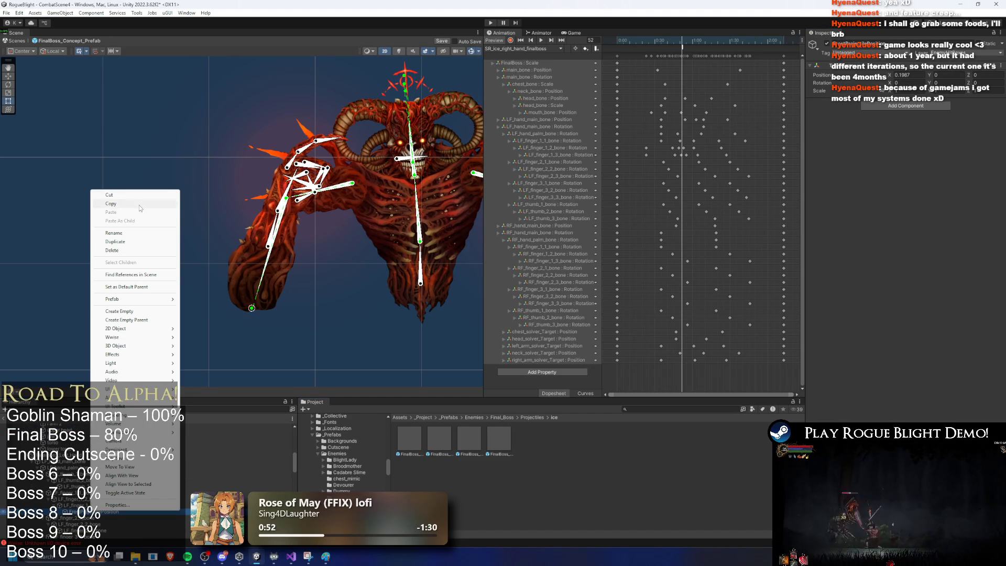
{"action": "key", "text": "Escape"}
{"action": "key", "text": "f"}
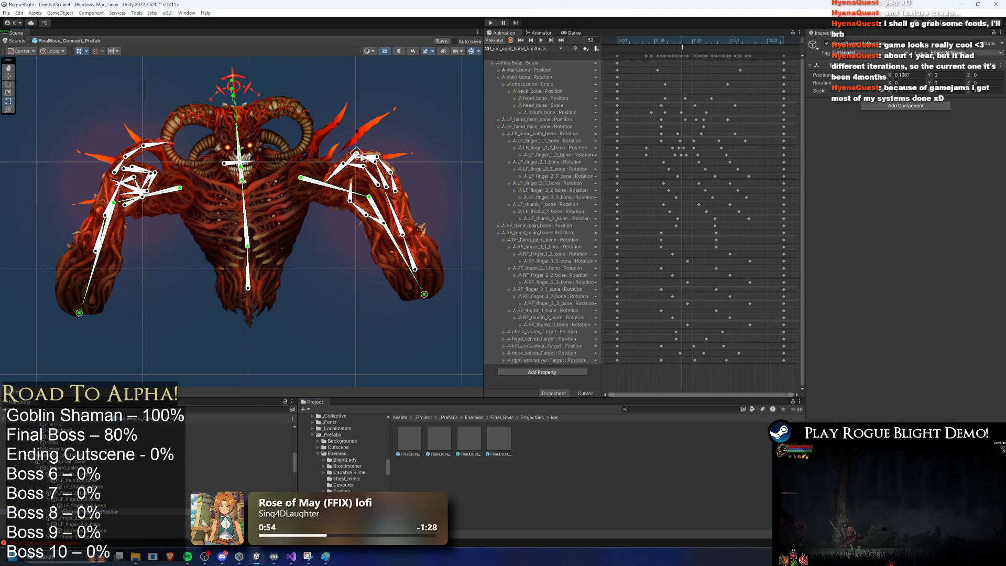
{"action": "scroll", "coordinate": [356, 153], "scroll_direction": "up", "scroll_amount": 5}
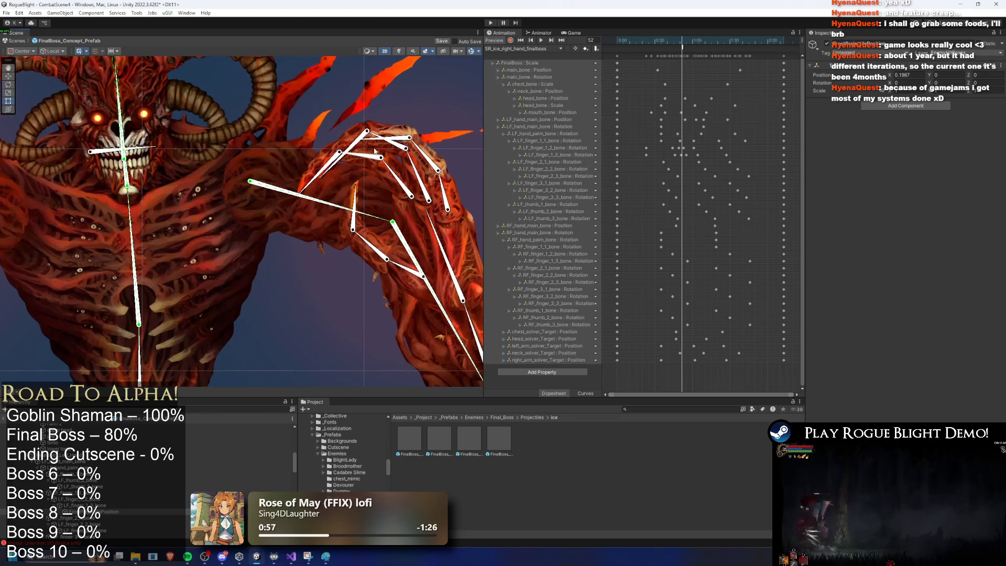
{"action": "left_click", "coordinate": [406, 139]}
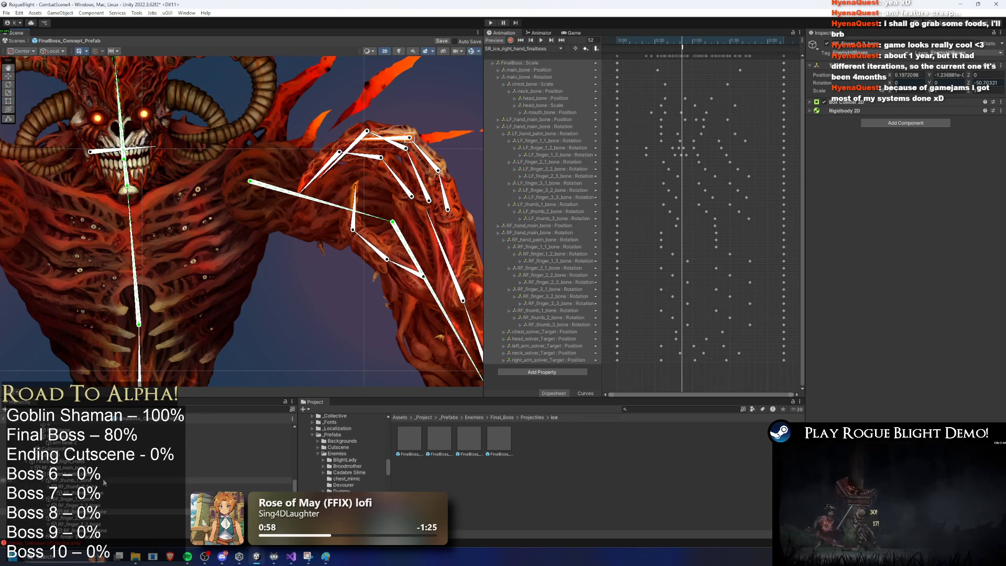
{"action": "right_click", "coordinate": [90, 517]}
{"action": "left_click", "coordinate": [139, 220]}
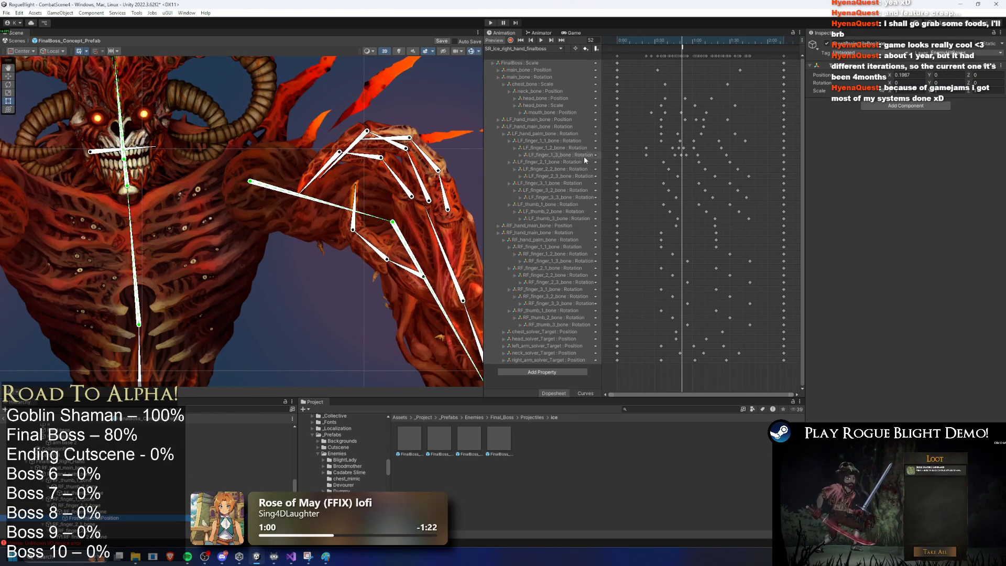
Rename the pasted FrostProjectilePosition to RightFrostProjectilePosition
{"action": "left_click", "coordinate": [513, 163]}
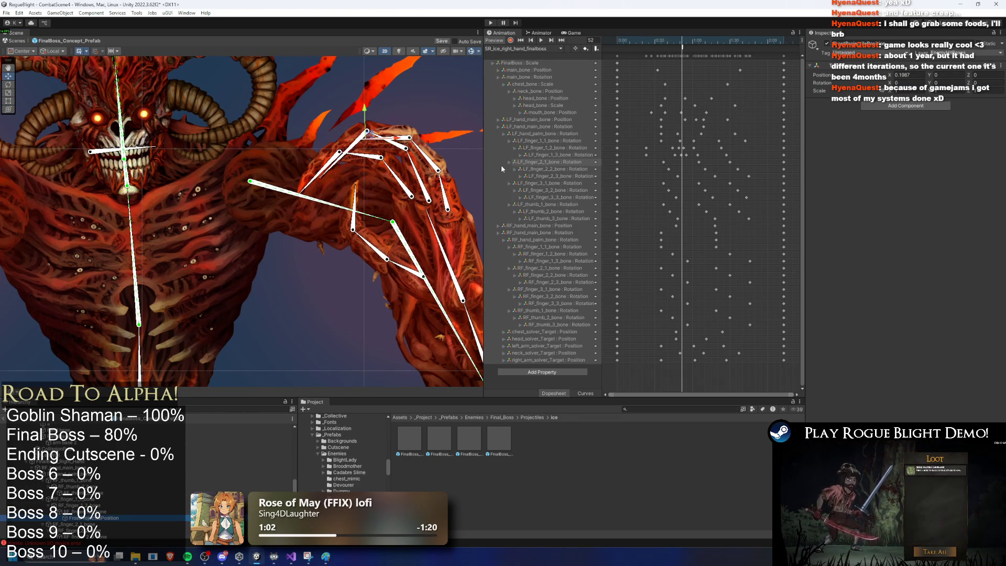
{"action": "right_click", "coordinate": [85, 523]}
{"action": "key", "text": "Escape"}
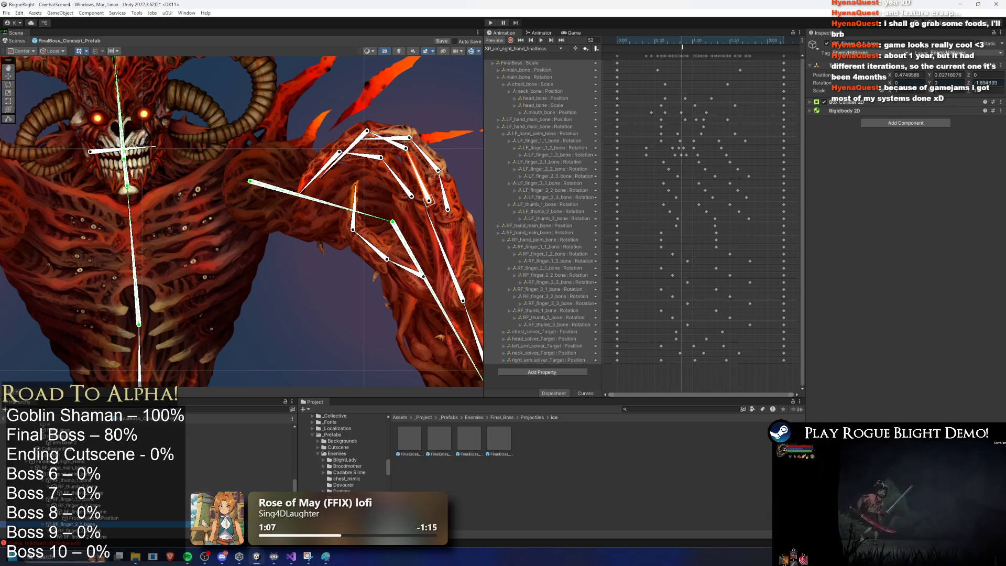
{"action": "right_click", "coordinate": [121, 527]}
{"action": "right_click", "coordinate": [85, 519]}
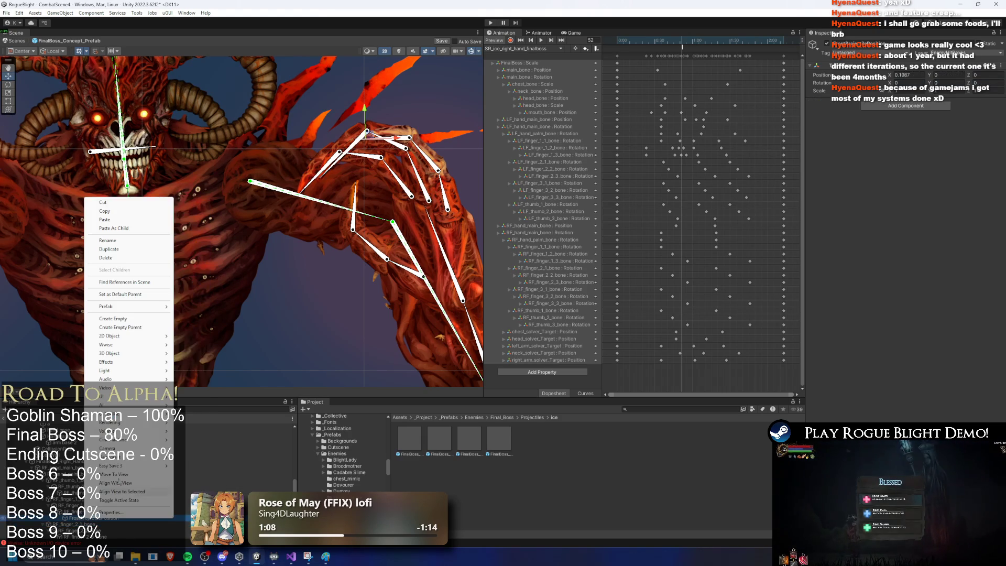
{"action": "left_click", "coordinate": [137, 241]}
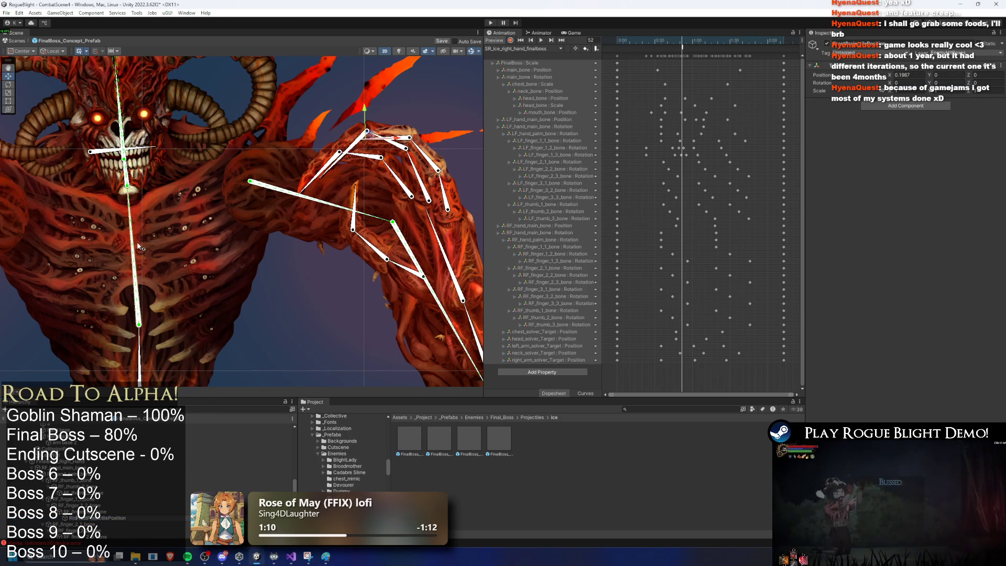
{"action": "scroll", "coordinate": [172, 459], "scroll_direction": "up", "scroll_amount": 5}
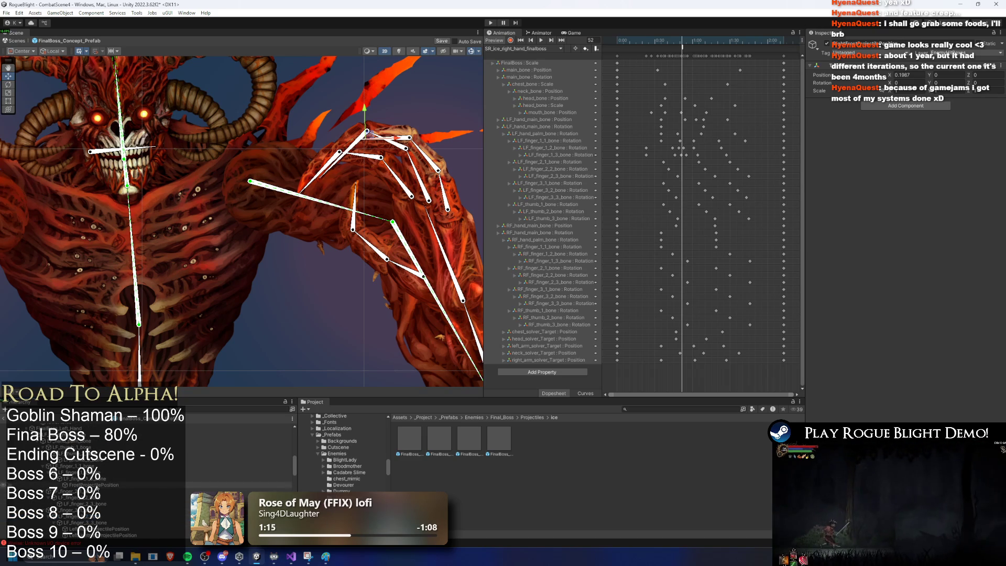
{"action": "right_click", "coordinate": [97, 484]}
{"action": "left_click", "coordinate": [137, 209]}
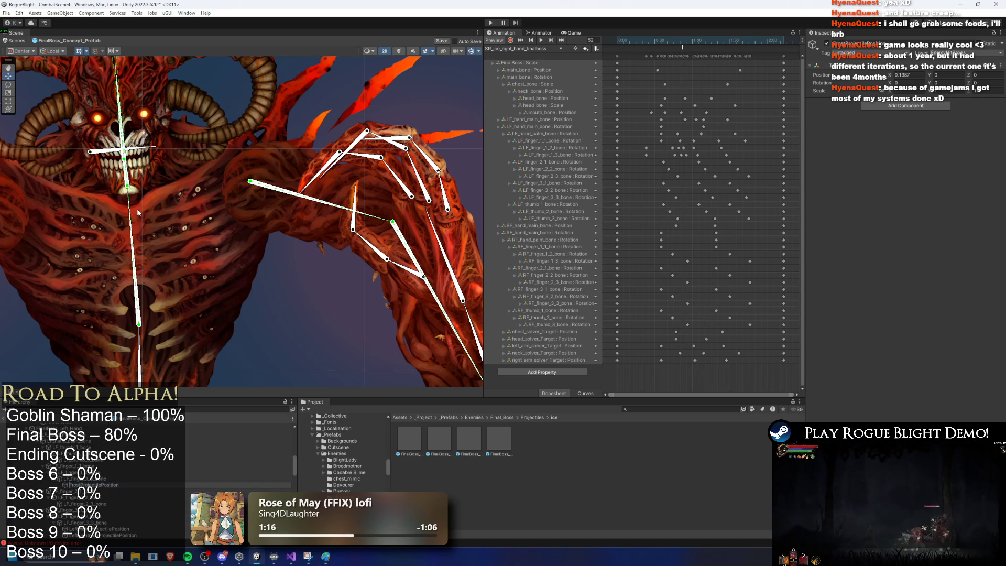
{"action": "scroll", "coordinate": [146, 461], "scroll_direction": "up", "scroll_amount": 10}
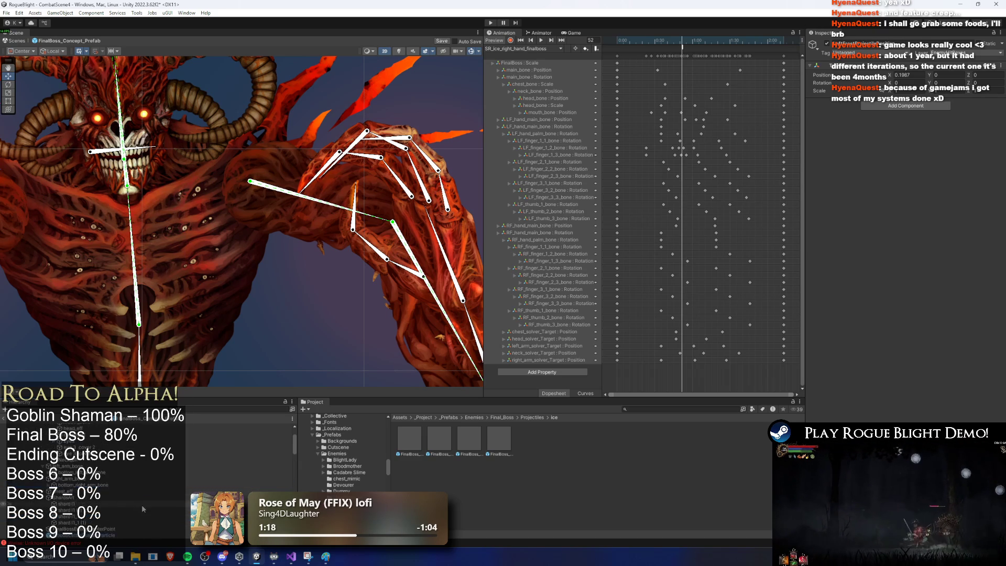
{"action": "scroll", "coordinate": [967, 256], "scroll_direction": "down", "scroll_amount": 10}
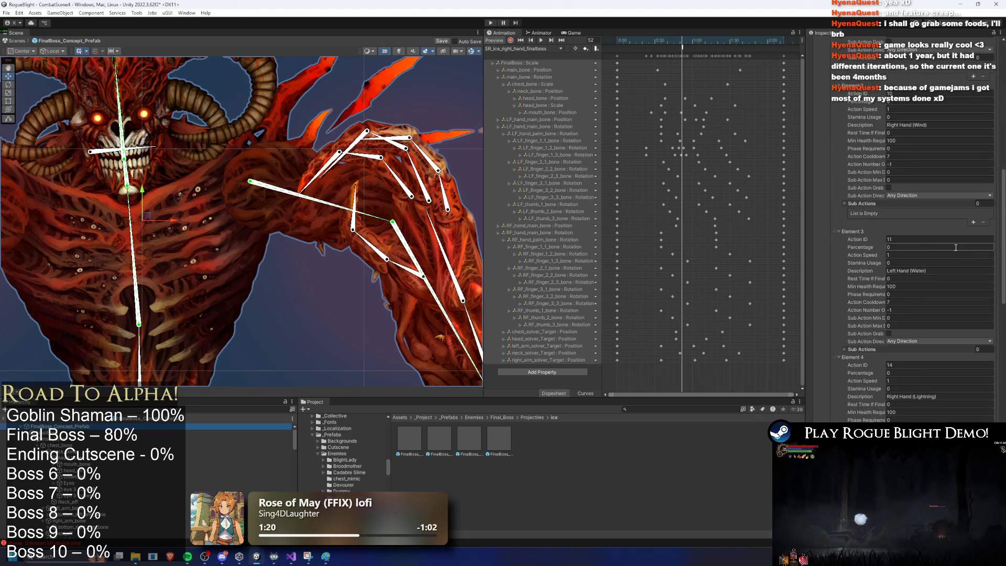
Assign RightFrostProjectilePosition as the 29 Frost Spawner's Spawn Position
{"action": "scroll", "coordinate": [967, 255], "scroll_direction": "down", "scroll_amount": 5}
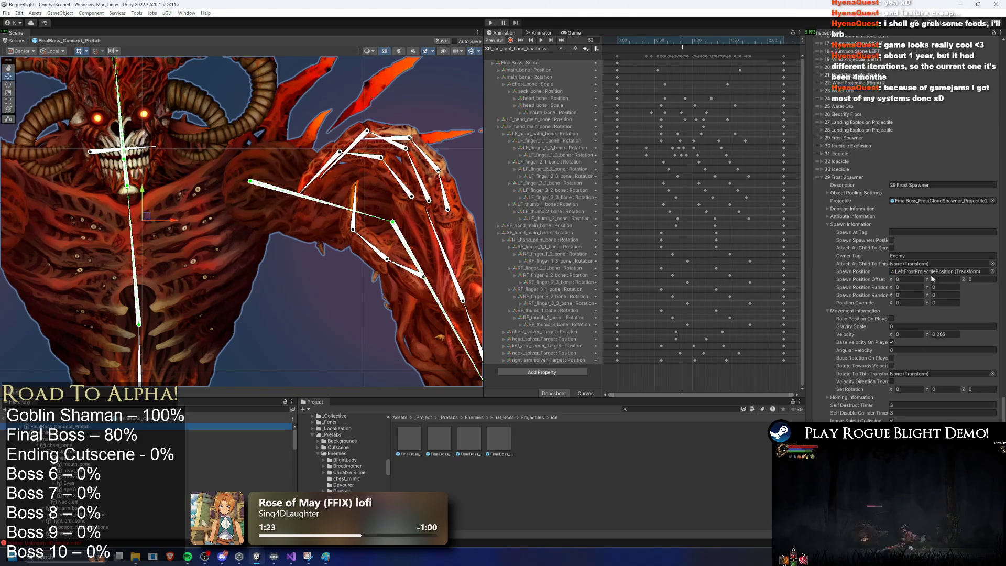
{"action": "scroll", "coordinate": [139, 432], "scroll_direction": "down", "scroll_amount": 5}
{"action": "scroll", "coordinate": [137, 451], "scroll_direction": "down", "scroll_amount": 3}
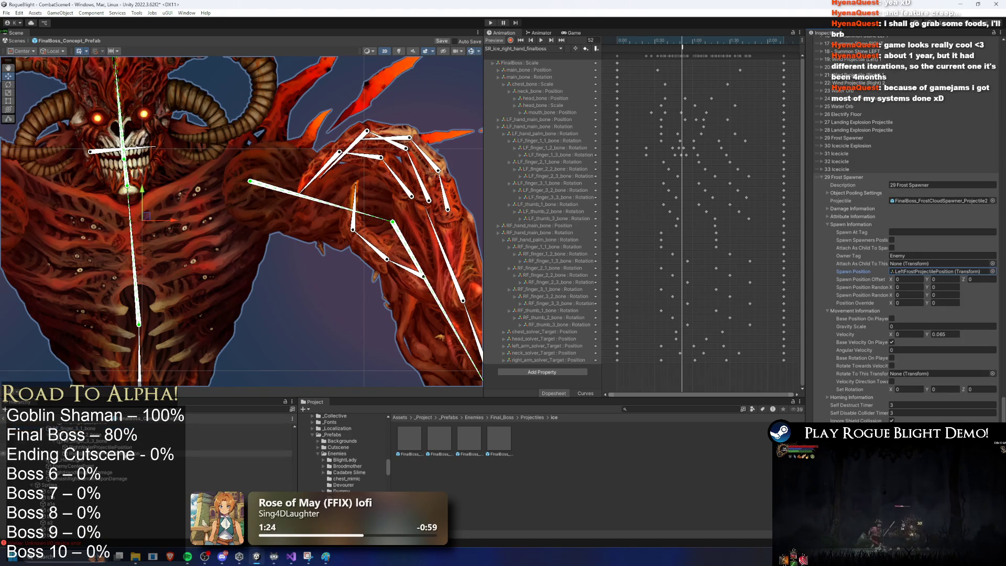
{"action": "scroll", "coordinate": [132, 472], "scroll_direction": "down", "scroll_amount": 2}
{"action": "left_click_drag", "start_coordinate": [132, 450], "coordinate": [963, 270]}
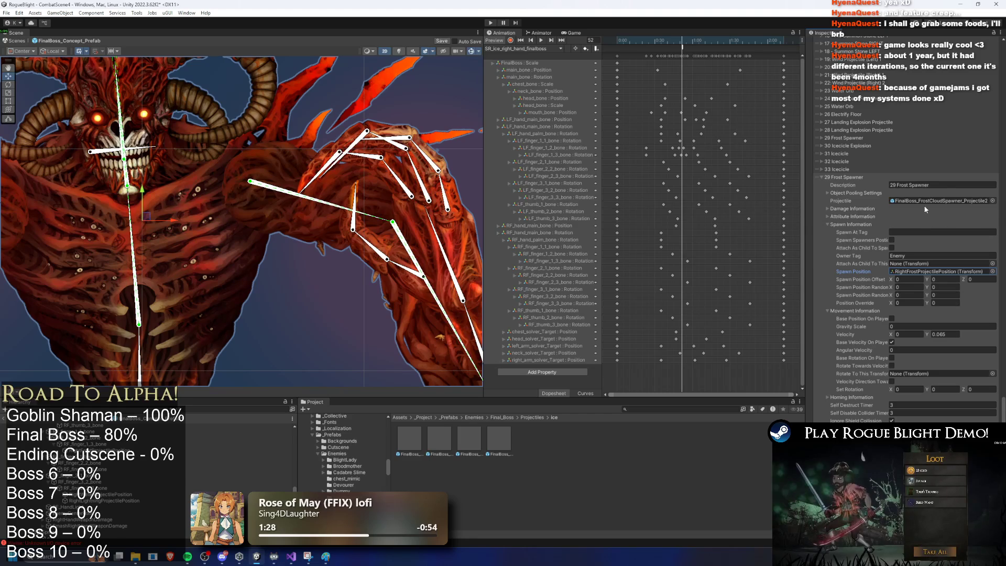
Ping and select the FinalBoss_FrostCloudSpawner_Projectile2 prefab from the spawner's Projectile field
{"action": "left_click", "coordinate": [864, 139]}
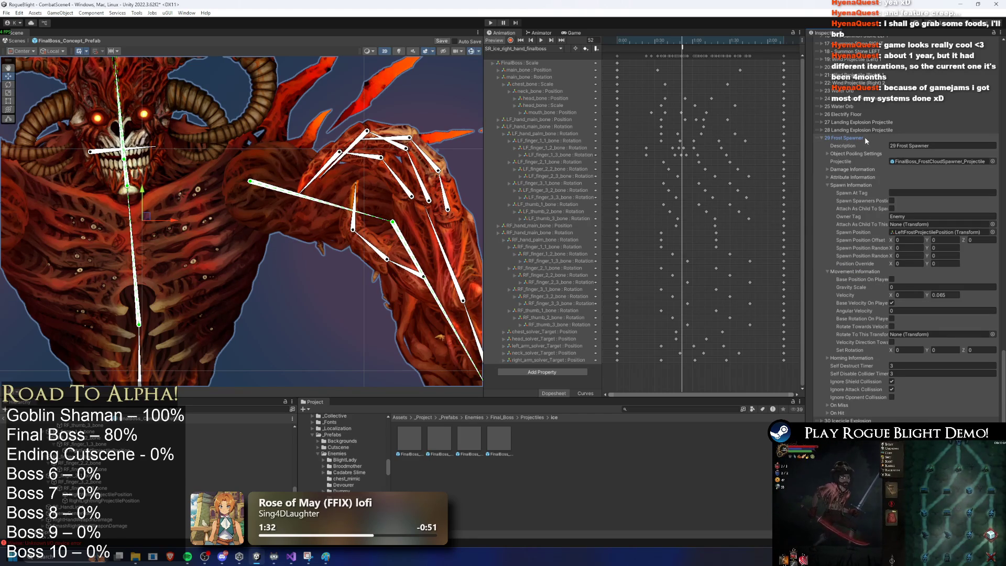
{"action": "left_click", "coordinate": [937, 162]}
{"action": "left_click", "coordinate": [854, 137]}
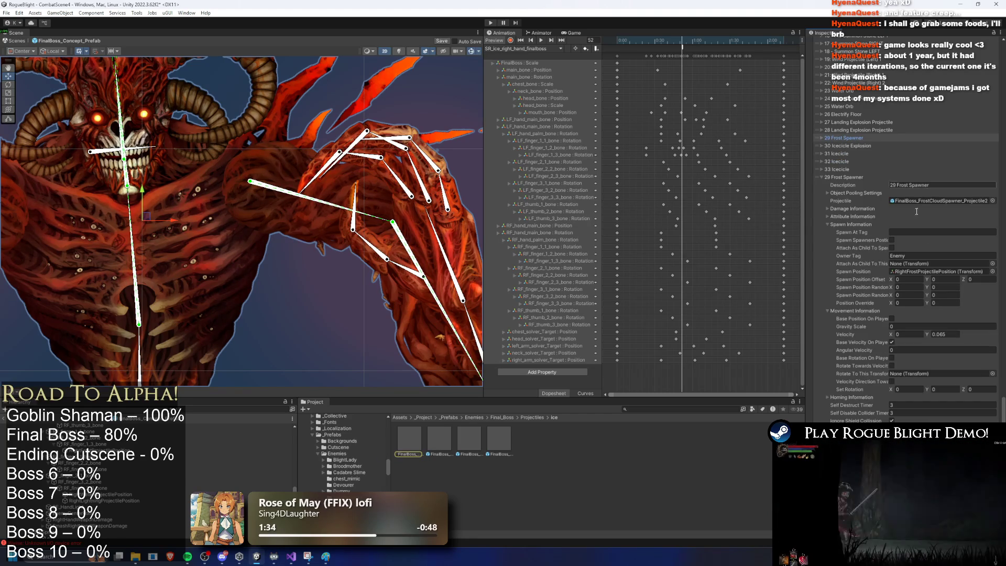
{"action": "left_click", "coordinate": [954, 202]}
{"action": "left_click", "coordinate": [440, 444]}
Edit the Projectile Controller Index of Elements 0, 2, 3 and 5, entering values such as 31 and 33
{"action": "scroll", "coordinate": [937, 157], "scroll_direction": "down", "scroll_amount": 5}
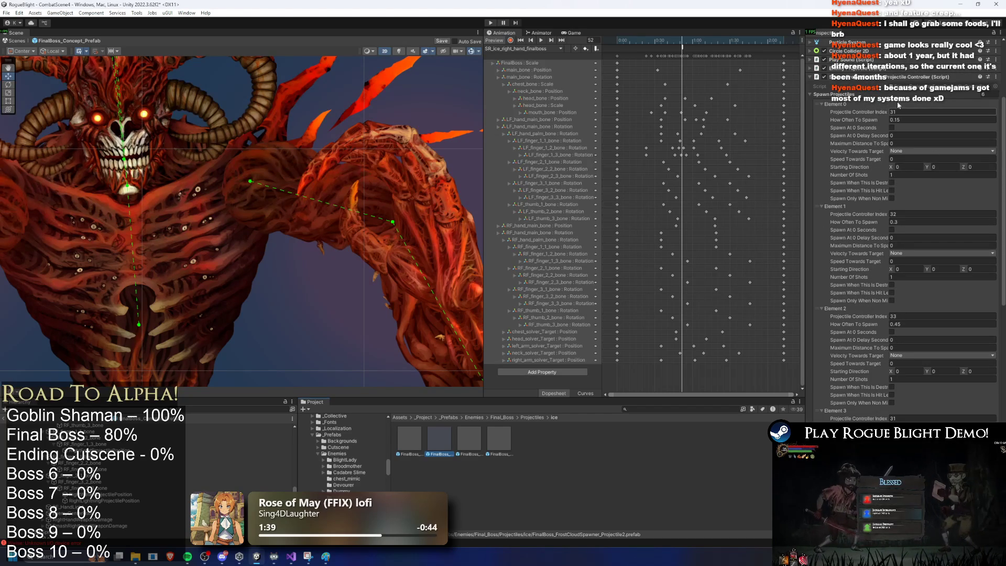
{"action": "left_click", "coordinate": [912, 113]}
{"action": "type", "text": "3"}
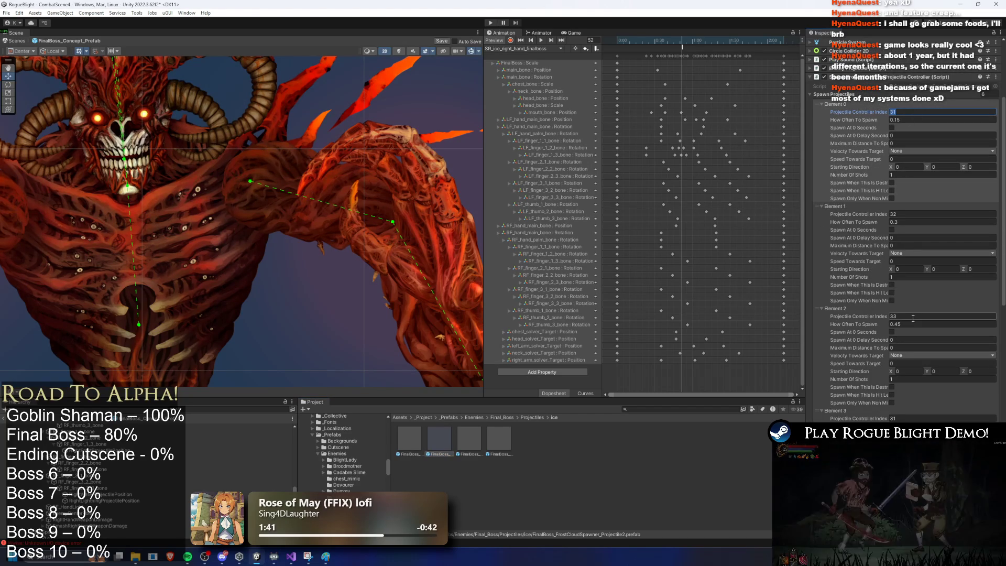
{"action": "left_click", "coordinate": [911, 313]}
{"action": "type", "text": "31"}
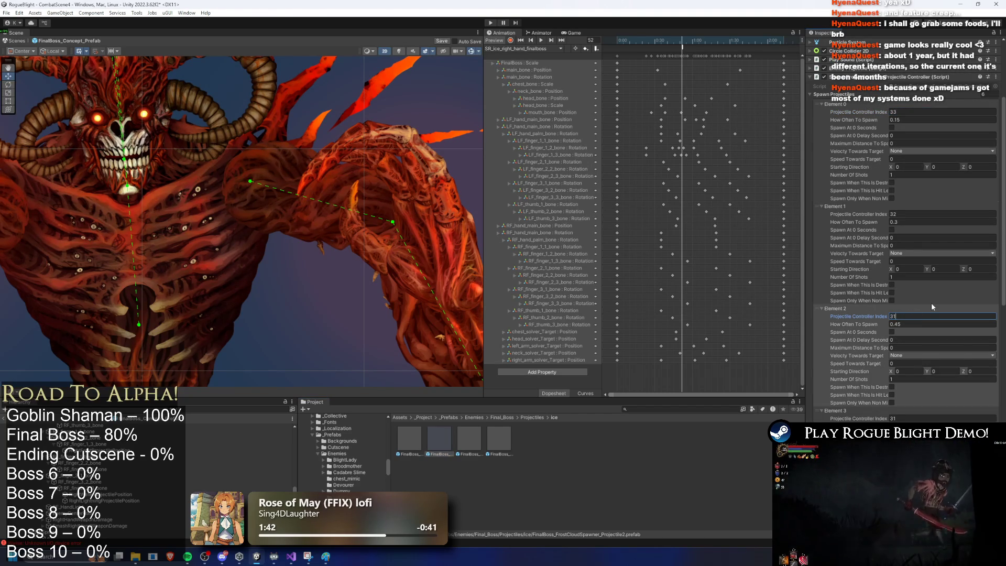
{"action": "scroll", "coordinate": [922, 309], "scroll_direction": "down", "scroll_amount": 5}
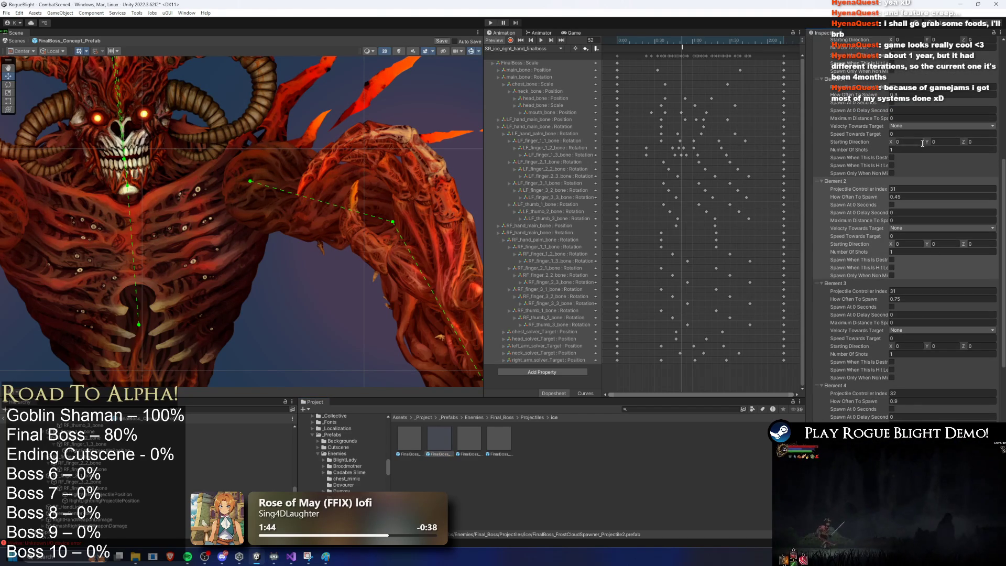
{"action": "scroll", "coordinate": [925, 173], "scroll_direction": "up", "scroll_amount": 5}
{"action": "scroll", "coordinate": [925, 147], "scroll_direction": "down", "scroll_amount": 5}
{"action": "left_click", "coordinate": [918, 291]}
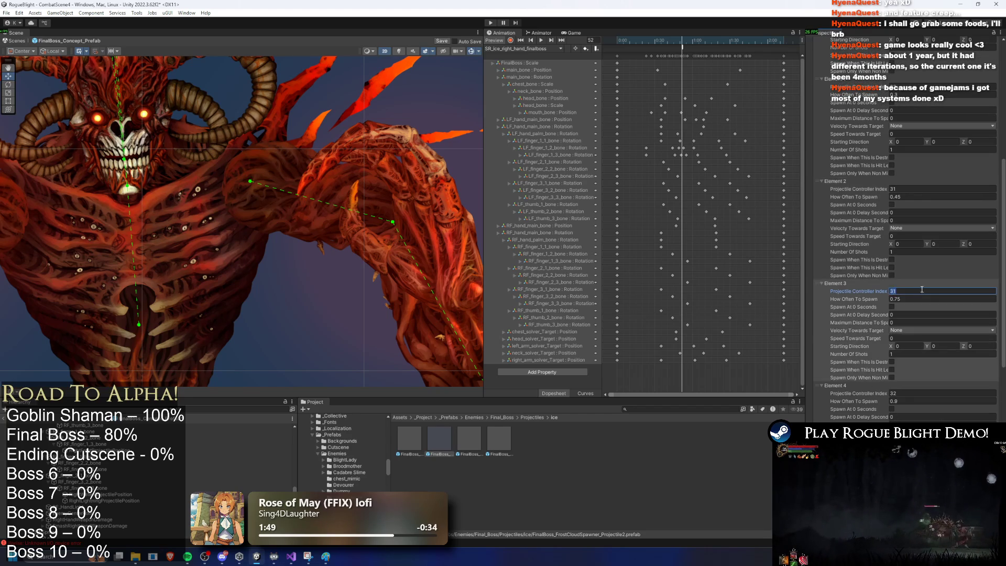
{"action": "type", "text": "33"}
{"action": "scroll", "coordinate": [918, 290], "scroll_direction": "down", "scroll_amount": 3}
{"action": "left_click", "coordinate": [917, 385]}
{"action": "scroll", "coordinate": [943, 341], "scroll_direction": "down", "scroll_amount": 1}
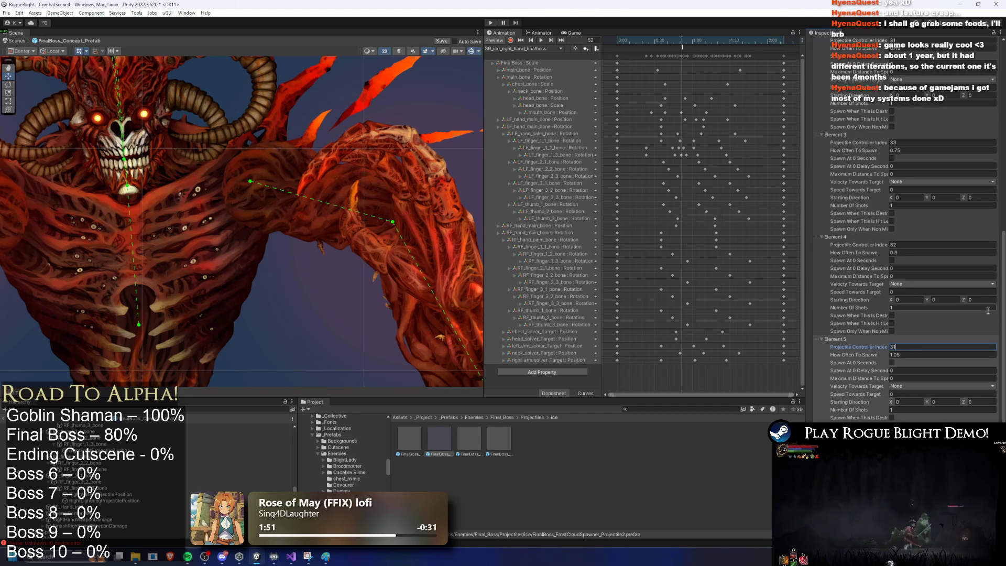
{"action": "scroll", "coordinate": [936, 302], "scroll_direction": "down", "scroll_amount": 1}
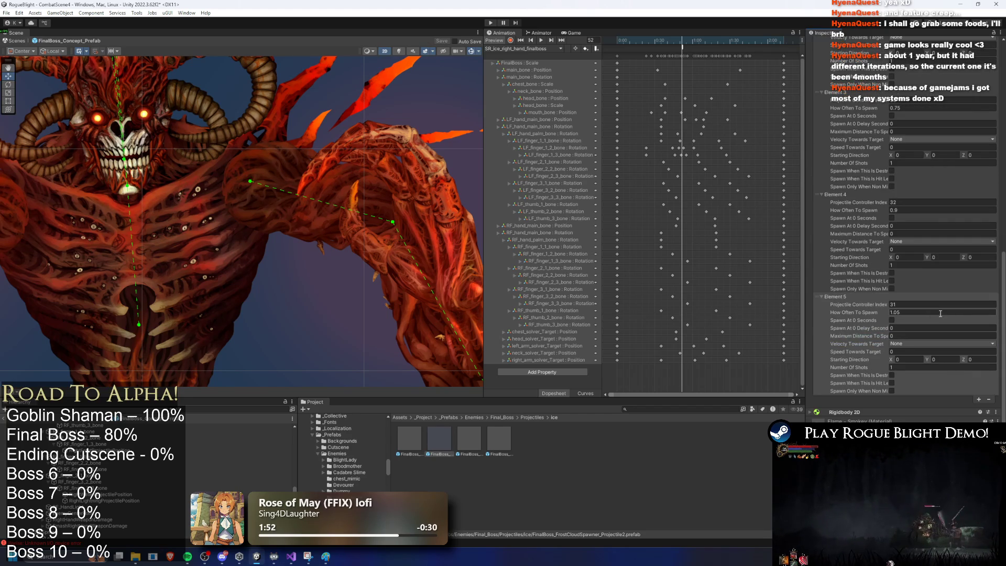
{"action": "scroll", "coordinate": [131, 472], "scroll_direction": "down", "scroll_amount": 3}
{"action": "scroll", "coordinate": [131, 472], "scroll_direction": "up", "scroll_amount": 3}
Reselect FinalBoss_Concept_Prefab, collapse the RightHand (Comered) pattern and select the projectile spawn event
{"action": "left_click", "coordinate": [63, 426]}
{"action": "scroll", "coordinate": [900, 221], "scroll_direction": "up", "scroll_amount": 10}
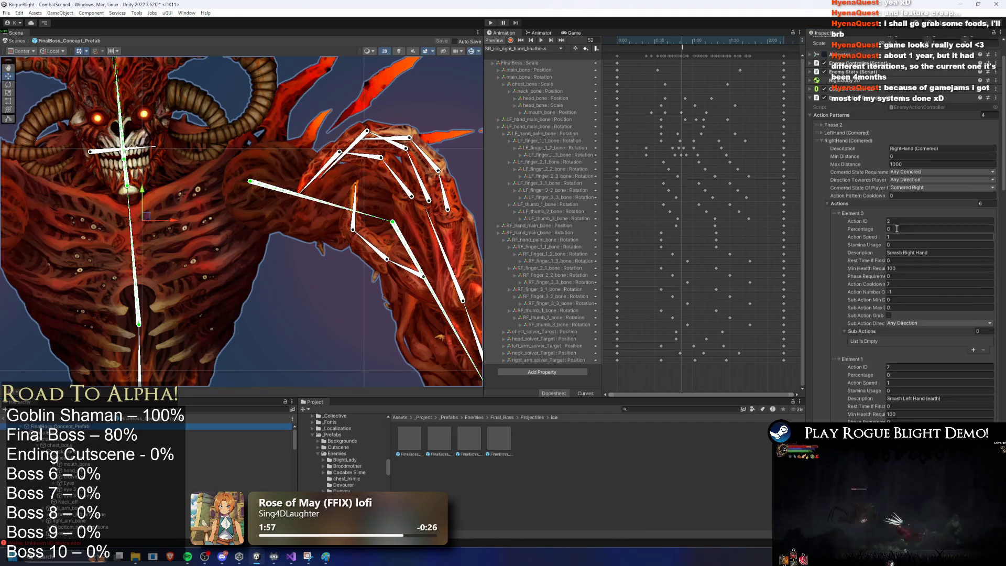
{"action": "left_click", "coordinate": [848, 192]}
{"action": "scroll", "coordinate": [859, 312], "scroll_direction": "down", "scroll_amount": 10}
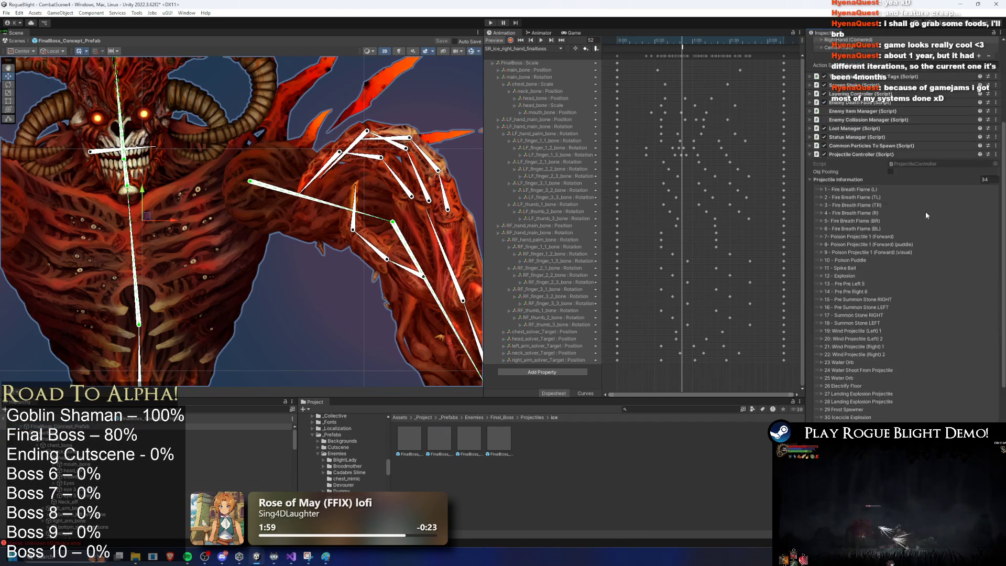
{"action": "scroll", "coordinate": [851, 321], "scroll_direction": "up", "scroll_amount": 5}
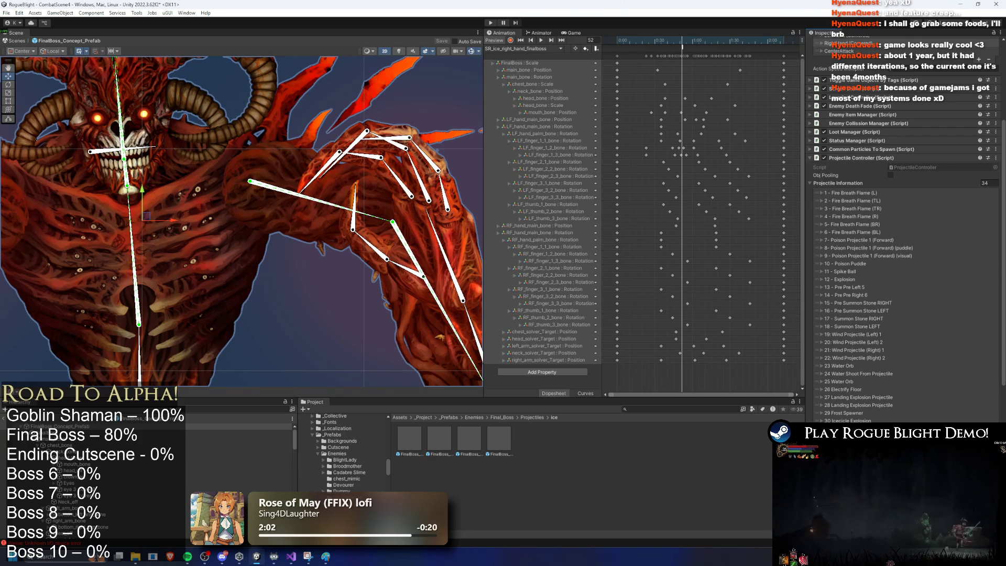
{"action": "left_click", "coordinate": [680, 52]}
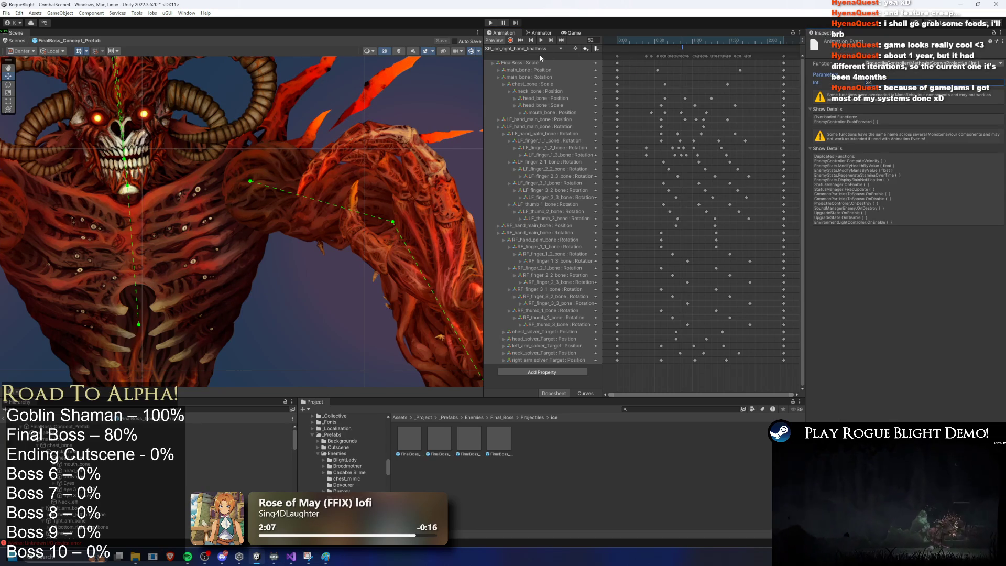
With keyframe recording on at frame 18, delete the right-hand finger keyframes
{"action": "scroll", "coordinate": [361, 173], "scroll_direction": "down", "scroll_amount": 6}
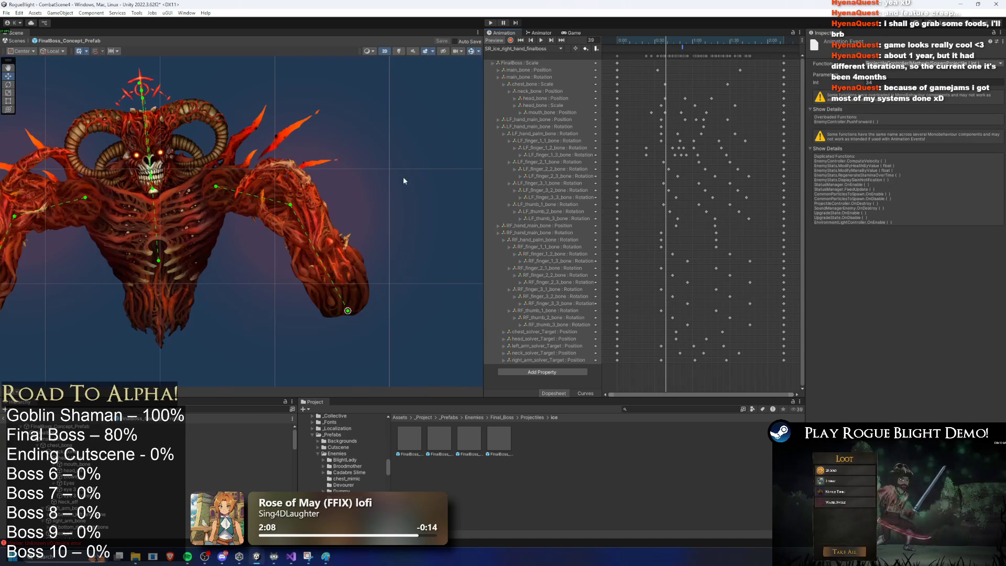
{"action": "left_click_drag", "start_coordinate": [431, 162], "coordinate": [423, 168]}
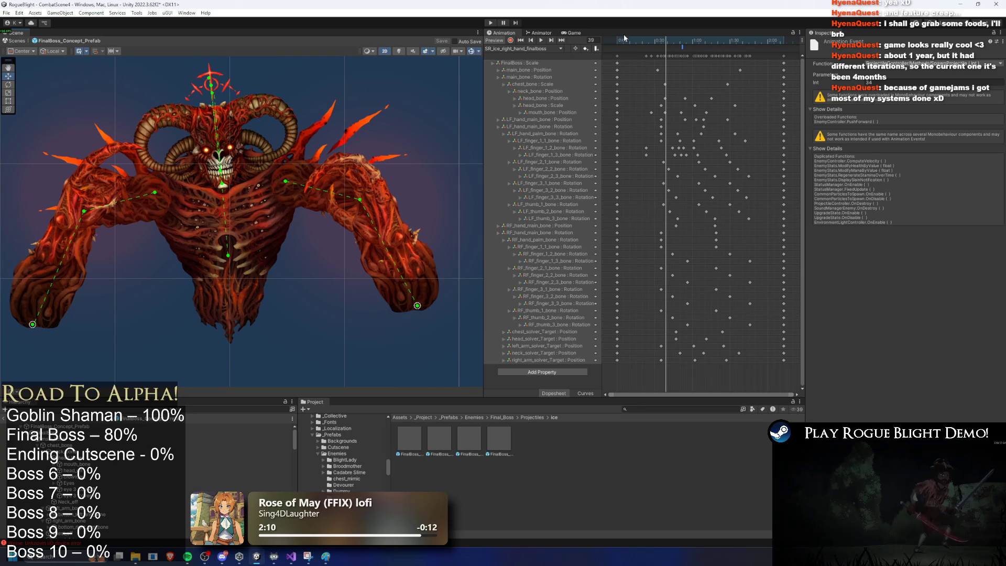
{"action": "mouse_move", "coordinate": [641, 40]}
{"action": "left_mouse_down"}
{"action": "mouse_move", "coordinate": [674, 39]}
{"action": "mouse_move", "coordinate": [612, 36]}
{"action": "mouse_move", "coordinate": [661, 31]}
{"action": "left_mouse_up"}
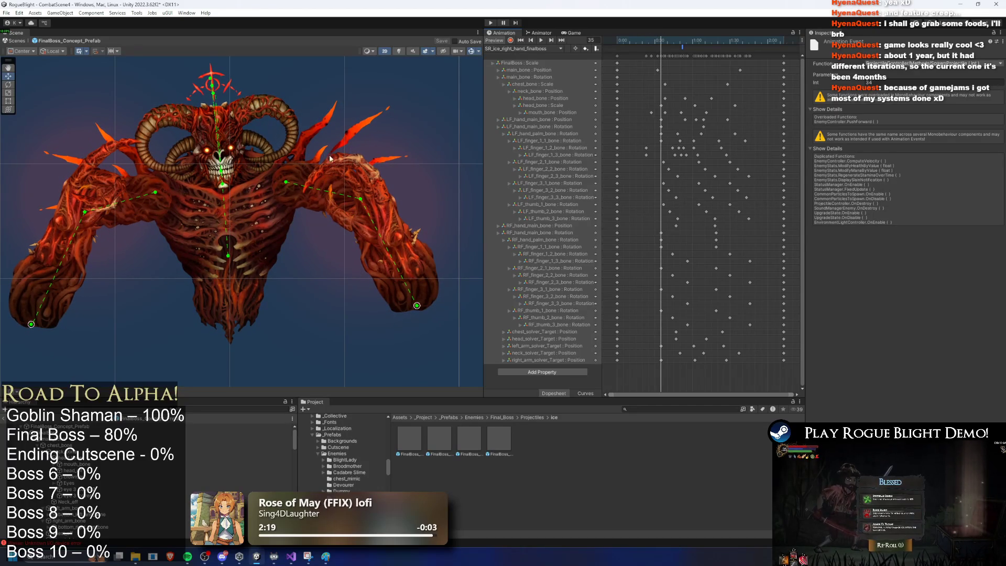
{"action": "left_click", "coordinate": [511, 41]}
{"action": "left_click", "coordinate": [403, 280]}
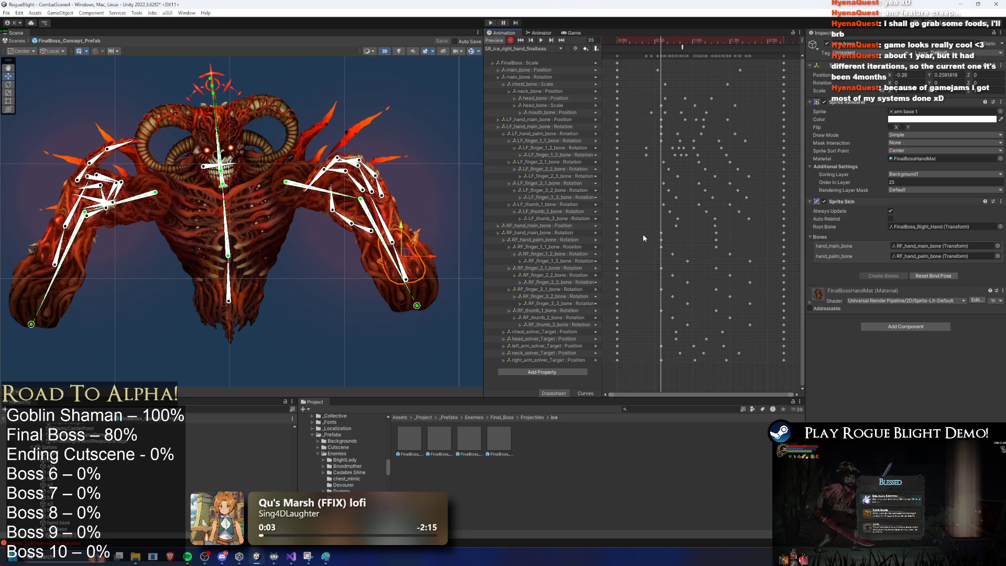
{"action": "mouse_move", "coordinate": [643, 223]}
{"action": "left_mouse_down"}
{"action": "mouse_move", "coordinate": [769, 303]}
{"action": "mouse_move", "coordinate": [777, 341]}
{"action": "mouse_move", "coordinate": [779, 329]}
{"action": "left_mouse_up"}
{"action": "key", "text": "Delete"}
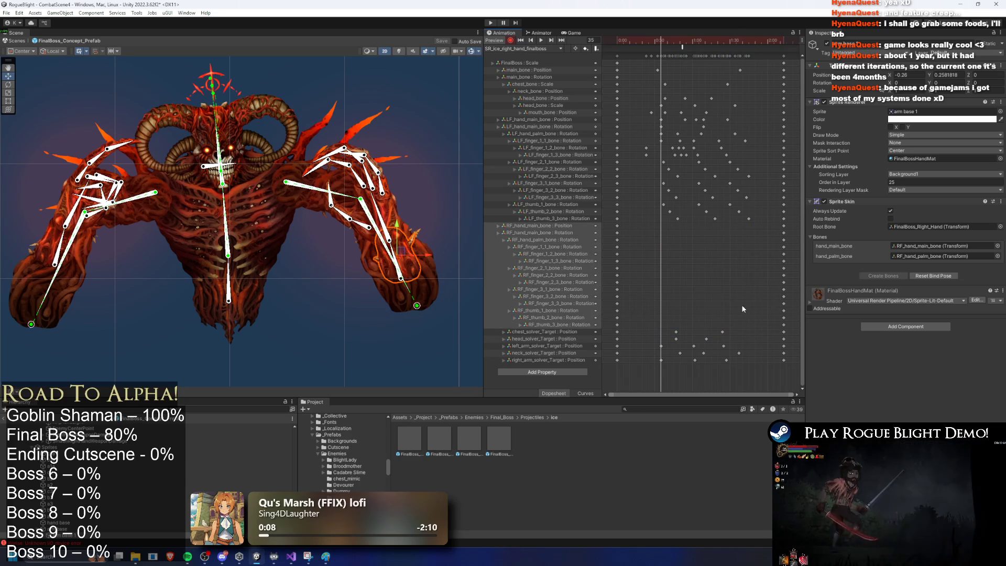
Preview the clip, then select the right-arm IK target at frame 35 and show handle orientation options
{"action": "key", "text": "space"}
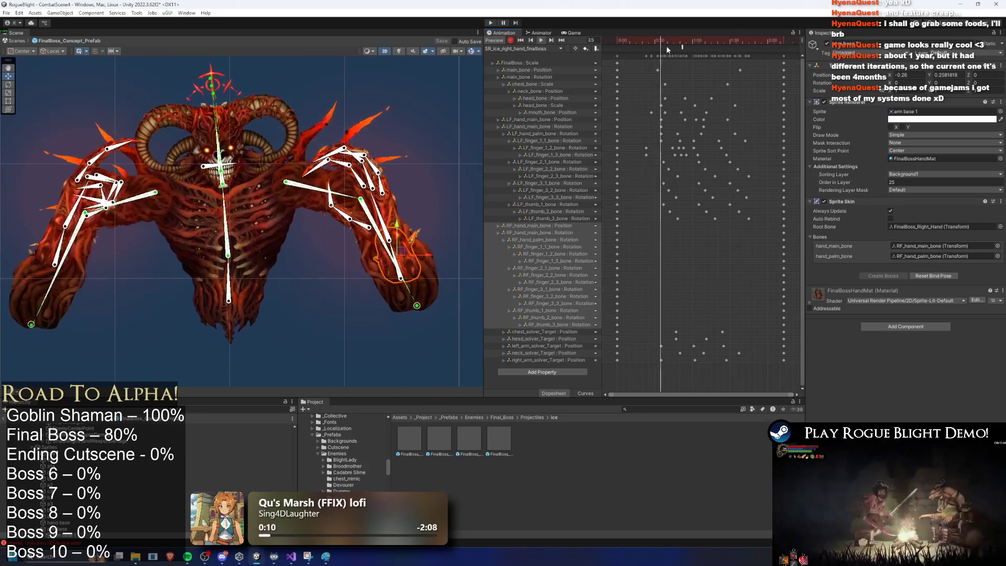
{"action": "mouse_move", "coordinate": [655, 43]}
{"action": "left_mouse_down"}
{"action": "mouse_move", "coordinate": [641, 41]}
{"action": "mouse_move", "coordinate": [650, 42]}
{"action": "left_mouse_up"}
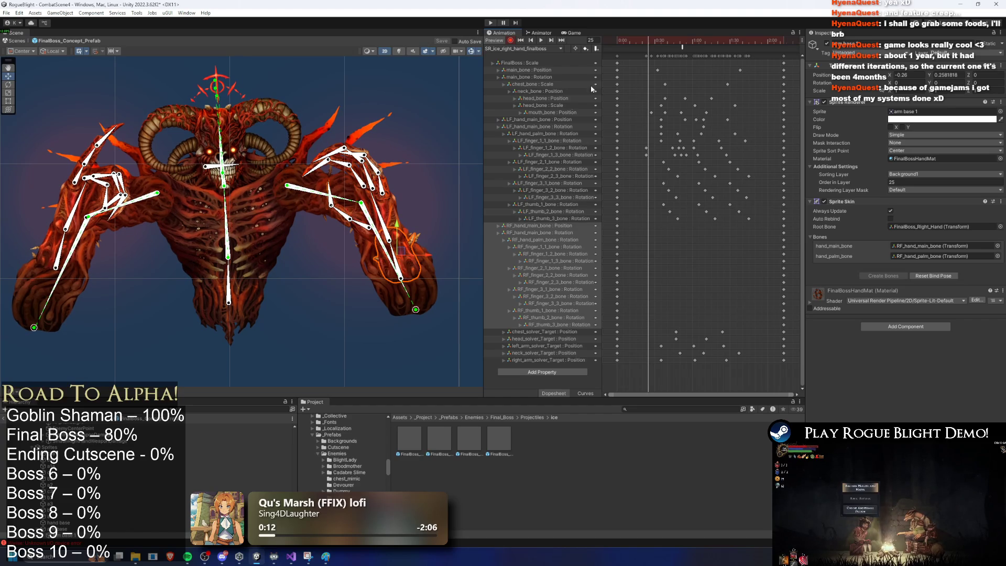
{"action": "left_click", "coordinate": [535, 121]}
{"action": "mouse_move", "coordinate": [655, 39]}
{"action": "left_mouse_down"}
{"action": "mouse_move", "coordinate": [631, 42]}
{"action": "mouse_move", "coordinate": [661, 45]}
{"action": "left_mouse_up"}
{"action": "left_click", "coordinate": [402, 291]}
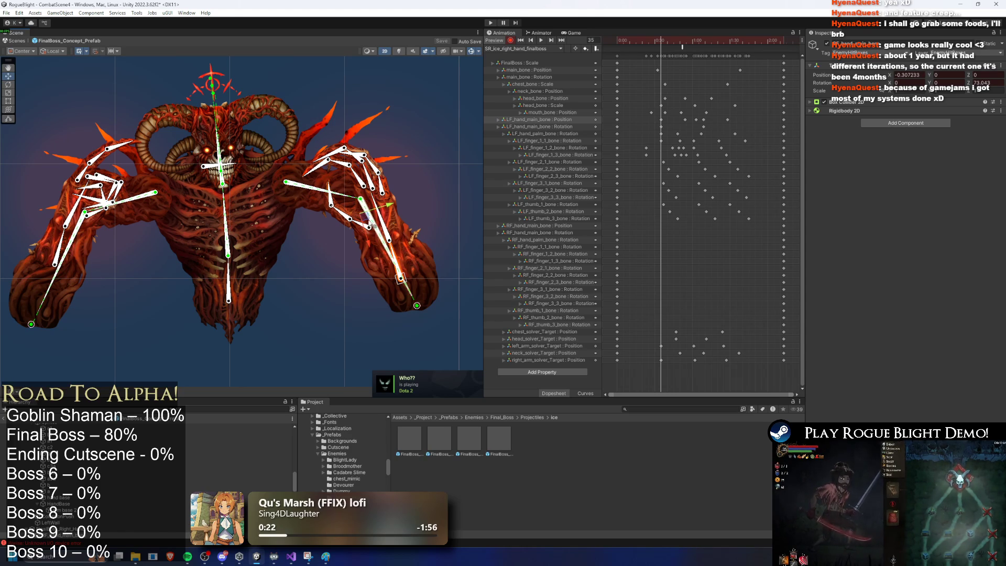
{"action": "left_click", "coordinate": [53, 51]}
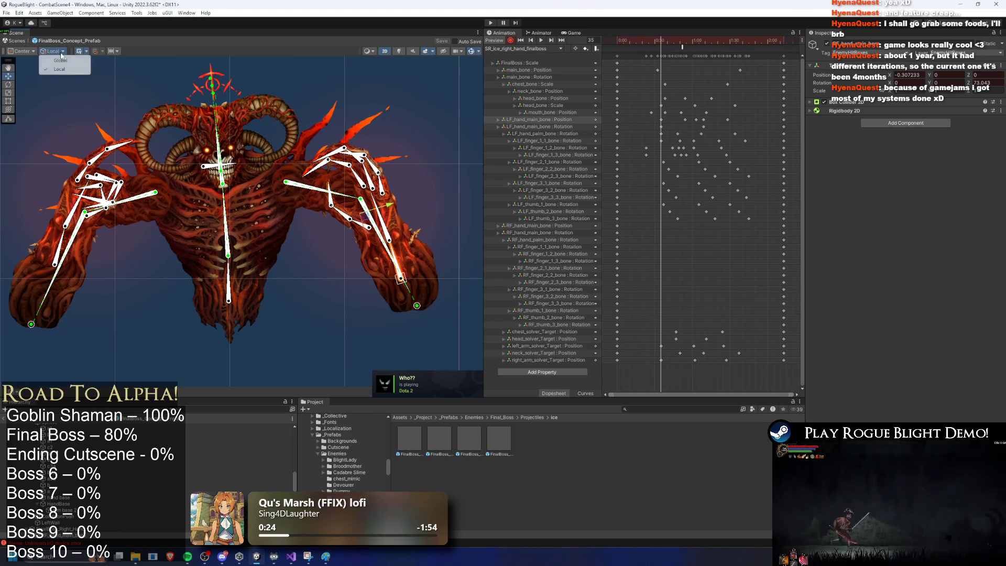
Set handle rotation to Global and raise the right-arm IK target at frame 35
{"action": "left_click", "coordinate": [53, 59]}
{"action": "left_click_drag", "start_coordinate": [362, 188], "coordinate": [361, 170]}
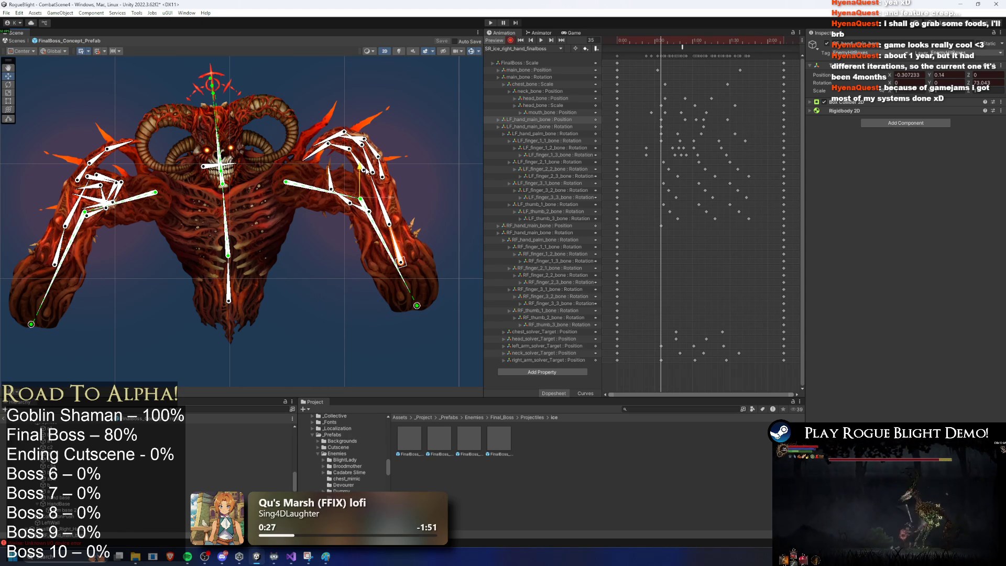
{"action": "mouse_move", "coordinate": [660, 42]}
{"action": "left_mouse_down"}
{"action": "mouse_move", "coordinate": [614, 41]}
{"action": "mouse_move", "coordinate": [661, 42]}
{"action": "left_mouse_up"}
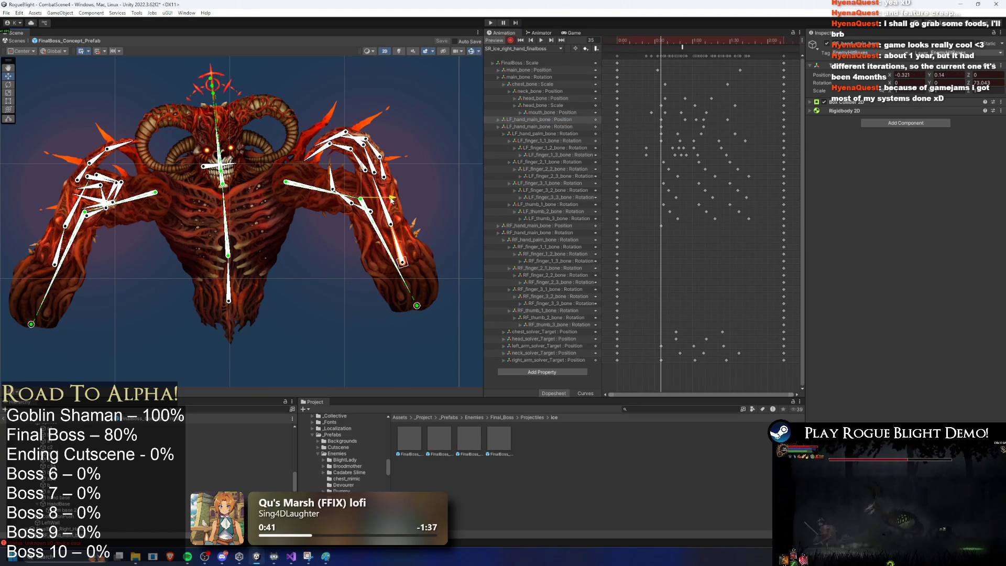
{"action": "mouse_move", "coordinate": [661, 46]}
{"action": "left_mouse_down"}
{"action": "mouse_move", "coordinate": [648, 43]}
{"action": "mouse_move", "coordinate": [697, 52]}
{"action": "left_mouse_up"}
{"action": "mouse_move", "coordinate": [697, 52]}
{"action": "left_mouse_down"}
{"action": "mouse_move", "coordinate": [655, 51]}
{"action": "mouse_move", "coordinate": [663, 55]}
{"action": "left_mouse_up"}
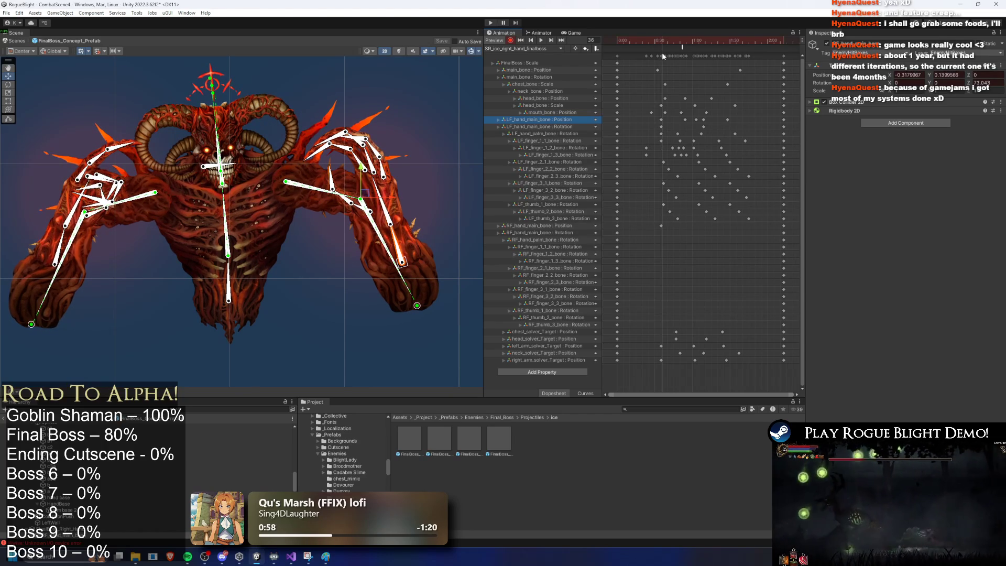
{"action": "left_click_drag", "start_coordinate": [663, 56], "coordinate": [696, 54]}
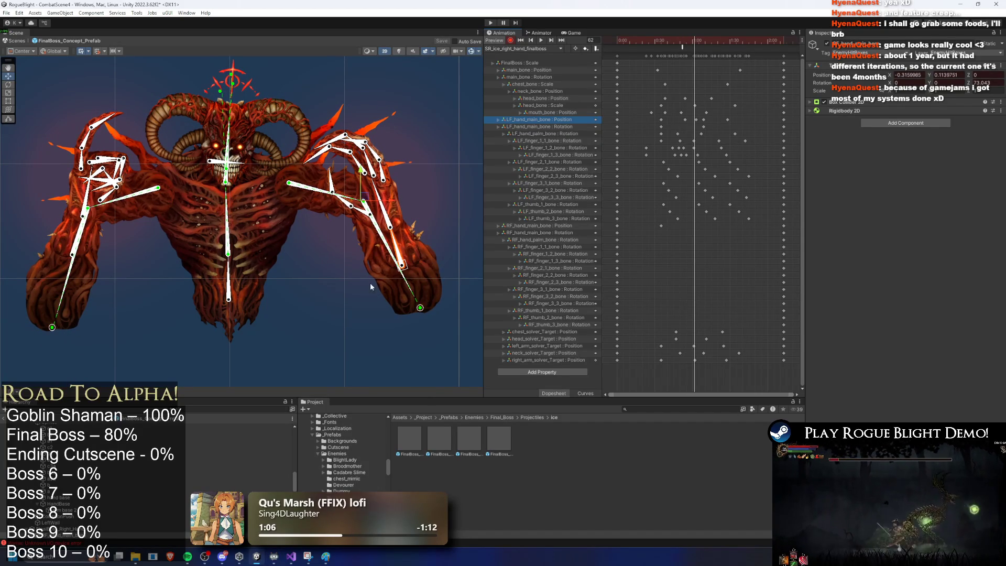
Key LF_hand_main_bone pulled up and outward, then scrub ahead and reselect its position track
{"action": "left_click_drag", "start_coordinate": [402, 266], "coordinate": [388, 257]}
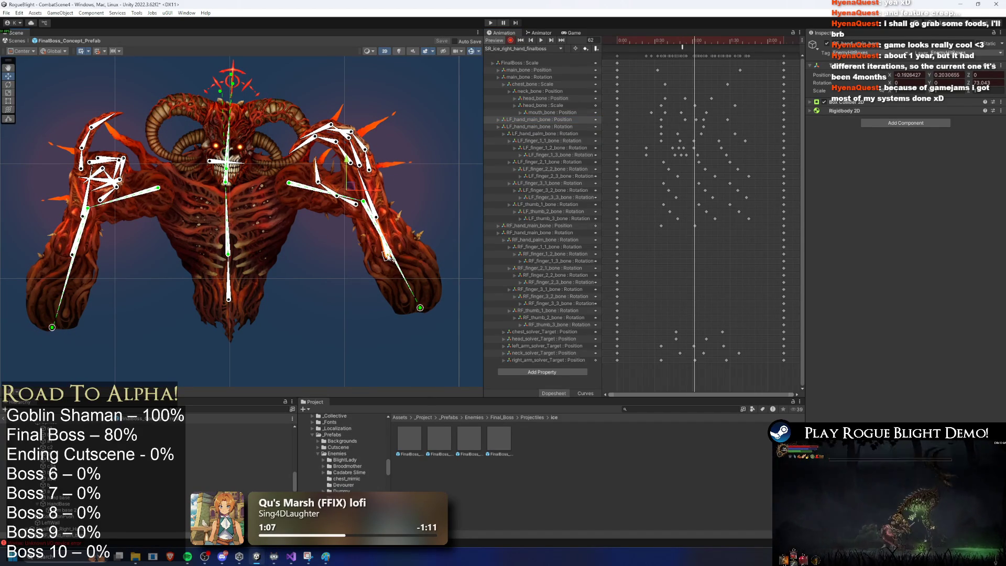
{"action": "mouse_move", "coordinate": [695, 41]}
{"action": "left_mouse_down"}
{"action": "mouse_move", "coordinate": [648, 39]}
{"action": "mouse_move", "coordinate": [737, 50]}
{"action": "mouse_move", "coordinate": [695, 49]}
{"action": "left_mouse_up"}
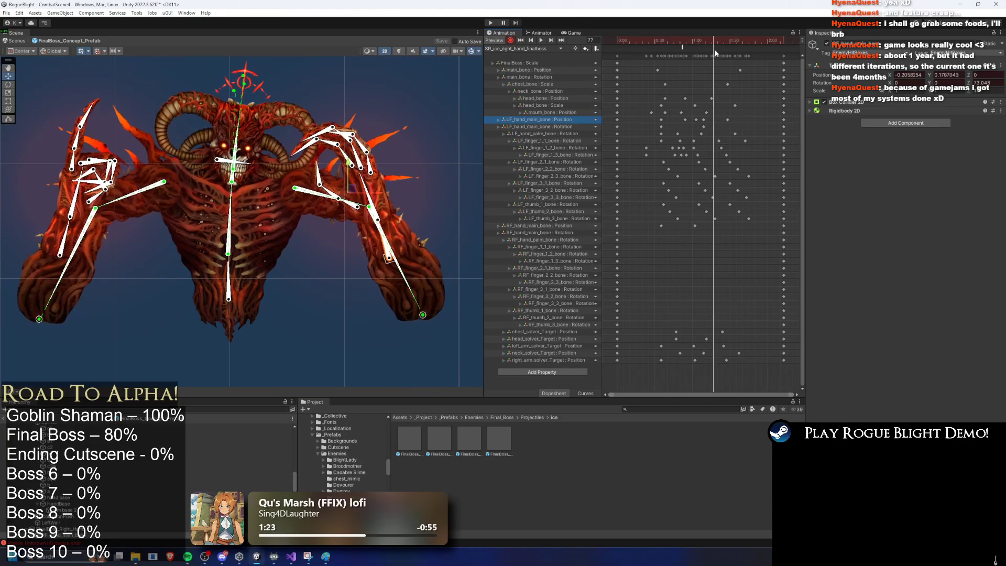
{"action": "mouse_move", "coordinate": [721, 52]}
{"action": "left_mouse_down"}
{"action": "mouse_move", "coordinate": [735, 52]}
{"action": "mouse_move", "coordinate": [649, 53]}
{"action": "mouse_move", "coordinate": [661, 55]}
{"action": "left_mouse_up"}
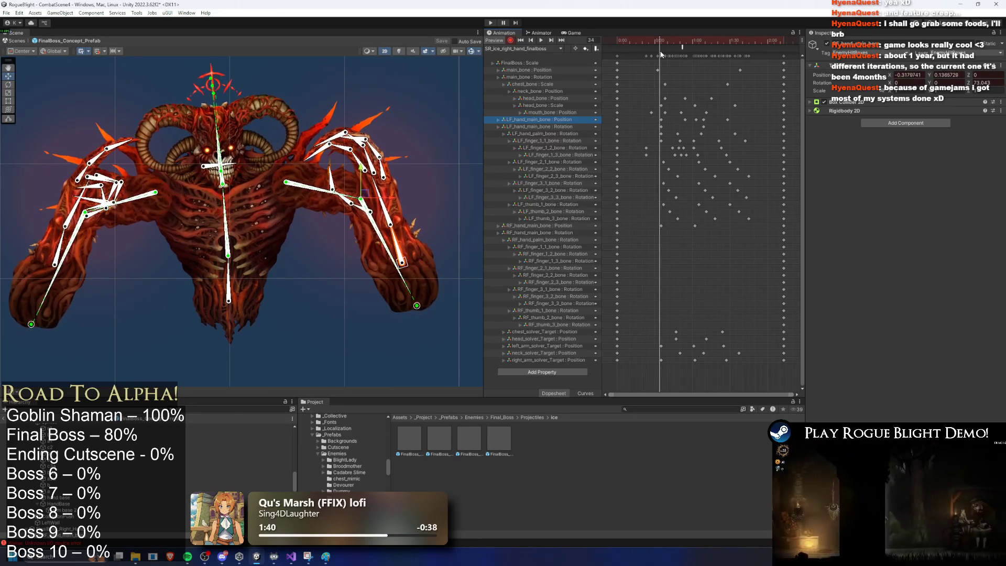
{"action": "left_click", "coordinate": [643, 112]}
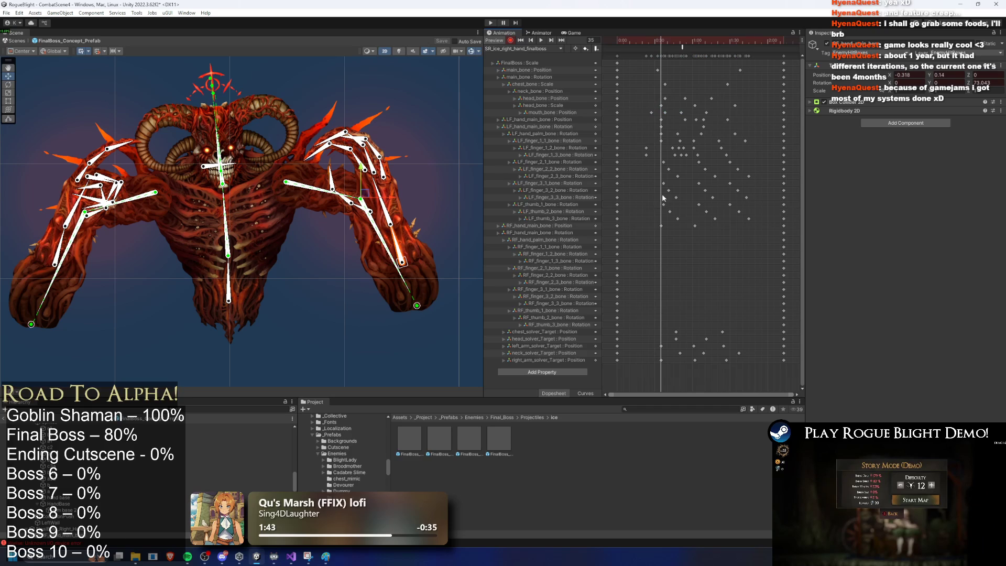
{"action": "left_click", "coordinate": [658, 77]}
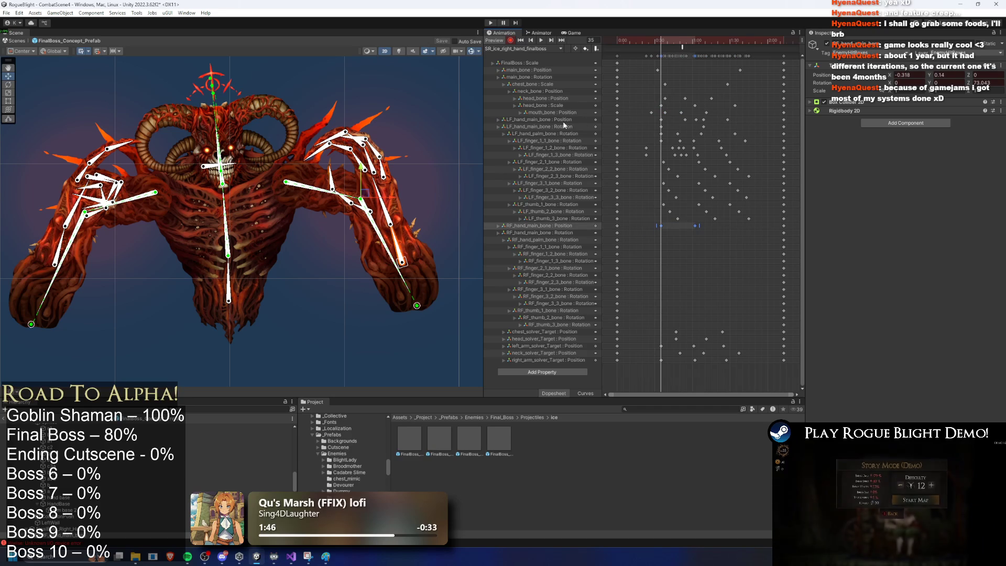
Nudge RF_hand_main_bone down at frame 54 and move the right-arm IK target up and across at frame 60
{"action": "left_click_drag", "start_coordinate": [660, 51], "coordinate": [684, 45]}
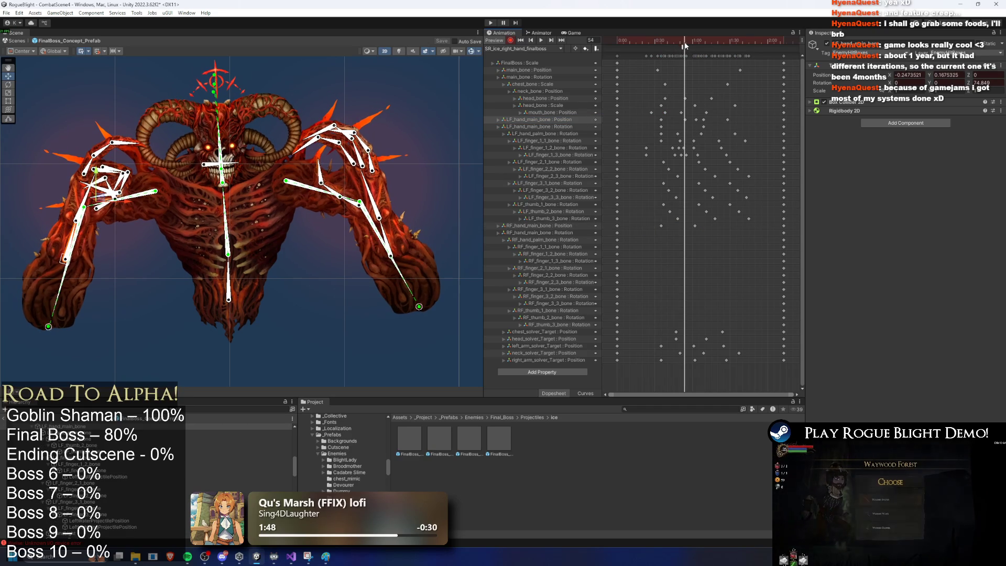
{"action": "left_click", "coordinate": [685, 226]}
{"action": "left_click_drag", "start_coordinate": [688, 44], "coordinate": [685, 41]}
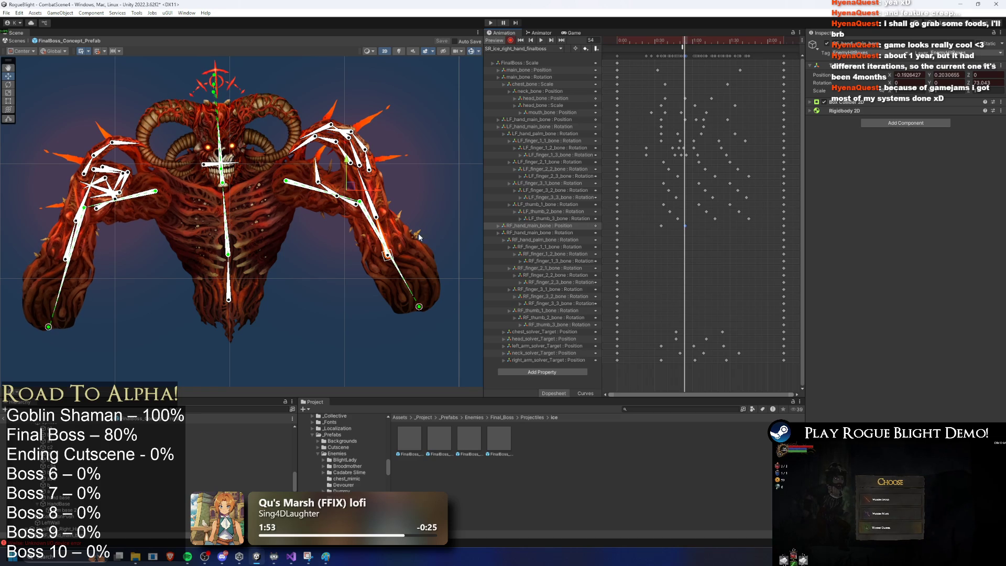
{"action": "left_click_drag", "start_coordinate": [388, 256], "coordinate": [388, 256]}
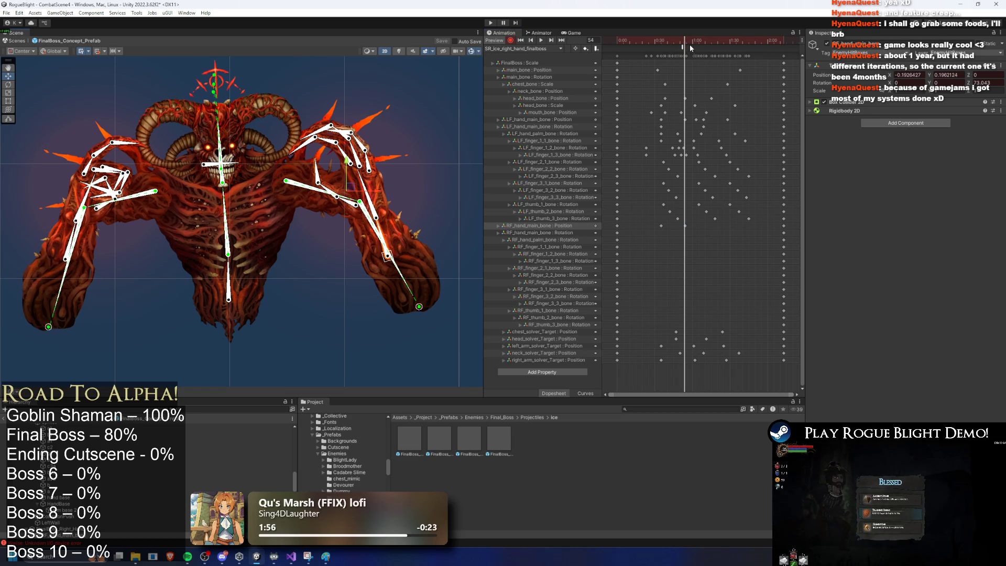
{"action": "left_click_drag", "start_coordinate": [687, 46], "coordinate": [696, 46]}
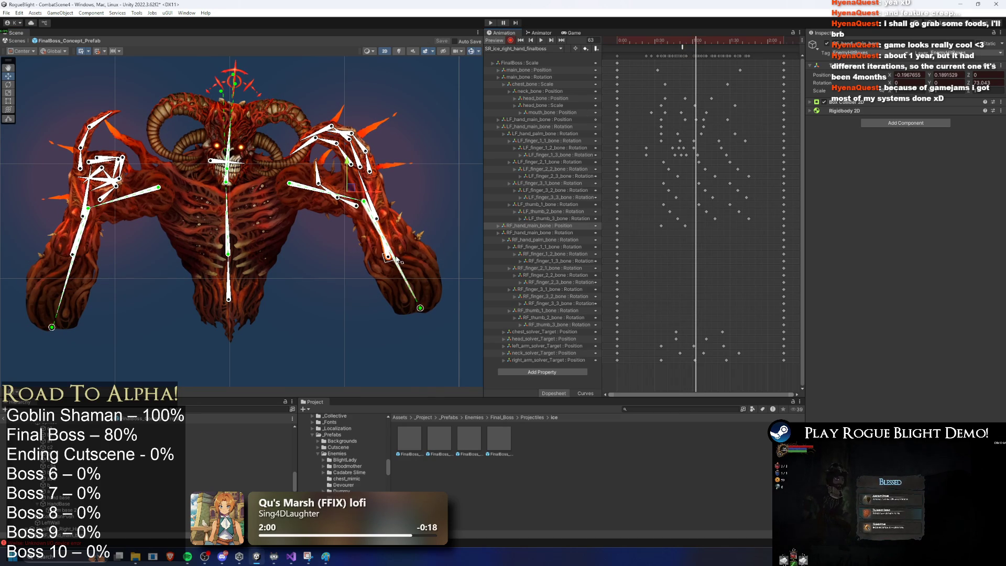
{"action": "left_click_drag", "start_coordinate": [390, 261], "coordinate": [402, 248]}
Shift the right-arm IK target further right at frames 70 and 76, then play the clip
{"action": "left_click_drag", "start_coordinate": [697, 43], "coordinate": [703, 44]}
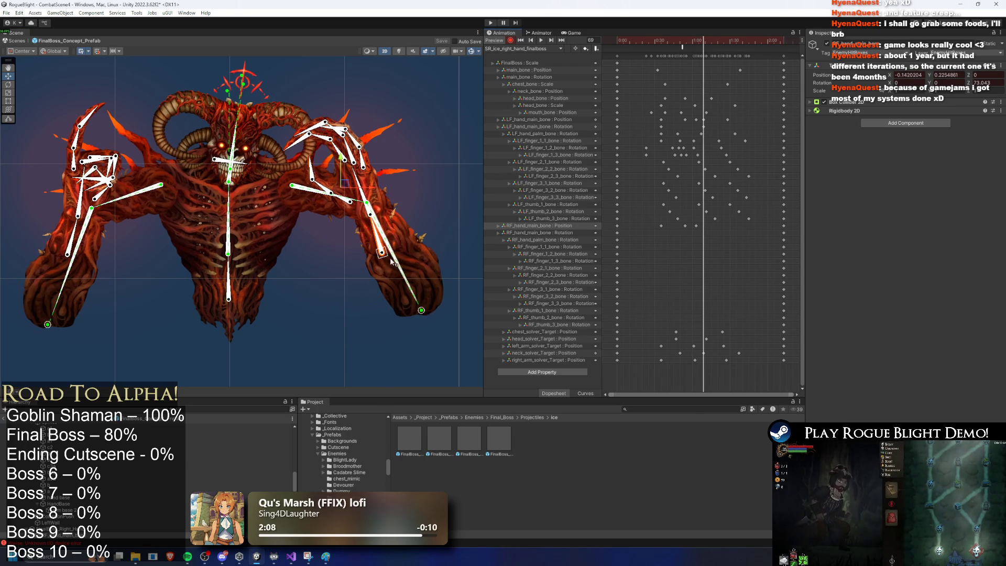
{"action": "left_click_drag", "start_coordinate": [383, 258], "coordinate": [393, 258]}
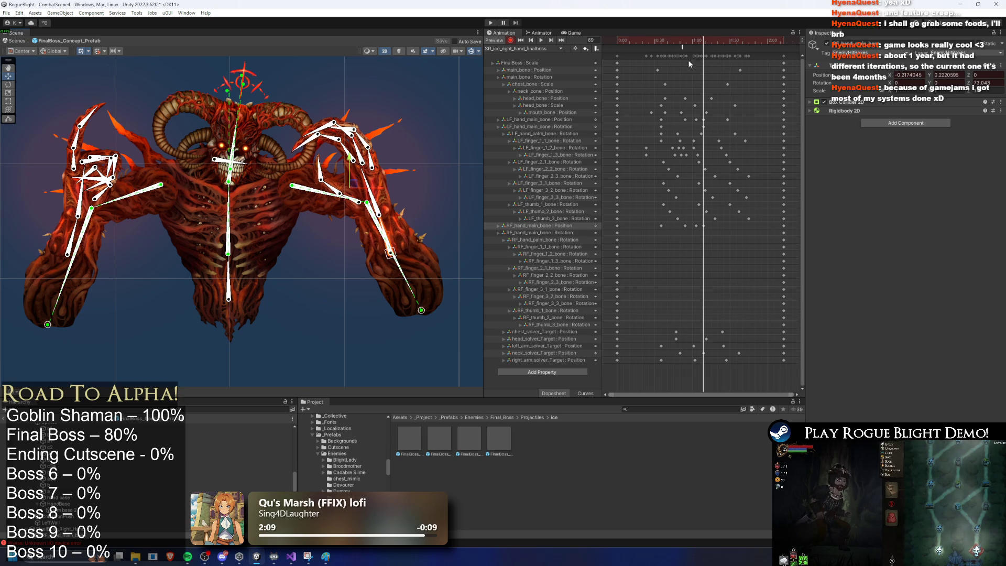
{"action": "mouse_move", "coordinate": [696, 43]}
{"action": "left_mouse_down"}
{"action": "mouse_move", "coordinate": [749, 52]}
{"action": "mouse_move", "coordinate": [702, 49]}
{"action": "mouse_move", "coordinate": [735, 52]}
{"action": "mouse_move", "coordinate": [702, 49]}
{"action": "mouse_move", "coordinate": [724, 50]}
{"action": "left_mouse_up"}
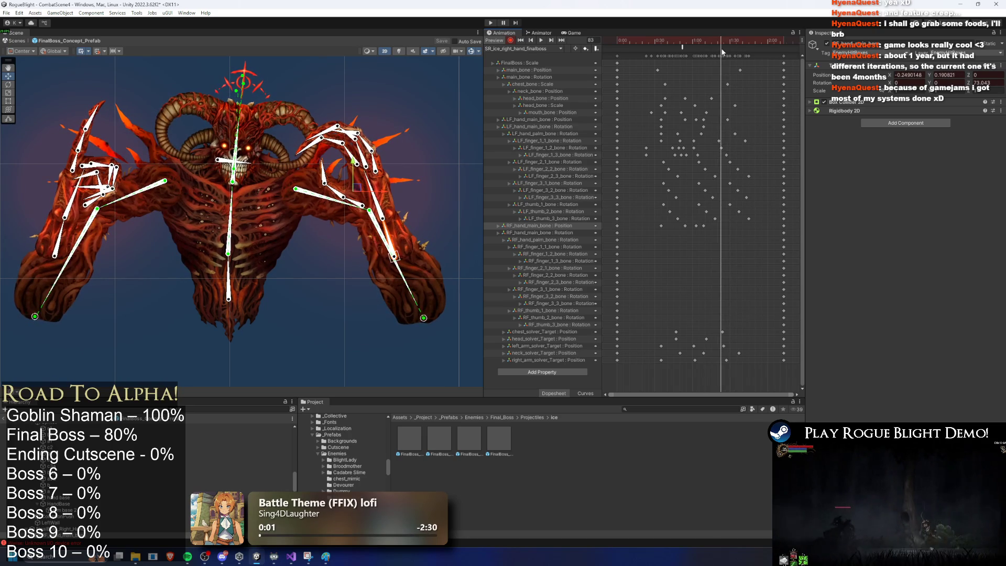
{"action": "left_click_drag", "start_coordinate": [397, 260], "coordinate": [415, 262]}
{"action": "key", "text": "space"}
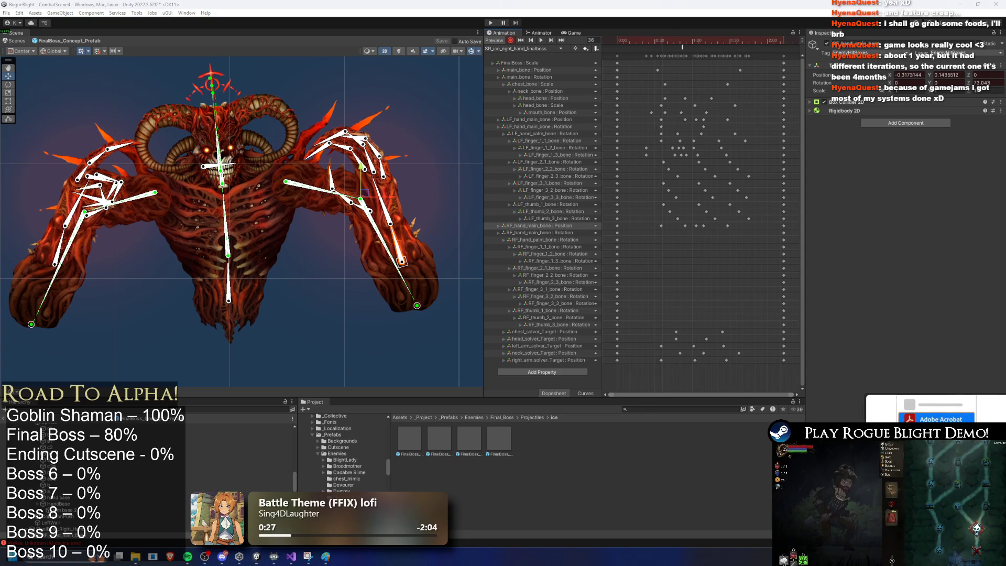
{"action": "scroll", "coordinate": [365, 151], "scroll_direction": "up", "scroll_amount": 5}
Key finger poses at frame 36 by rotating right- and left-hand finger bones
{"action": "mouse_move", "coordinate": [365, 151]}
{"action": "left_mouse_down"}
{"action": "mouse_move", "coordinate": [321, 164]}
{"action": "mouse_move", "coordinate": [335, 183]}
{"action": "left_mouse_up"}
{"action": "mouse_move", "coordinate": [352, 221]}
{"action": "left_mouse_down"}
{"action": "mouse_move", "coordinate": [365, 193]}
{"action": "mouse_move", "coordinate": [341, 207]}
{"action": "mouse_move", "coordinate": [378, 247]}
{"action": "left_mouse_up"}
{"action": "mouse_move", "coordinate": [395, 151]}
{"action": "left_mouse_down"}
{"action": "mouse_move", "coordinate": [382, 170]}
{"action": "mouse_move", "coordinate": [330, 184]}
{"action": "left_mouse_up"}
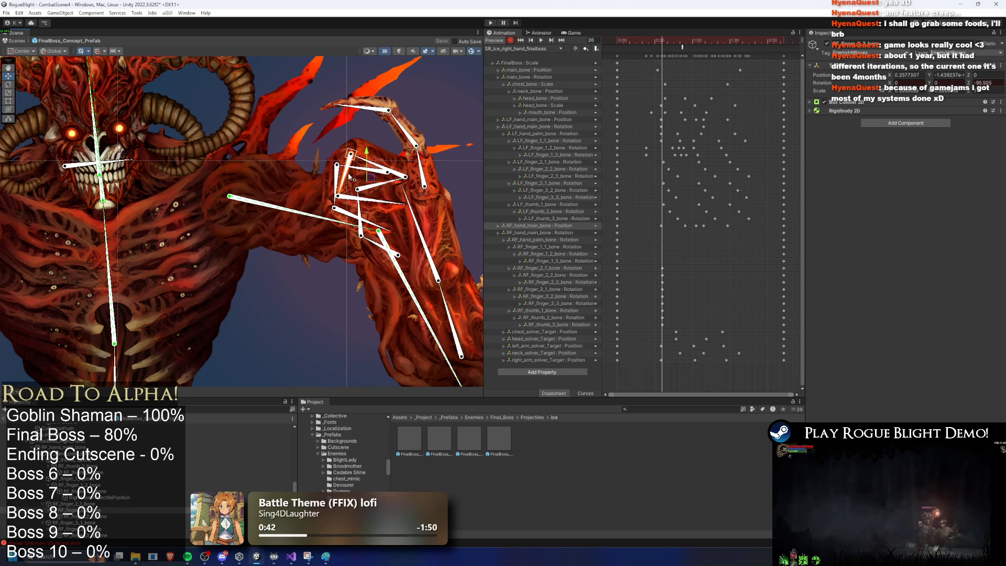
Box-select the right-hand finger keys and duplicate them at frame 71
{"action": "left_click_drag", "start_coordinate": [674, 42], "coordinate": [689, 42]}
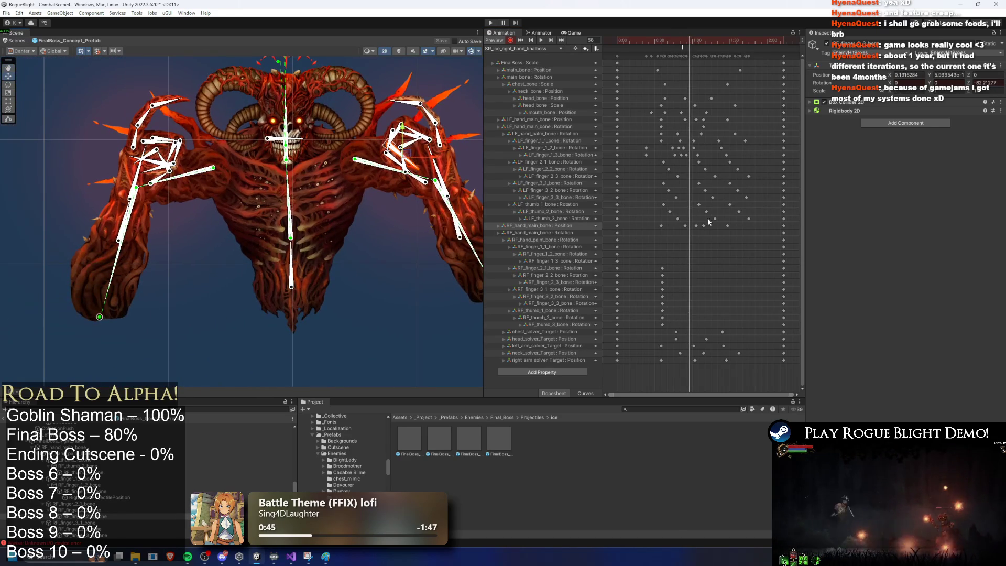
{"action": "left_click_drag", "start_coordinate": [670, 263], "coordinate": [645, 321]}
{"action": "mouse_move", "coordinate": [650, 41]}
{"action": "left_mouse_down"}
{"action": "mouse_move", "coordinate": [721, 33]}
{"action": "mouse_move", "coordinate": [705, 34]}
{"action": "left_mouse_up"}
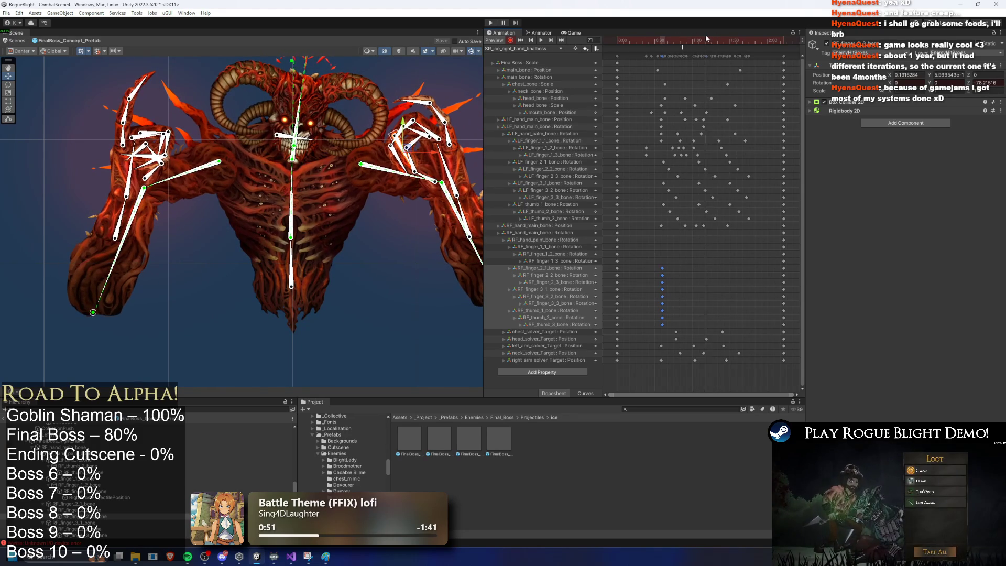
{"action": "key", "text": "ctrl+v"}
{"action": "scroll", "coordinate": [414, 170], "scroll_direction": "up", "scroll_amount": 3}
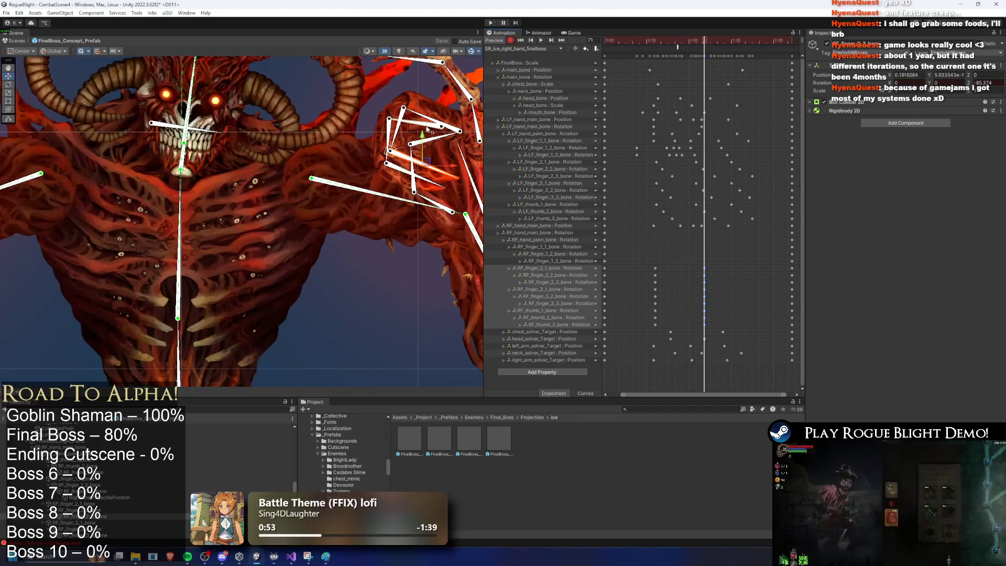
Shift the RF_finger_2, finger 3 and thumb keys a few frames later, then preview the timing
{"action": "left_click", "coordinate": [427, 124]}
{"action": "left_click", "coordinate": [401, 146]}
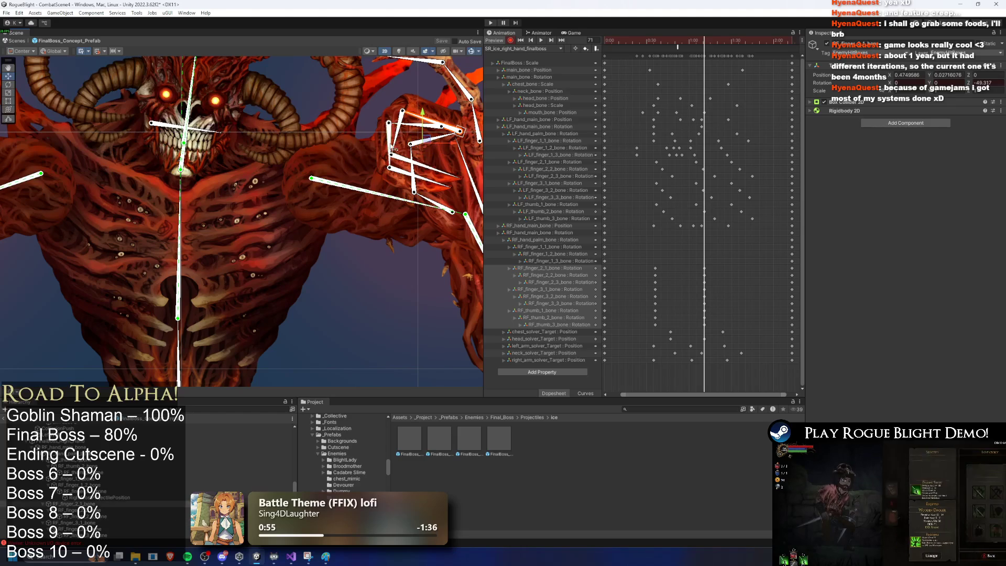
{"action": "left_click", "coordinate": [438, 181]}
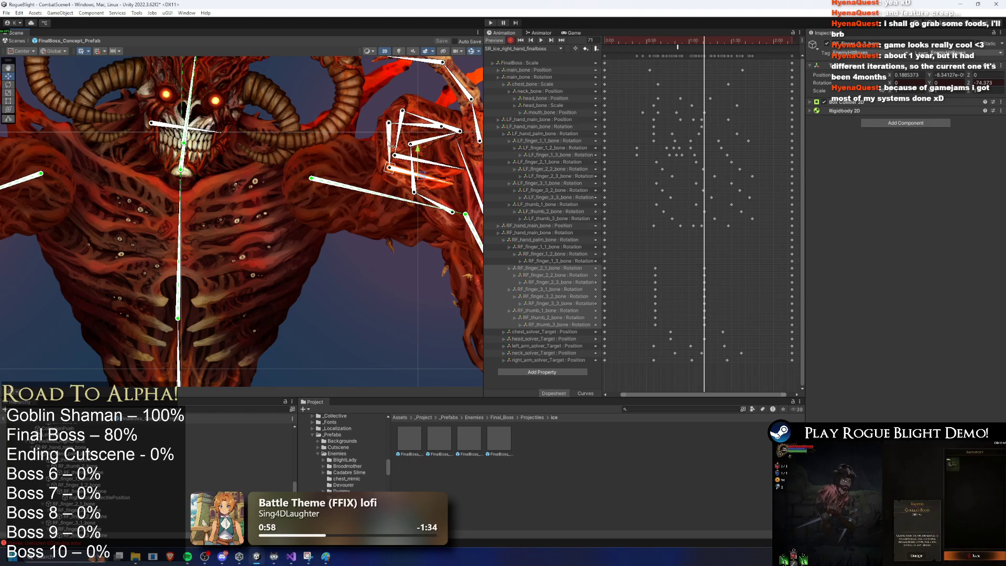
{"action": "left_click", "coordinate": [439, 145]}
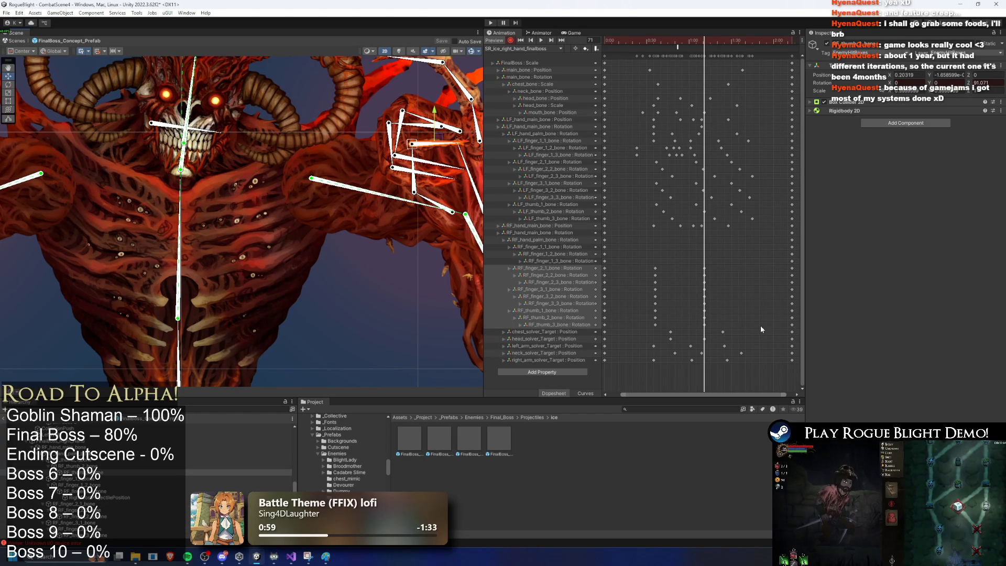
{"action": "mouse_move", "coordinate": [644, 276]}
{"action": "left_mouse_down"}
{"action": "mouse_move", "coordinate": [707, 285]}
{"action": "mouse_move", "coordinate": [715, 305]}
{"action": "left_mouse_up"}
{"action": "left_click_drag", "start_coordinate": [648, 312], "coordinate": [718, 327]}
{"action": "mouse_move", "coordinate": [648, 288]}
{"action": "left_mouse_down"}
{"action": "mouse_move", "coordinate": [719, 281]}
{"action": "mouse_move", "coordinate": [719, 295]}
{"action": "left_mouse_up"}
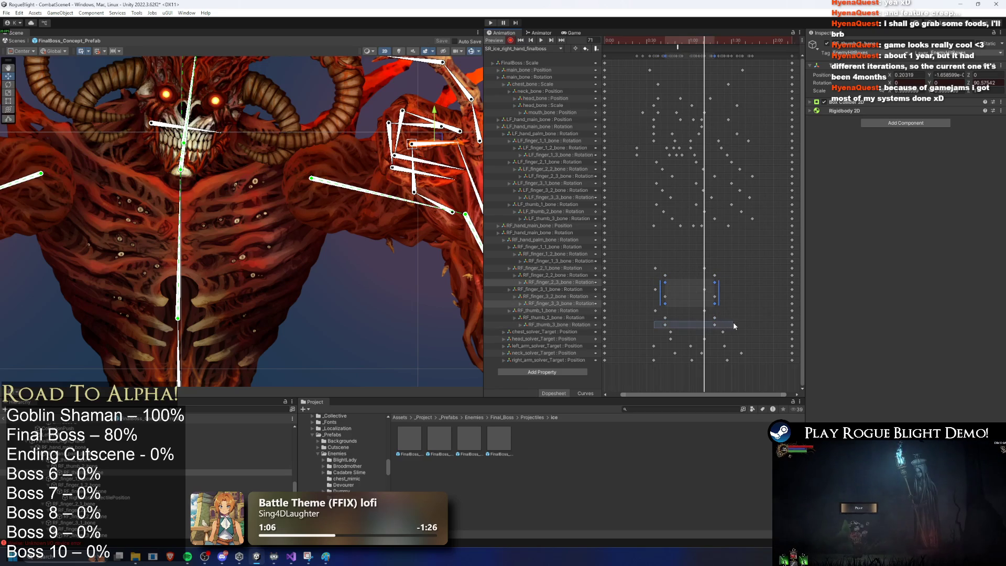
{"action": "key", "text": "space"}
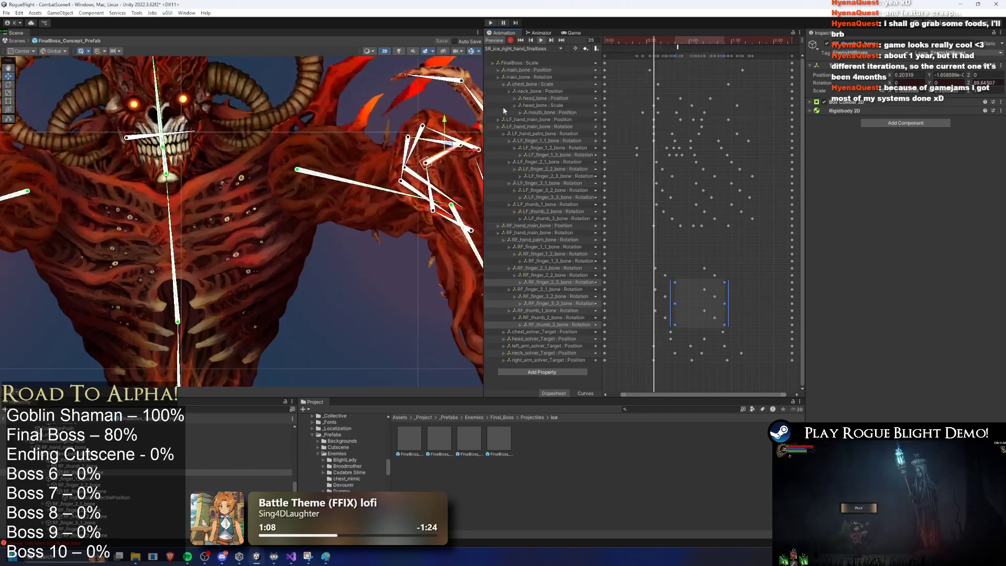
{"action": "left_click", "coordinate": [358, 291]}
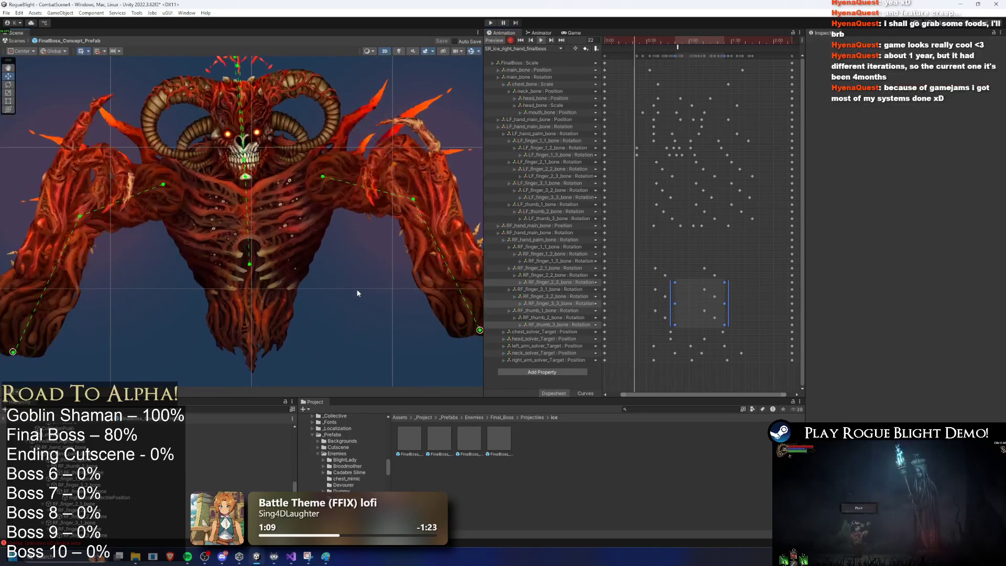
Select the right hand and its lower-arm bones while checking the pose between frames 18 and 30
{"action": "left_click_drag", "start_coordinate": [613, 43], "coordinate": [655, 43]}
{"action": "left_click", "coordinate": [442, 157]}
{"action": "left_click", "coordinate": [442, 158]}
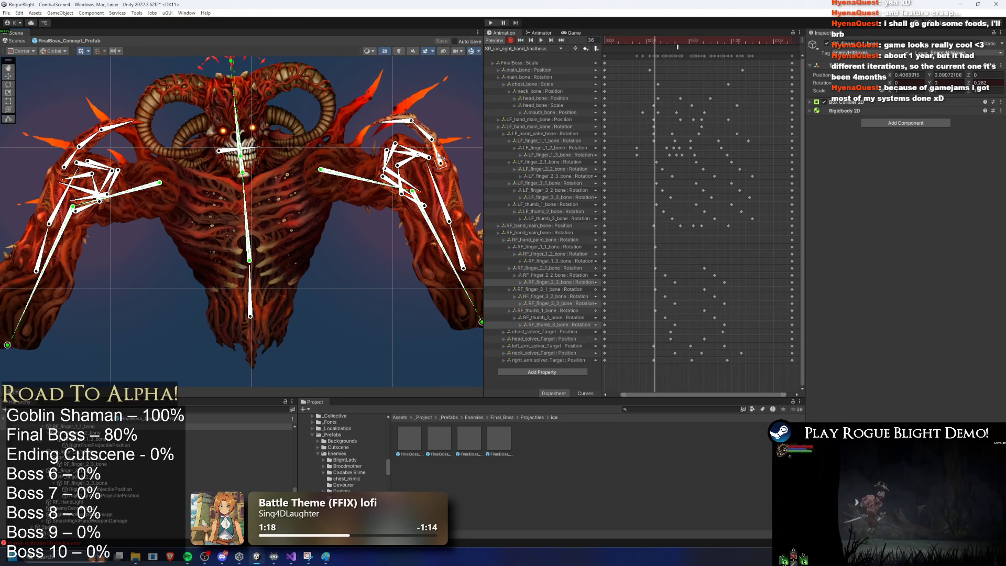
{"action": "left_click", "coordinate": [468, 208]}
{"action": "mouse_move", "coordinate": [624, 44]}
{"action": "left_mouse_down"}
{"action": "mouse_move", "coordinate": [606, 44]}
{"action": "mouse_move", "coordinate": [648, 51]}
{"action": "left_mouse_up"}
{"action": "left_click", "coordinate": [425, 187]}
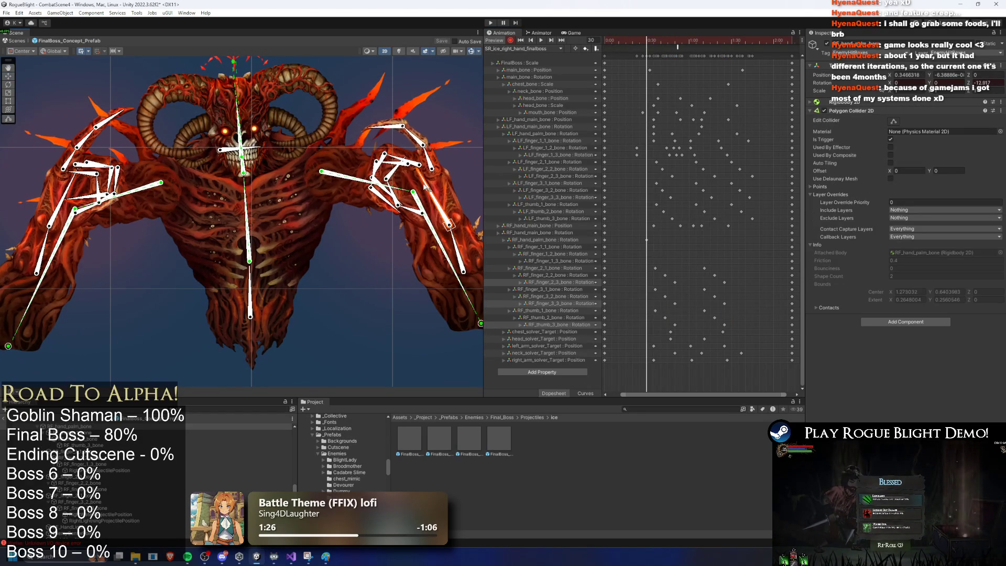
{"action": "mouse_move", "coordinate": [660, 44]}
{"action": "left_mouse_down"}
{"action": "mouse_move", "coordinate": [676, 46]}
{"action": "mouse_move", "coordinate": [647, 47]}
{"action": "mouse_move", "coordinate": [693, 45]}
{"action": "mouse_move", "coordinate": [671, 43]}
{"action": "left_mouse_up"}
{"action": "left_click", "coordinate": [454, 251]}
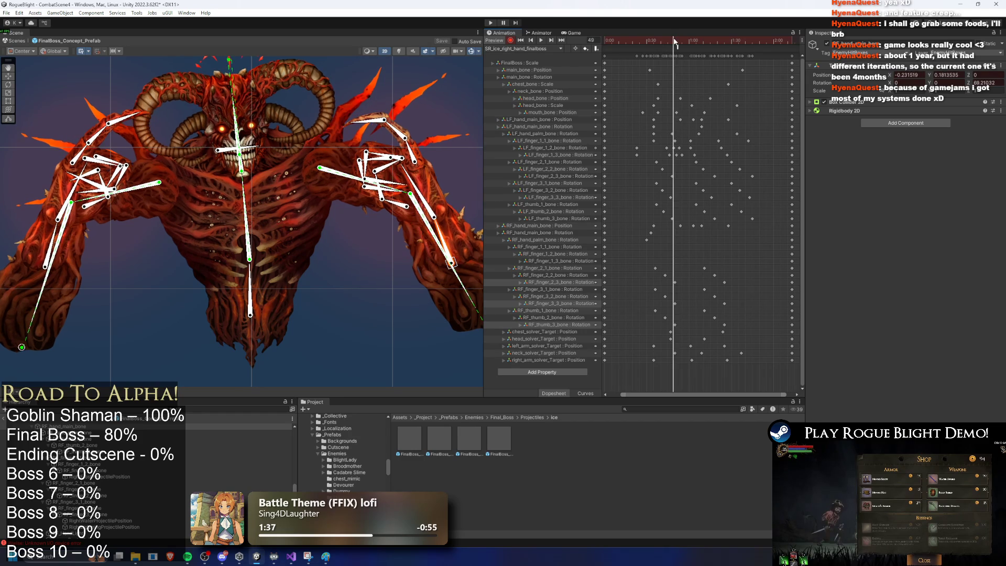
Select RF_hand_palm_bone at frame 50 and key a slight tilt of the right hand at frame 72
{"action": "left_click", "coordinate": [675, 43]}
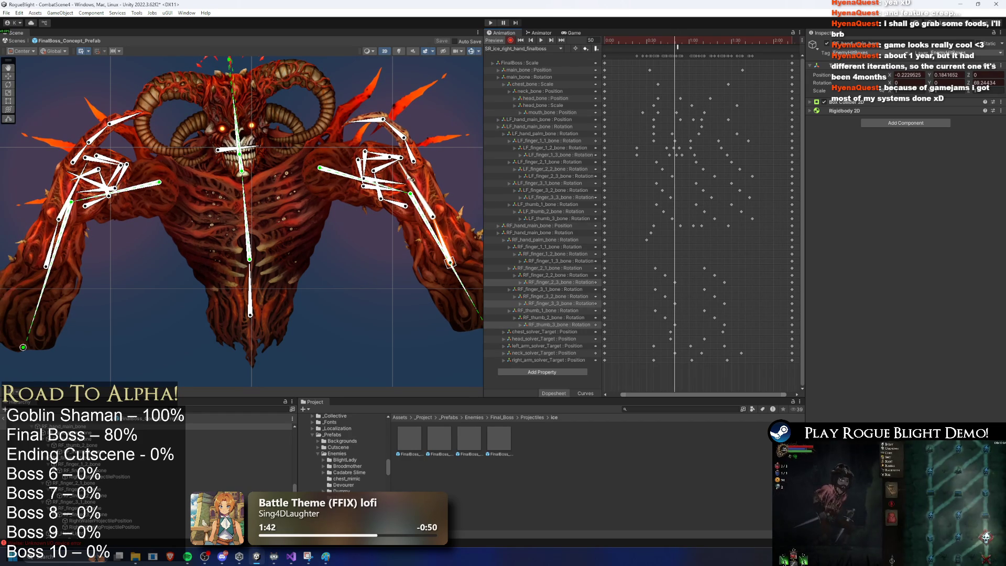
{"action": "left_click", "coordinate": [410, 179]}
{"action": "left_click", "coordinate": [443, 237]}
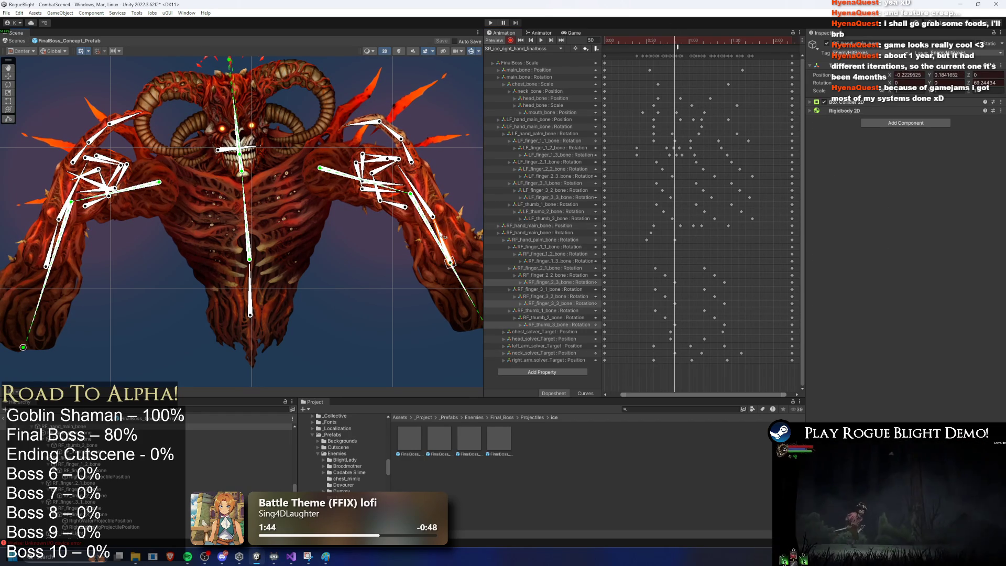
{"action": "left_click", "coordinate": [418, 187]}
{"action": "left_click_drag", "start_coordinate": [674, 40], "coordinate": [702, 39]}
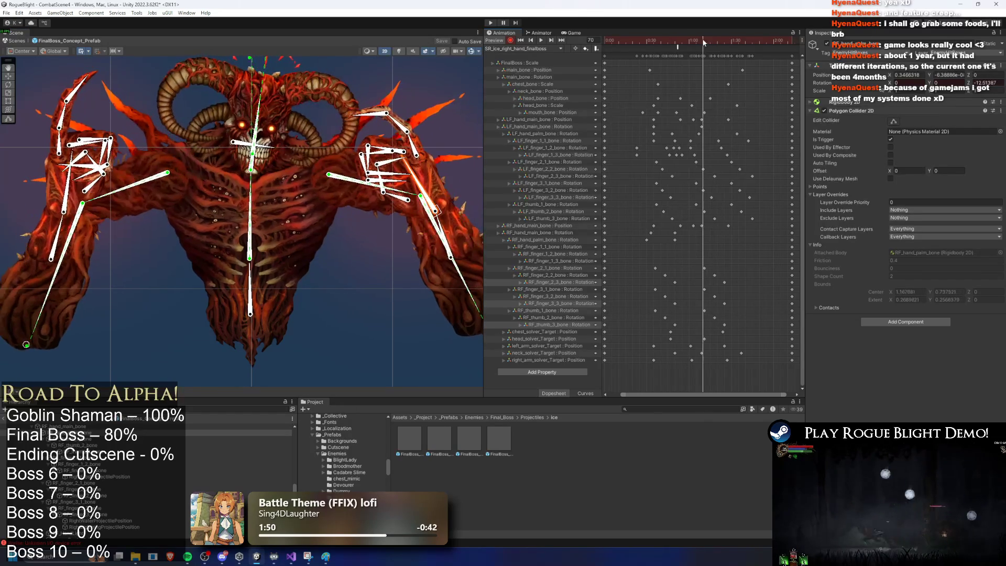
{"action": "left_click_drag", "start_coordinate": [428, 174], "coordinate": [429, 175]}
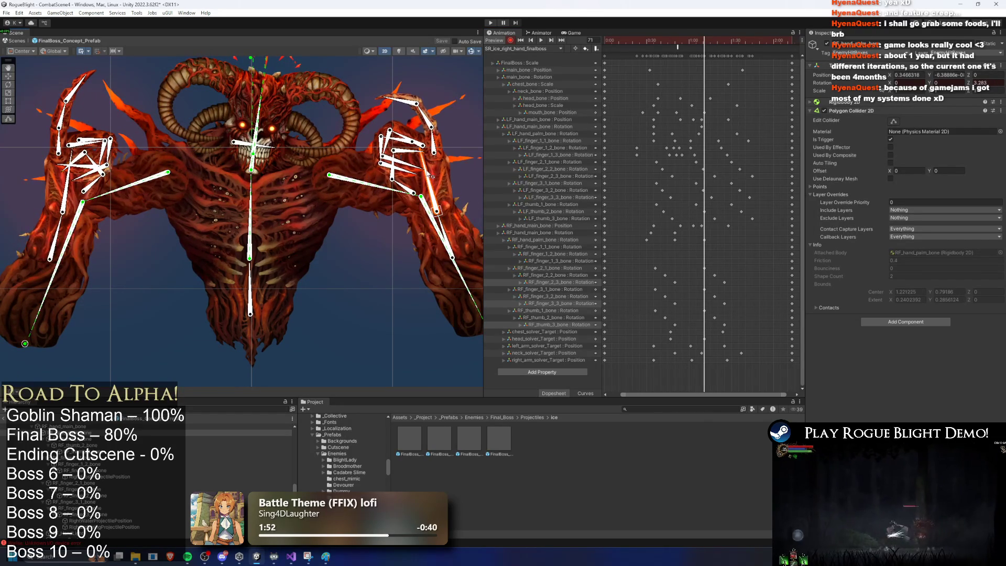
Around frame 91, rotate the right palm and fingers upward, then preview from frame 116
{"action": "left_click", "coordinate": [451, 217]}
{"action": "left_click_drag", "start_coordinate": [697, 42], "coordinate": [730, 46]}
{"action": "left_click_drag", "start_coordinate": [466, 241], "coordinate": [446, 190]}
{"action": "left_click_drag", "start_coordinate": [468, 236], "coordinate": [446, 195]}
{"action": "left_click_drag", "start_coordinate": [722, 41], "coordinate": [769, 39]}
{"action": "left_click", "coordinate": [540, 40]}
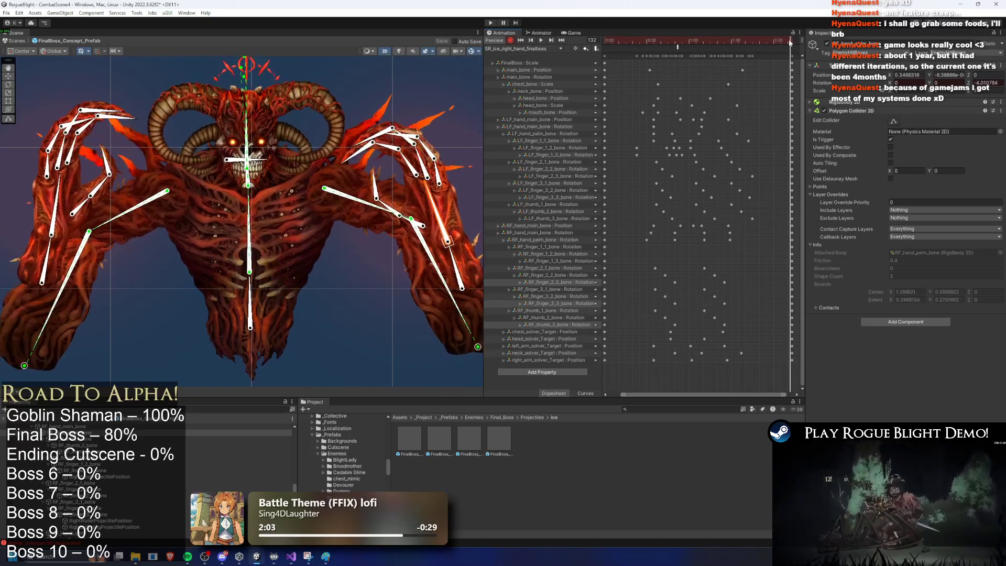
Preview the clip, then key the right-hand first finger rotated up and swung down at frame 9
{"action": "left_click", "coordinate": [357, 325]}
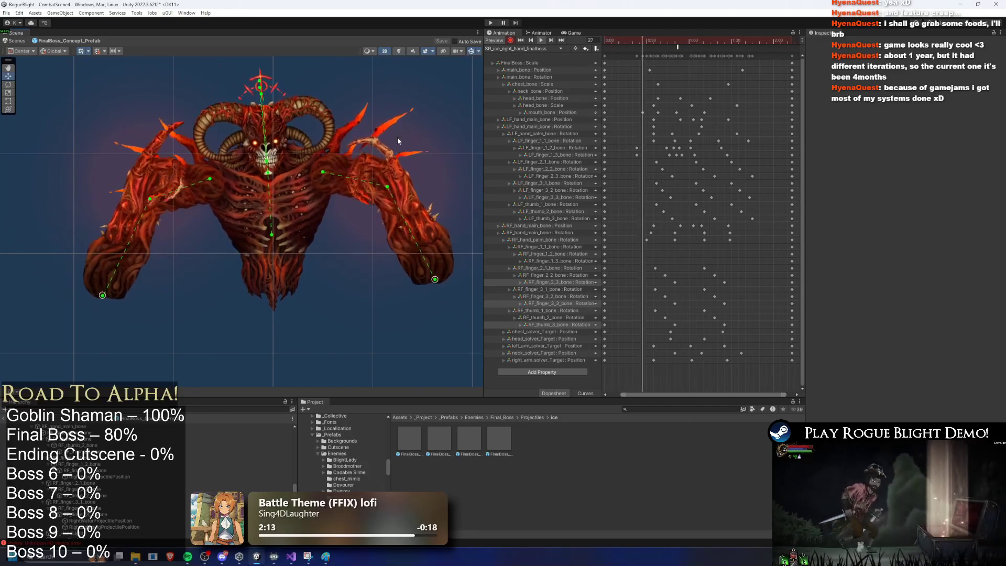
{"action": "left_click", "coordinate": [599, 43]}
{"action": "mouse_move", "coordinate": [600, 46]}
{"action": "left_mouse_down"}
{"action": "mouse_move", "coordinate": [659, 46]}
{"action": "mouse_move", "coordinate": [619, 50]}
{"action": "mouse_move", "coordinate": [638, 51]}
{"action": "mouse_move", "coordinate": [660, 39]}
{"action": "mouse_move", "coordinate": [629, 42]}
{"action": "mouse_move", "coordinate": [640, 42]}
{"action": "left_mouse_up"}
{"action": "scroll", "coordinate": [397, 162], "scroll_direction": "up", "scroll_amount": 3}
{"action": "left_click", "coordinate": [397, 164]}
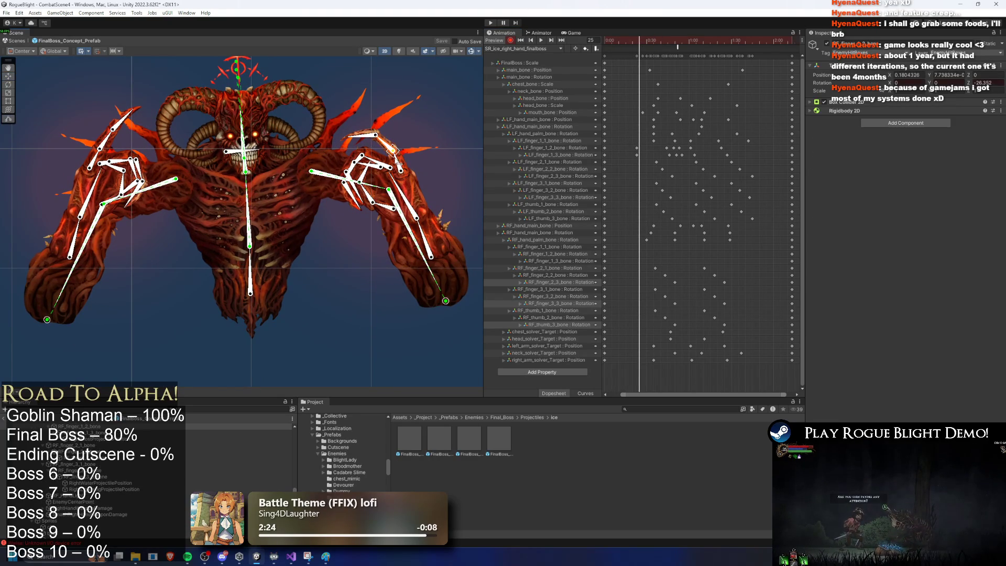
{"action": "left_click_drag", "start_coordinate": [399, 166], "coordinate": [370, 115]}
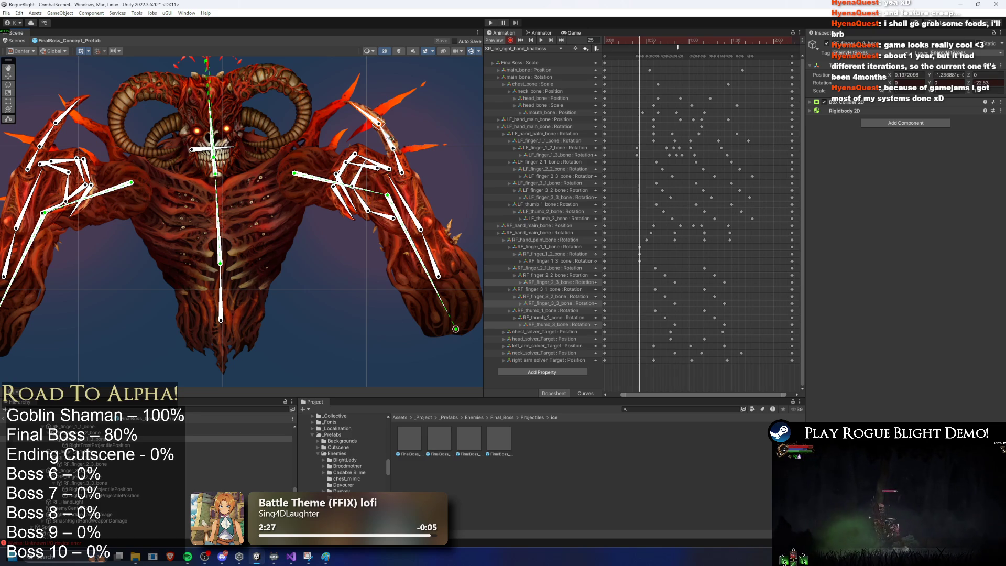
{"action": "key", "text": "space"}
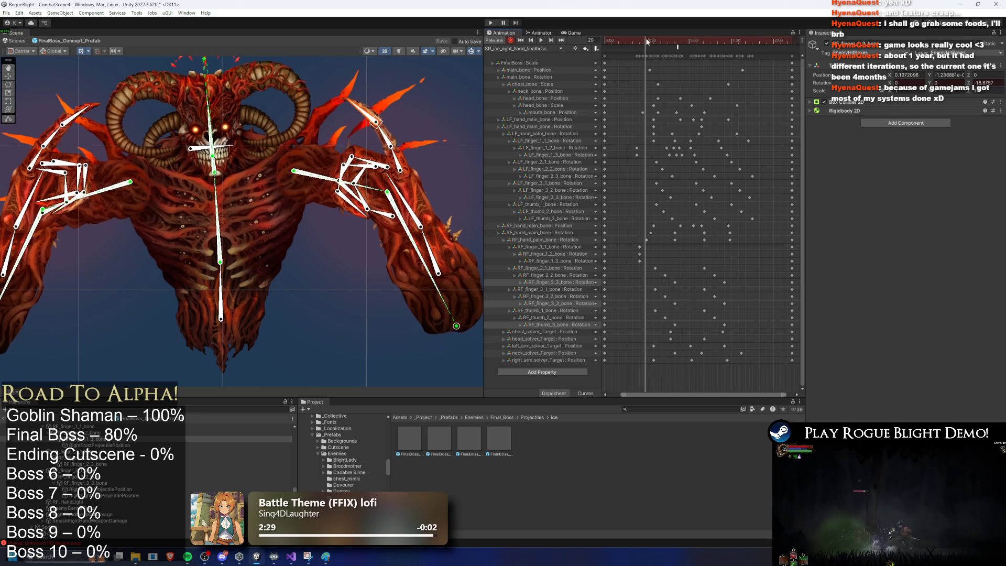
{"action": "mouse_move", "coordinate": [368, 115]}
{"action": "left_mouse_down"}
{"action": "mouse_move", "coordinate": [379, 131]}
{"action": "mouse_move", "coordinate": [361, 128]}
{"action": "mouse_move", "coordinate": [392, 154]}
{"action": "mouse_move", "coordinate": [341, 130]}
{"action": "mouse_move", "coordinate": [370, 135]}
{"action": "left_mouse_up"}
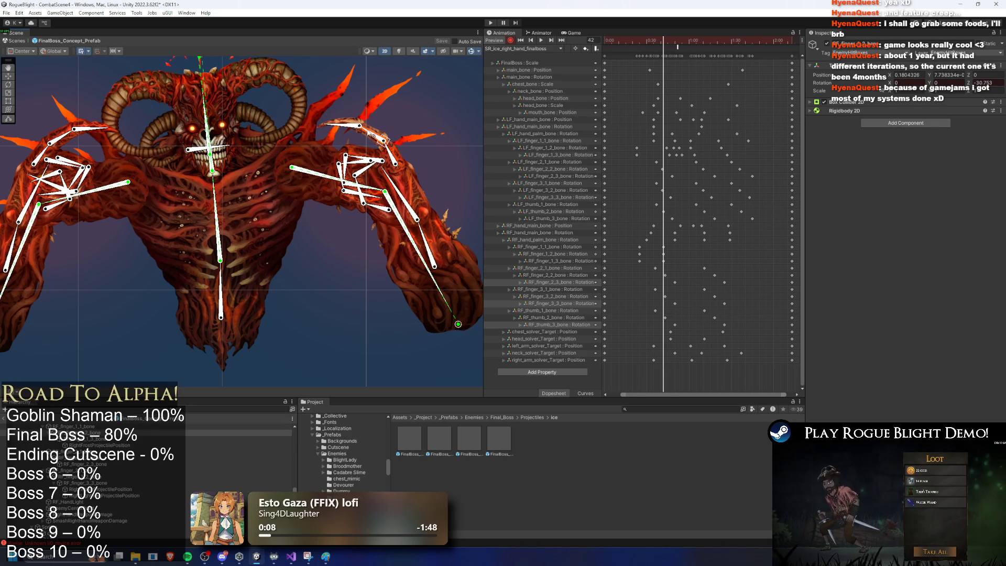
Rotate the upper right arm at frame 47 and curl the upper-right fingertip at frame 78
{"action": "left_click_drag", "start_coordinate": [648, 38], "coordinate": [691, 44]}
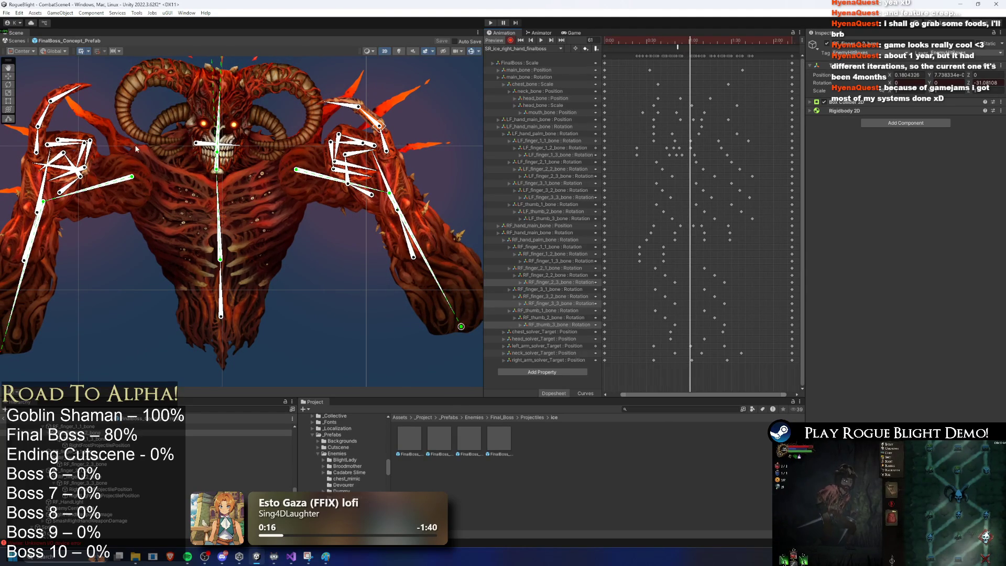
{"action": "left_click_drag", "start_coordinate": [389, 142], "coordinate": [358, 89]}
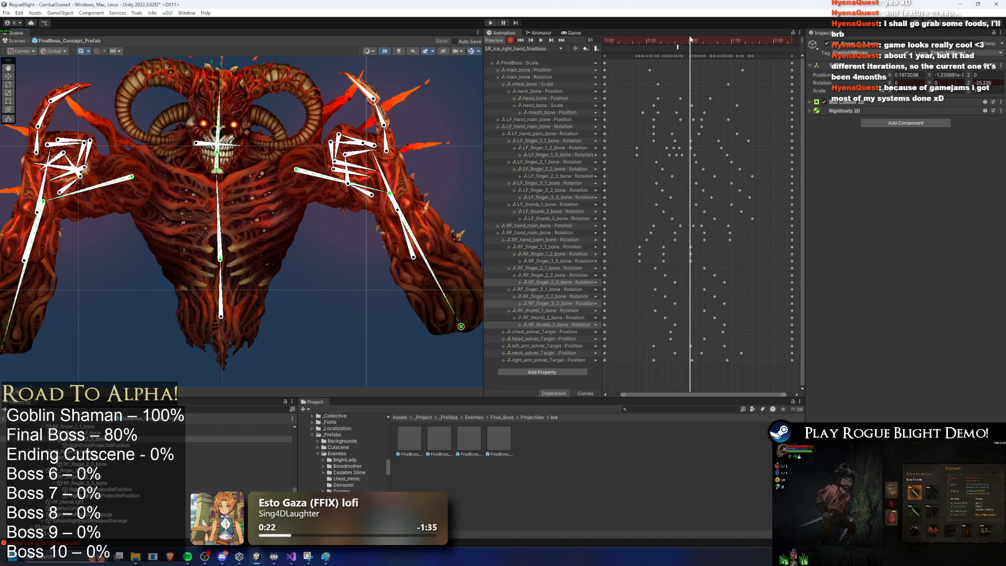
{"action": "left_click_drag", "start_coordinate": [690, 38], "coordinate": [713, 37]}
{"action": "left_click_drag", "start_coordinate": [407, 82], "coordinate": [392, 84]}
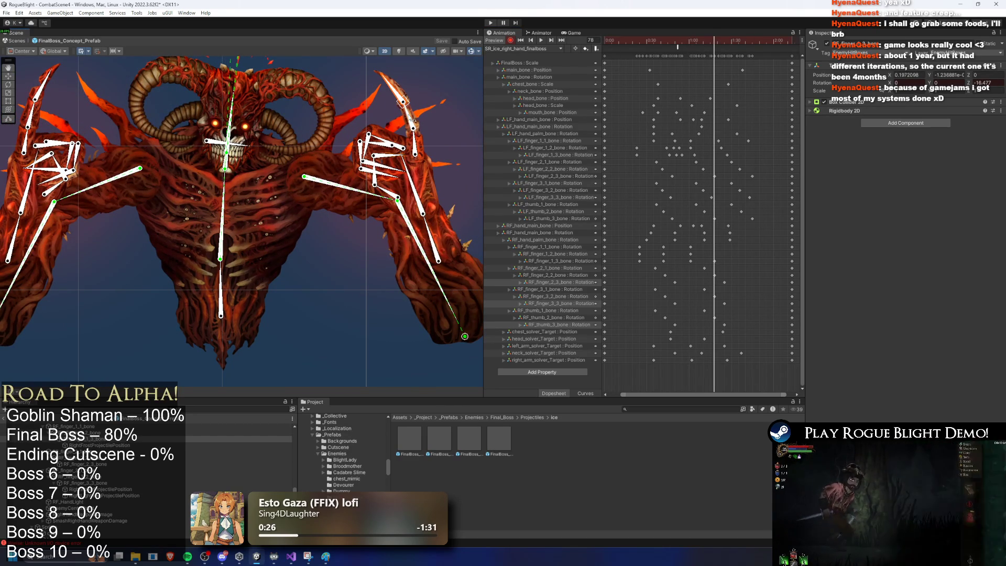
{"action": "left_click_drag", "start_coordinate": [392, 88], "coordinate": [416, 152]}
{"action": "mouse_move", "coordinate": [713, 41]}
{"action": "left_mouse_down"}
{"action": "mouse_move", "coordinate": [776, 44]}
{"action": "mouse_move", "coordinate": [661, 43]}
{"action": "mouse_move", "coordinate": [669, 45]}
{"action": "left_mouse_up"}
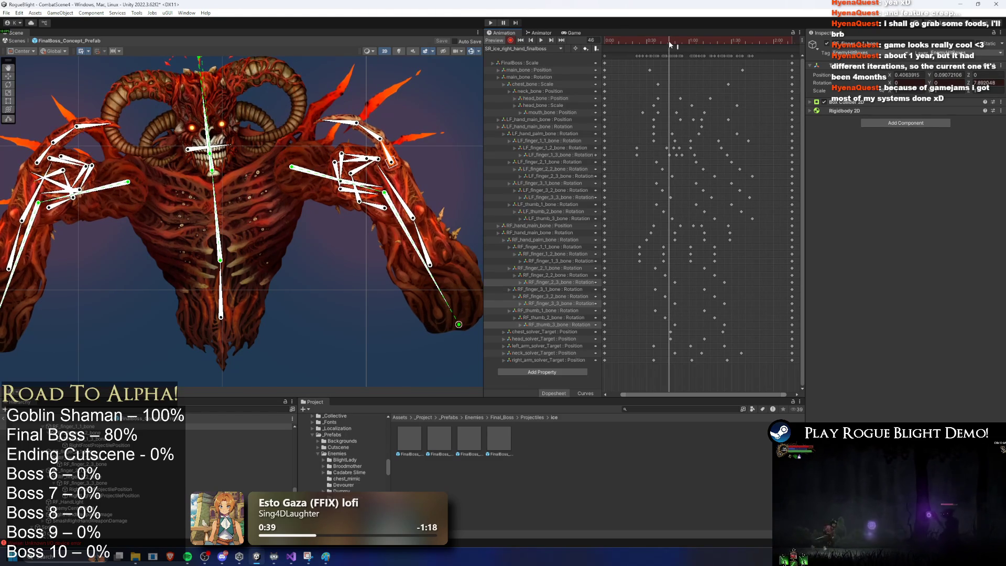
Rotate the right-arm bones further at frame 50, box-select the RF_finger_1_3 keys and play
{"action": "scroll", "coordinate": [309, 145], "scroll_direction": "up", "scroll_amount": 2}
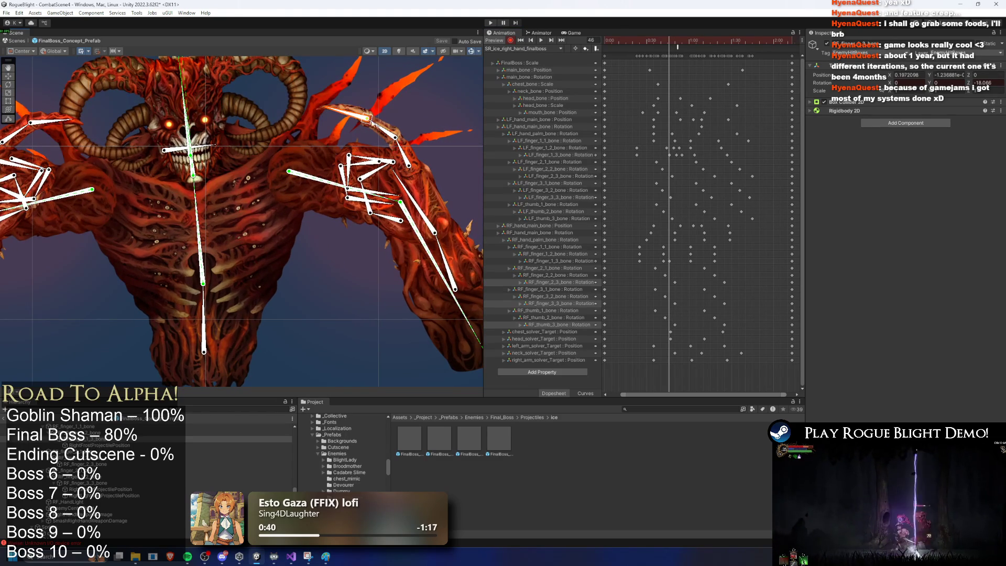
{"action": "left_click_drag", "start_coordinate": [376, 124], "coordinate": [383, 128]}
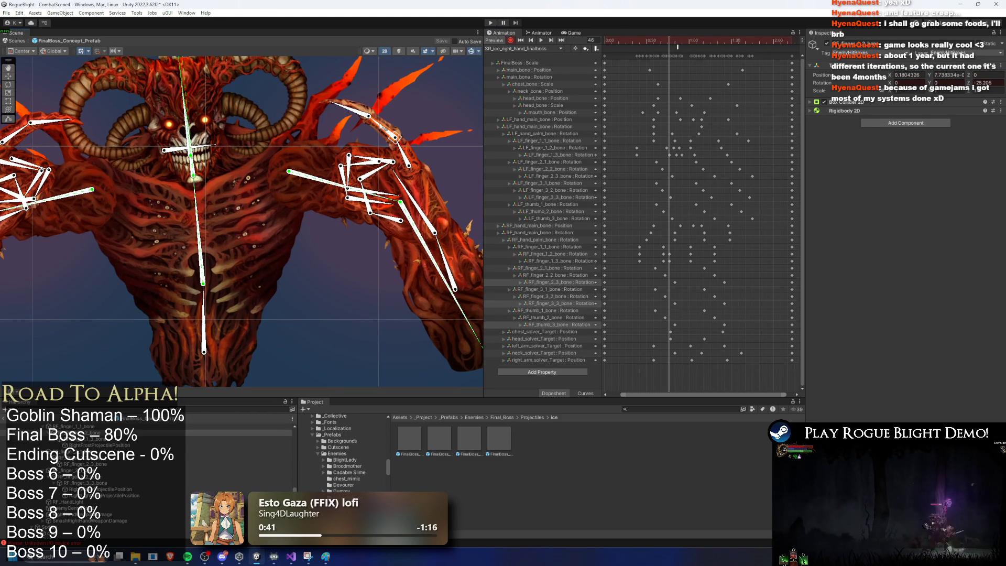
{"action": "left_click", "coordinate": [674, 46]}
{"action": "left_click_drag", "start_coordinate": [340, 115], "coordinate": [338, 118]}
{"action": "left_click_drag", "start_coordinate": [685, 257], "coordinate": [649, 260]}
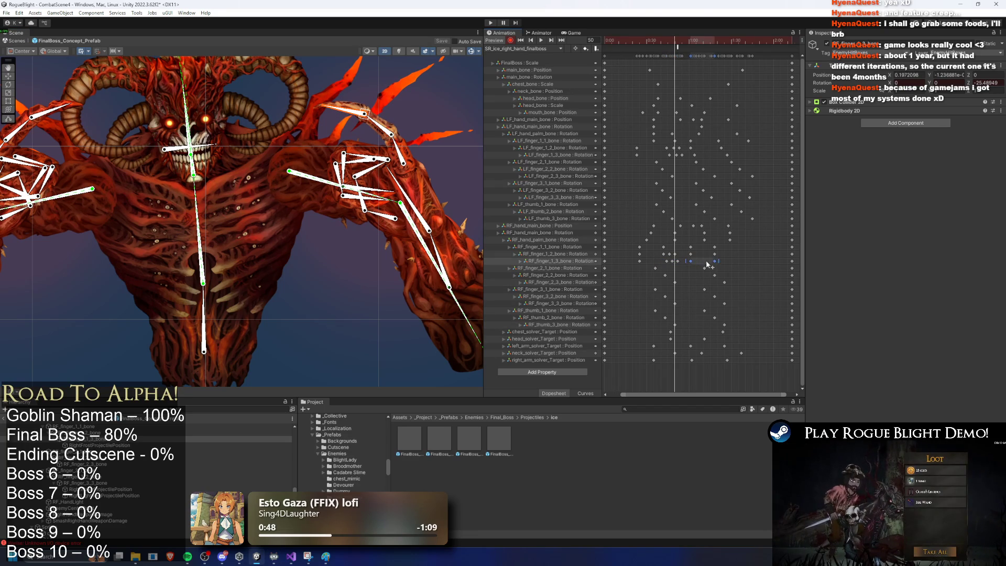
{"action": "key", "text": "space"}
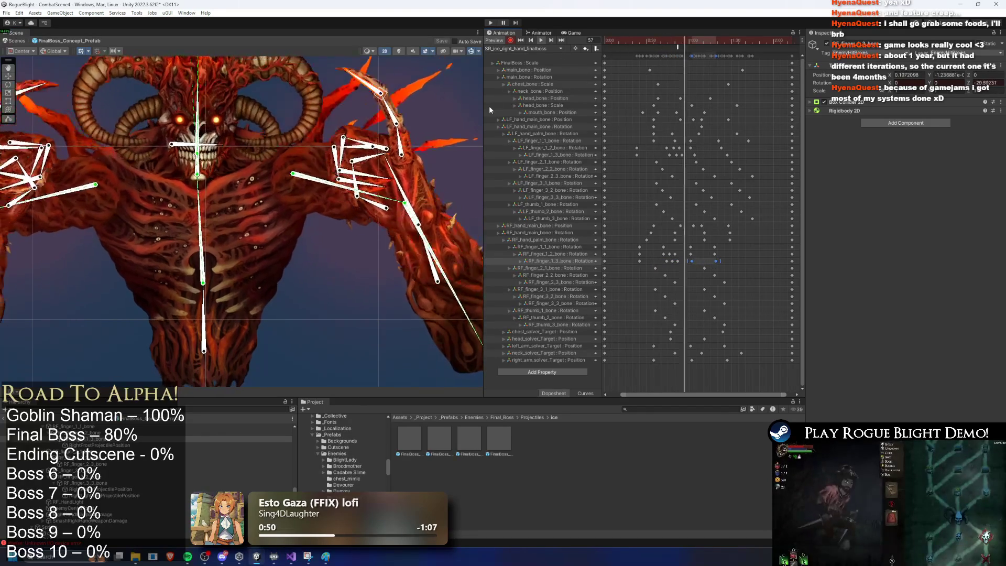
{"action": "left_click", "coordinate": [345, 84]}
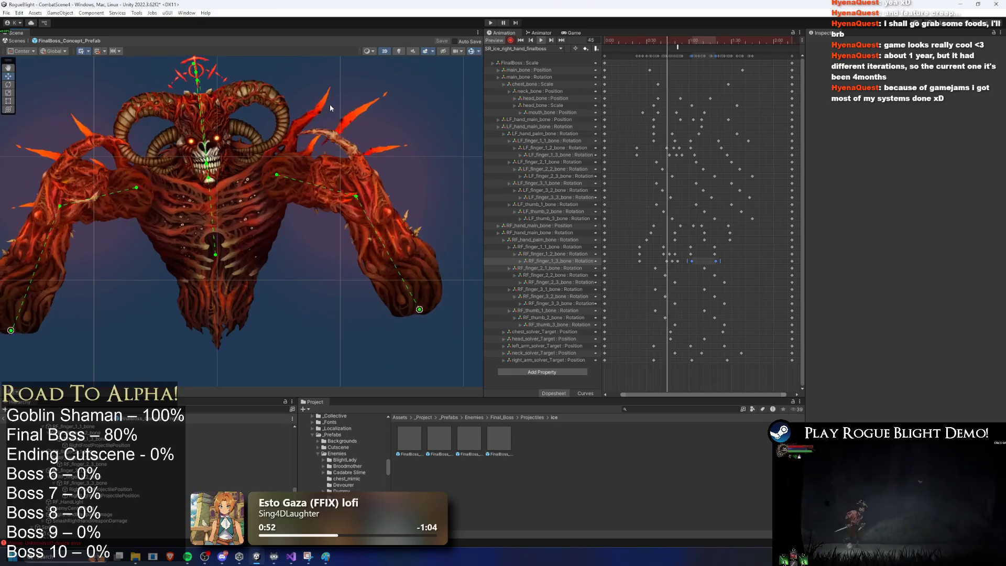
{"action": "scroll", "coordinate": [366, 111], "scroll_direction": "down", "scroll_amount": 2}
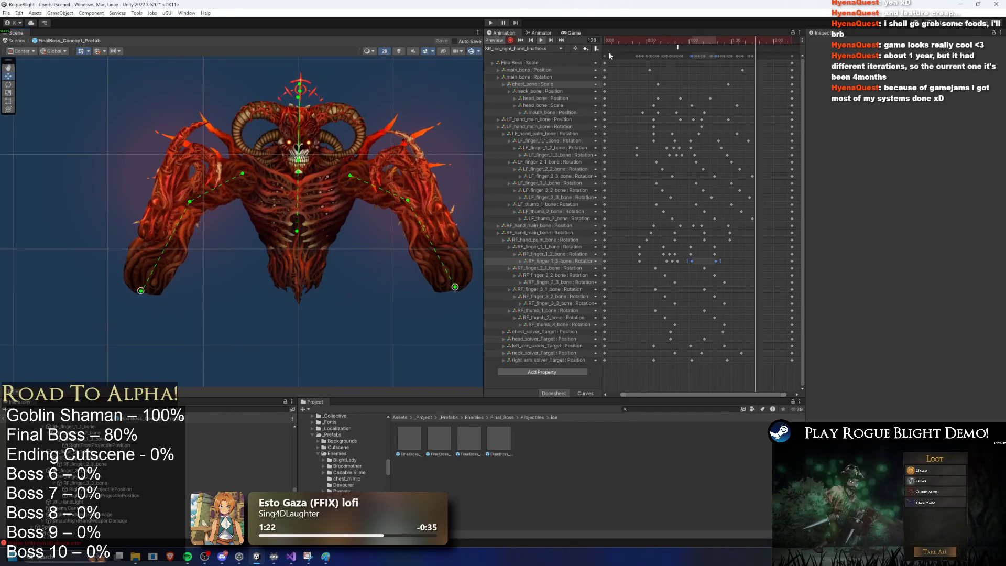
{"action": "scroll", "coordinate": [719, 167], "scroll_direction": "up", "scroll_amount": 2}
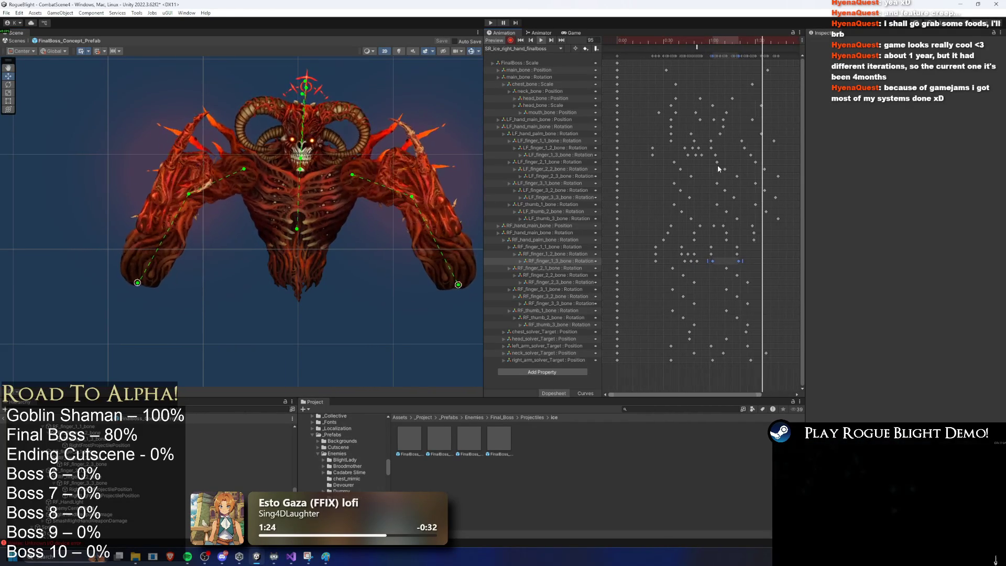
{"action": "scroll", "coordinate": [716, 169], "scroll_direction": "down", "scroll_amount": 2}
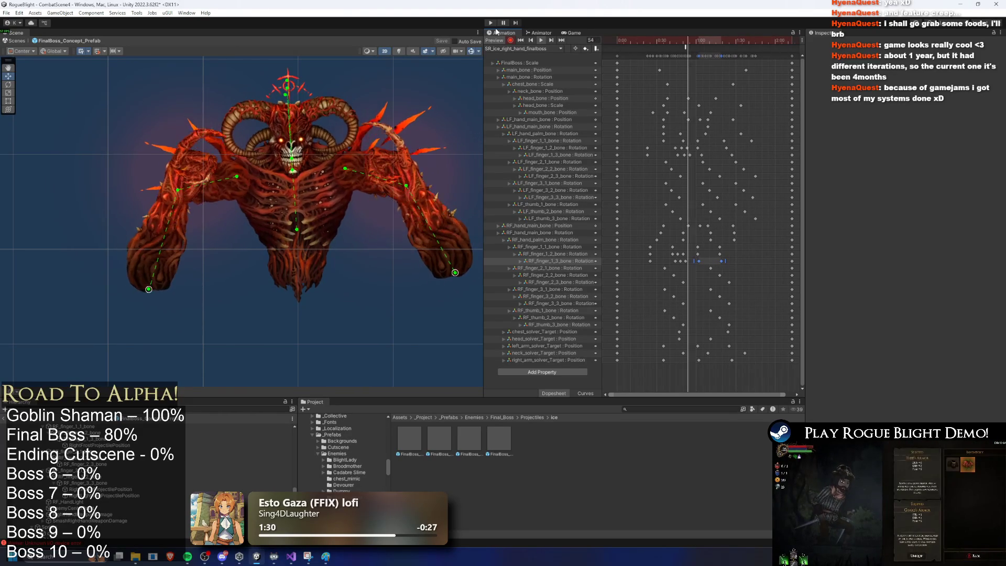
{"action": "left_click", "coordinate": [513, 48]}
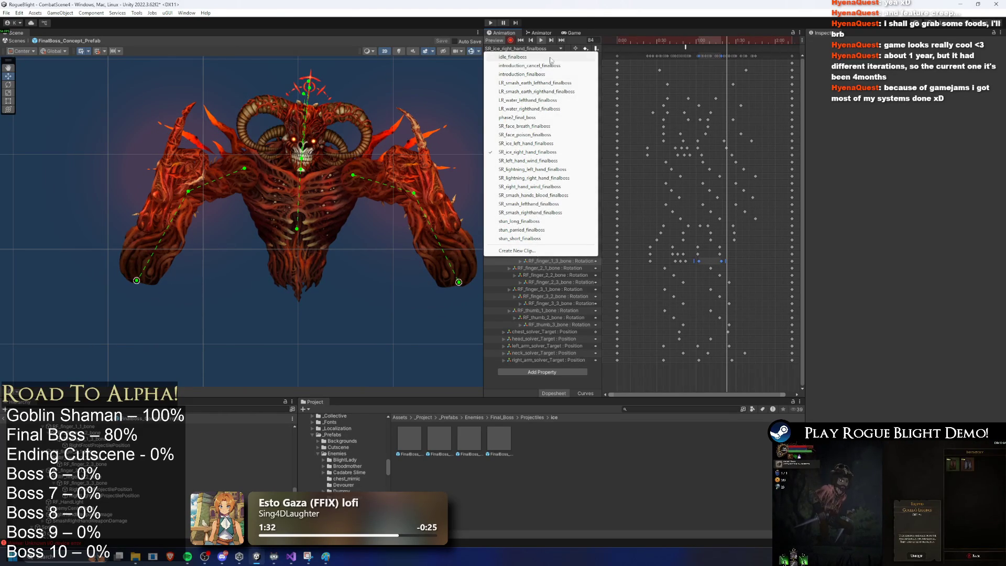
Stop playback and delete the left-hand (LF) keyframes from the SR_ice_right_hand_finalboss clip
{"action": "left_click", "coordinate": [653, 42]}
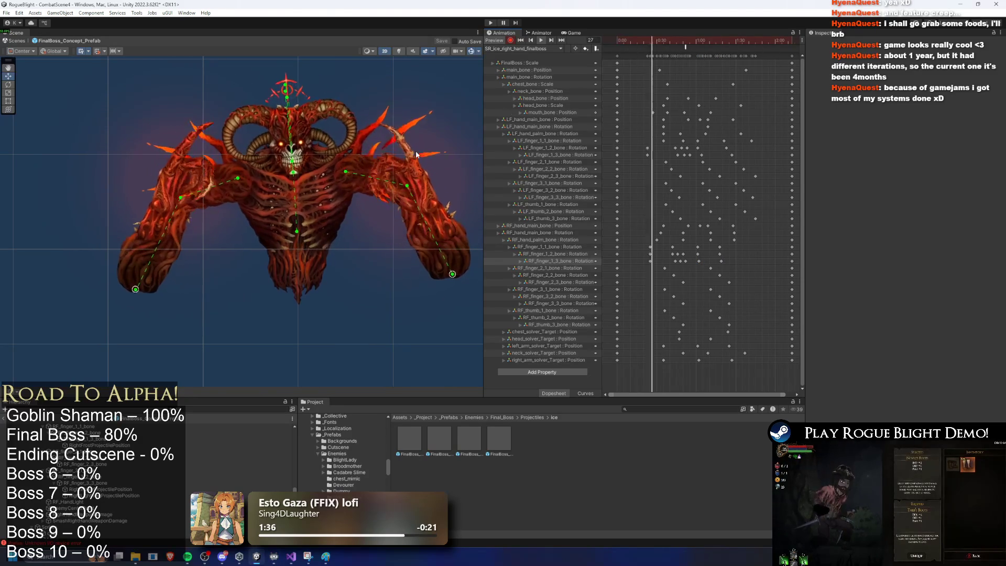
{"action": "key", "text": "space"}
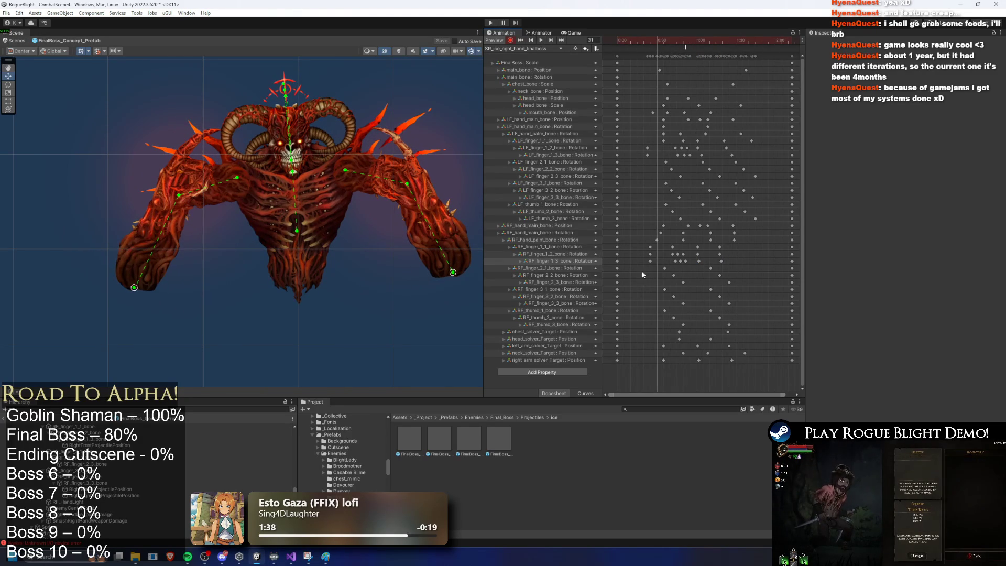
{"action": "mouse_move", "coordinate": [641, 123]}
{"action": "left_mouse_down"}
{"action": "mouse_move", "coordinate": [800, 195]}
{"action": "mouse_move", "coordinate": [779, 223]}
{"action": "left_mouse_up"}
{"action": "key", "text": "Delete"}
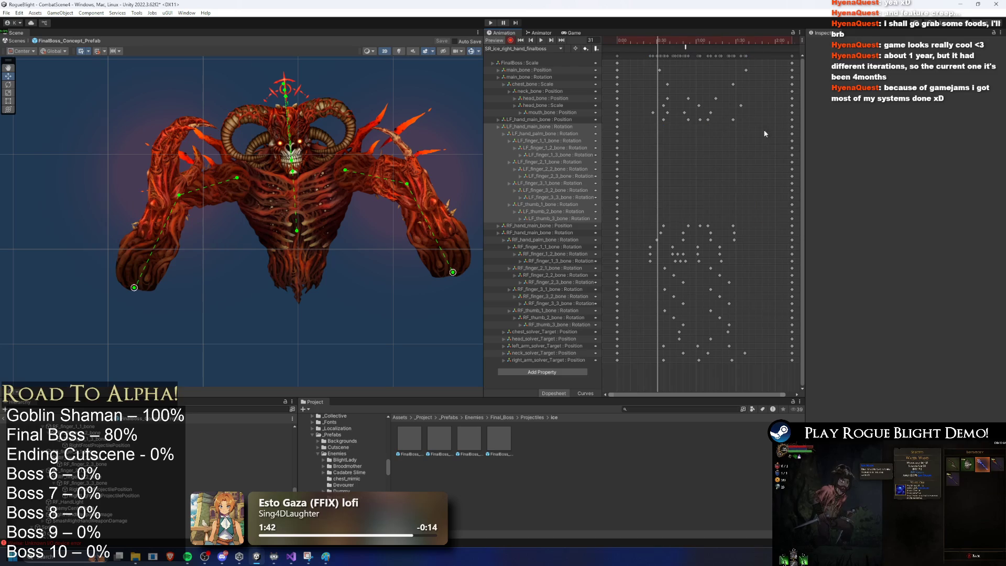
{"action": "key", "text": "space"}
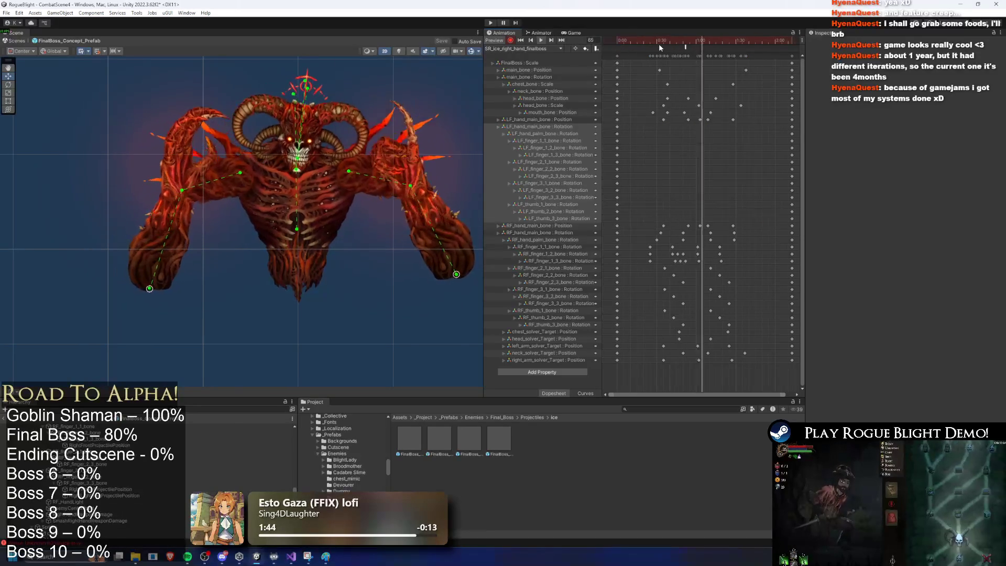
Scrub back and drag the two solver targets above the head to the right
{"action": "left_click_drag", "start_coordinate": [636, 40], "coordinate": [680, 48]}
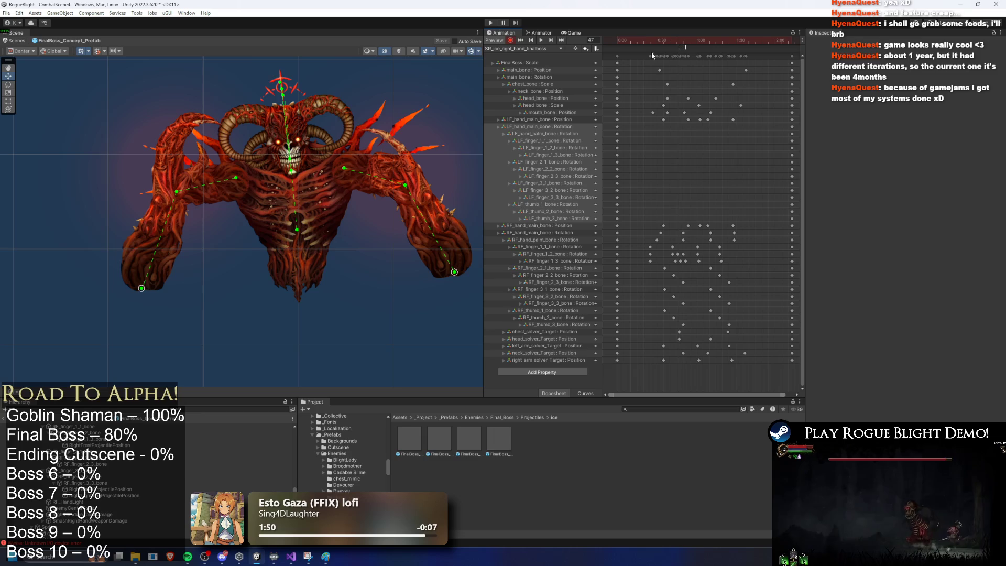
{"action": "left_click_drag", "start_coordinate": [357, 88], "coordinate": [320, 208]}
{"action": "mouse_move", "coordinate": [241, 174]}
{"action": "left_mouse_down"}
{"action": "mouse_move", "coordinate": [266, 174]}
{"action": "mouse_move", "coordinate": [278, 155]}
{"action": "left_mouse_up"}
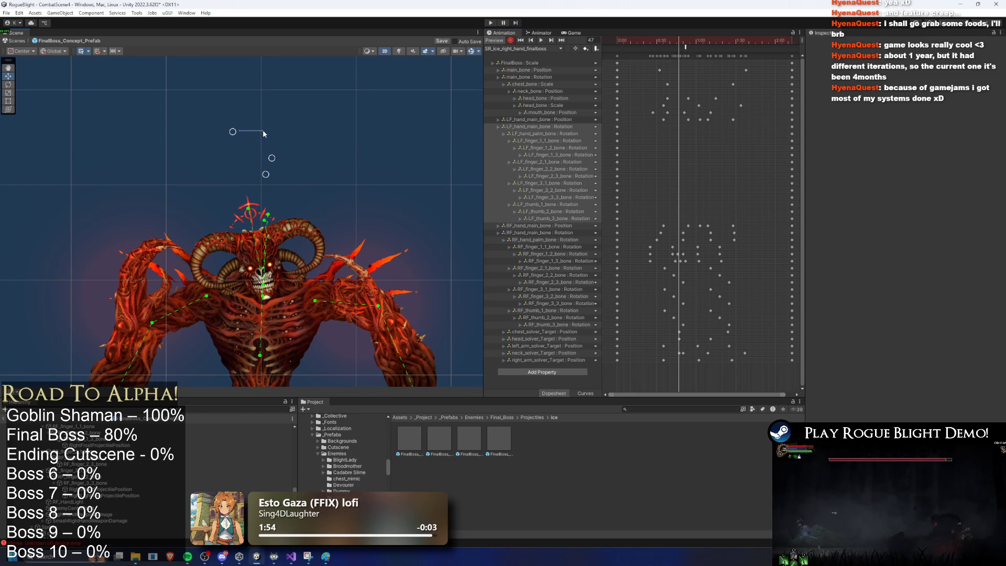
Undo the last IK target move and drag two IK targets right to re-pose the boss
{"action": "key", "text": "ctrl+z"}
{"action": "key", "text": "ctrl+z"}
{"action": "mouse_move", "coordinate": [247, 176]}
{"action": "left_mouse_down"}
{"action": "mouse_move", "coordinate": [278, 174]}
{"action": "mouse_move", "coordinate": [265, 155]}
{"action": "mouse_move", "coordinate": [293, 154]}
{"action": "mouse_move", "coordinate": [310, 126]}
{"action": "mouse_move", "coordinate": [299, 128]}
{"action": "left_mouse_up"}
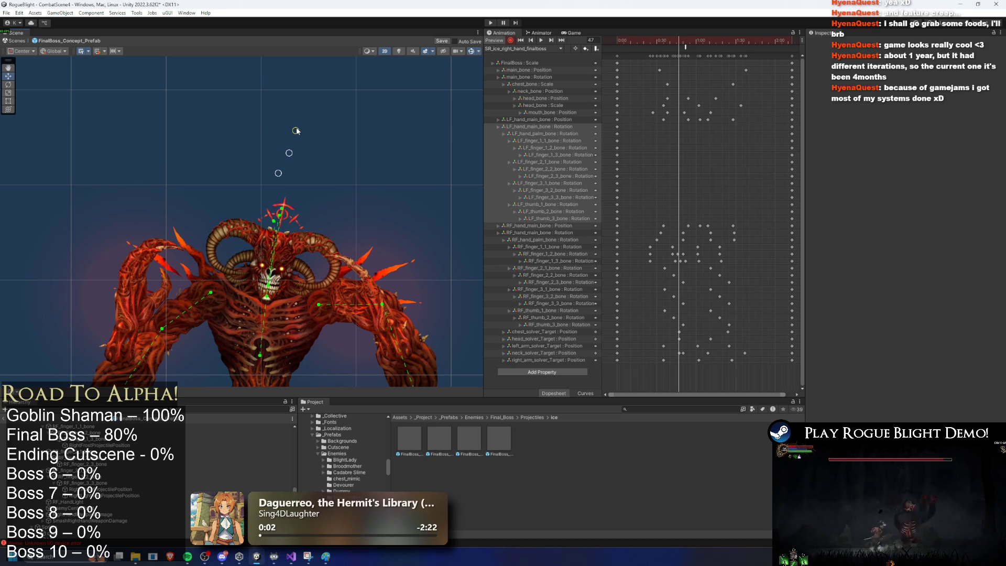
{"action": "scroll", "coordinate": [712, 134], "scroll_direction": "up", "scroll_amount": 2}
{"action": "scroll", "coordinate": [681, 350], "scroll_direction": "up", "scroll_amount": 2}
Shift the head_solver_Target key to a new time in the Dopesheet
{"action": "left_click", "coordinate": [674, 354]}
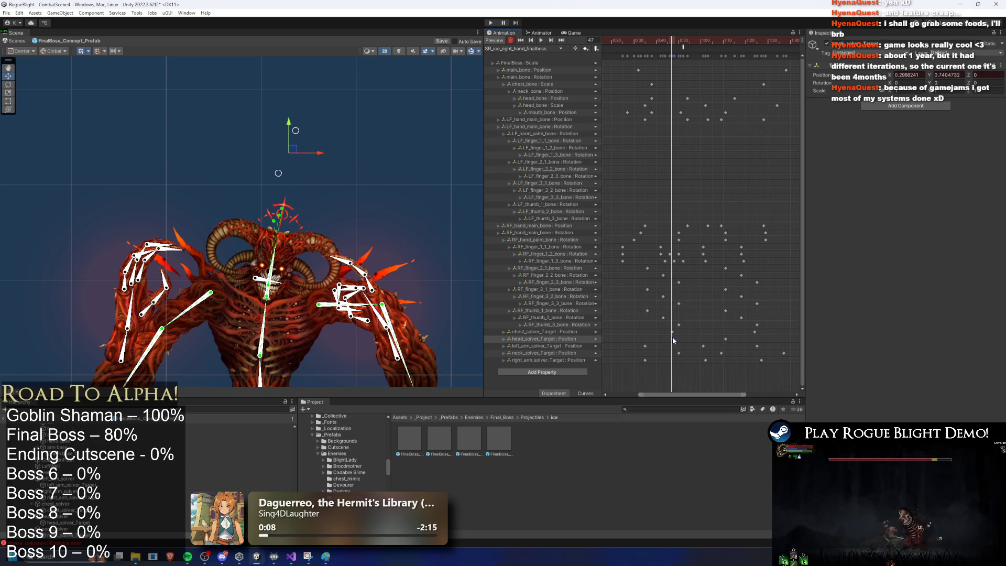
{"action": "left_click_drag", "start_coordinate": [727, 344], "coordinate": [727, 344]}
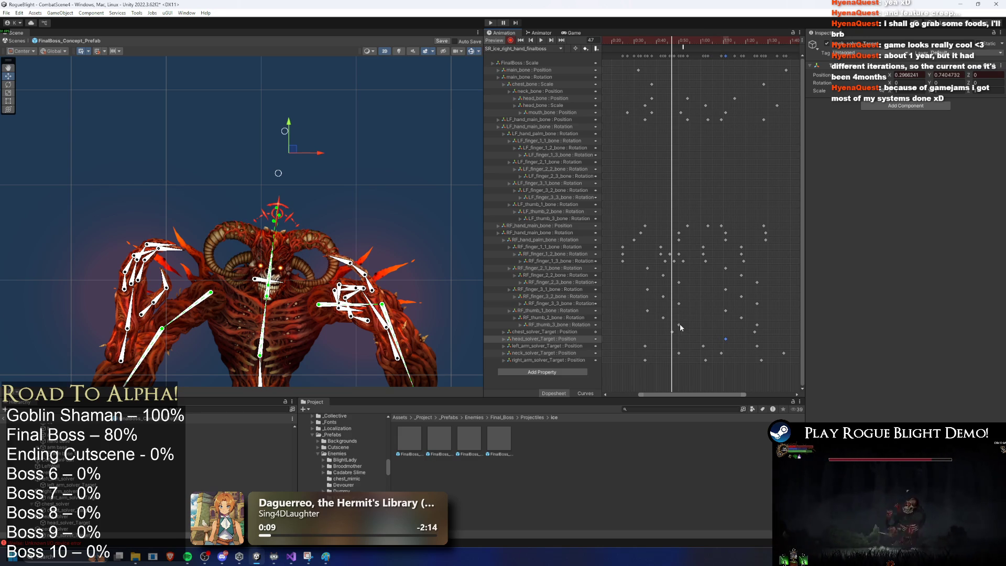
{"action": "left_click", "coordinate": [756, 331]}
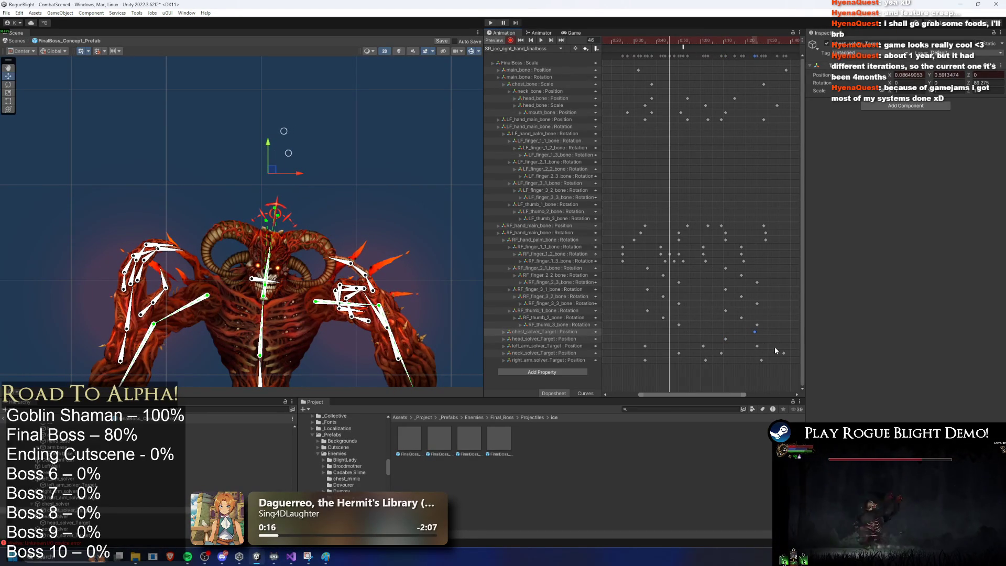
At frame 85, drag the IK target left to shift the boss's head
{"action": "left_click", "coordinate": [684, 40]}
{"action": "left_click", "coordinate": [757, 55]}
{"action": "left_click", "coordinate": [297, 179]}
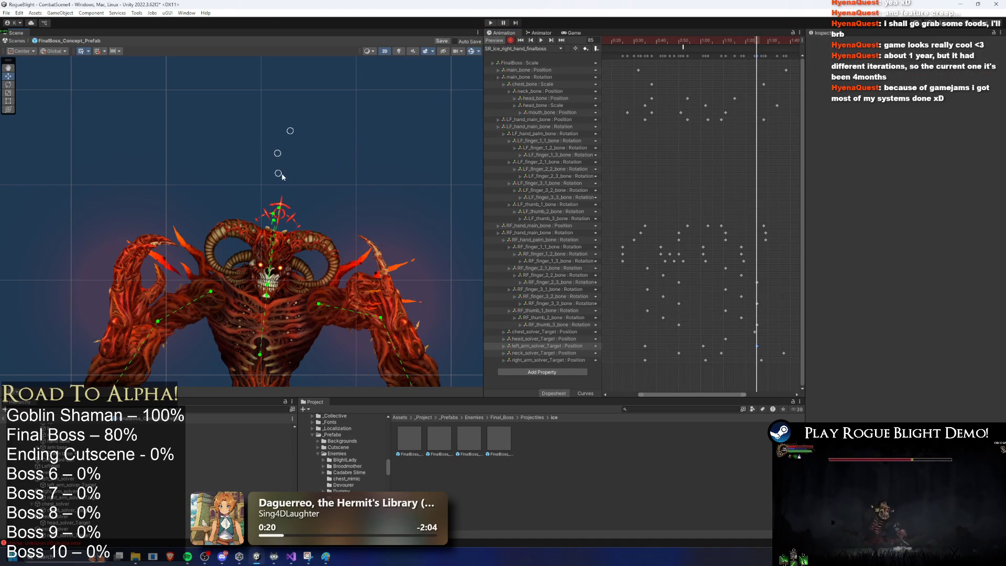
{"action": "left_click_drag", "start_coordinate": [290, 130], "coordinate": [222, 130]}
Move the neck_solver_Target key later and delete the left and right arm solver-target keys
{"action": "left_click", "coordinate": [757, 333]}
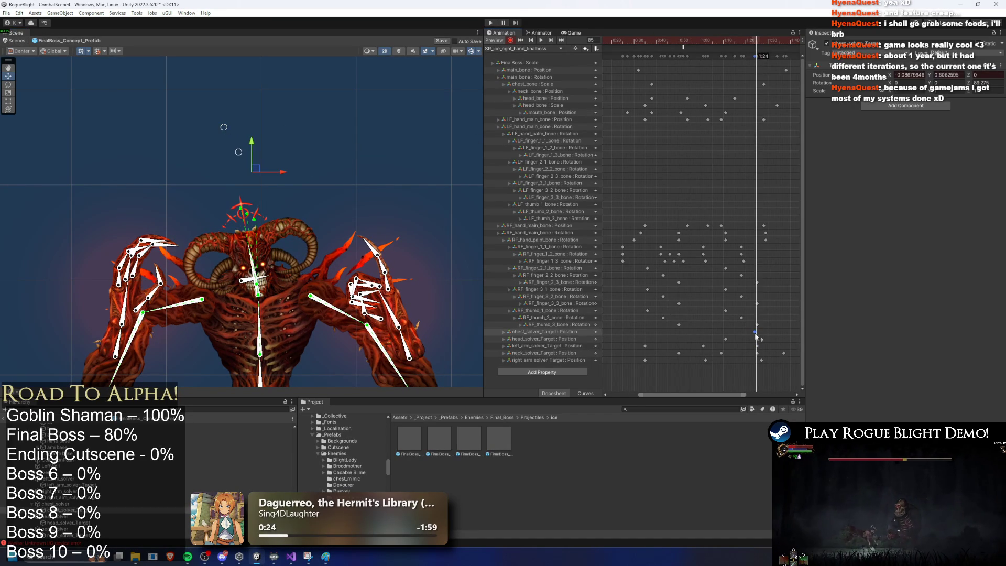
{"action": "left_click_drag", "start_coordinate": [757, 354], "coordinate": [788, 356]}
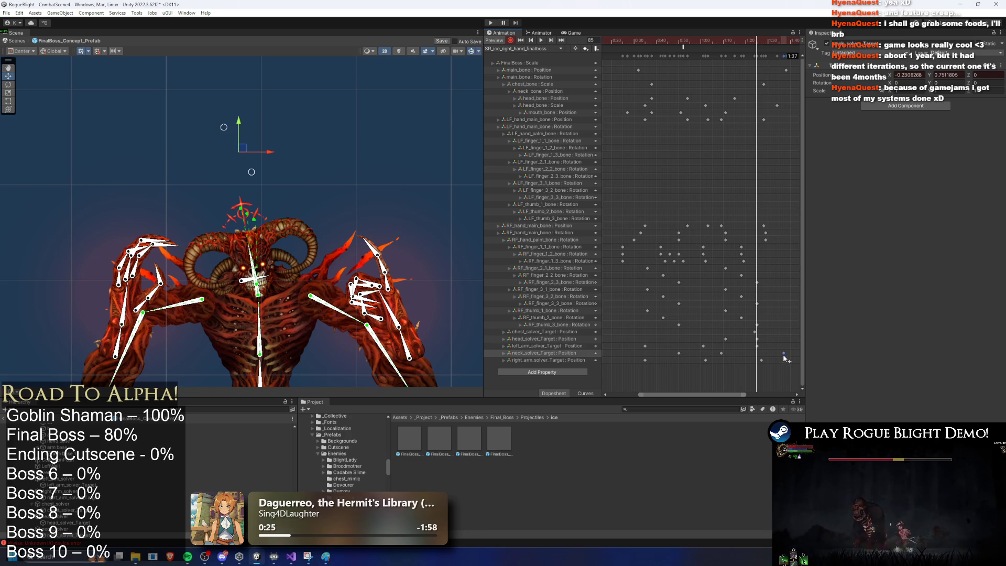
{"action": "left_click", "coordinate": [757, 346]}
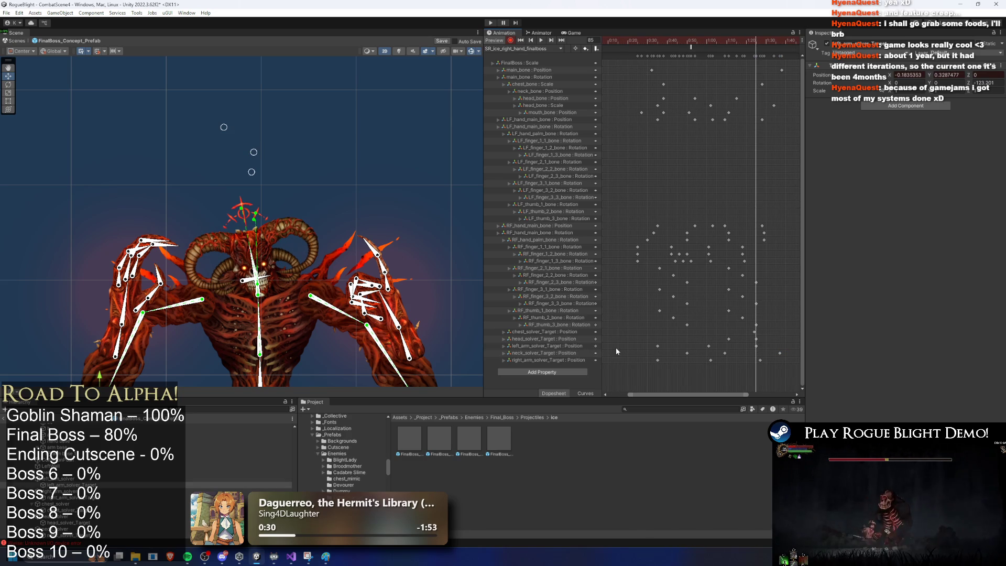
{"action": "key", "text": "Delete"}
{"action": "left_click_drag", "start_coordinate": [777, 363], "coordinate": [662, 357]}
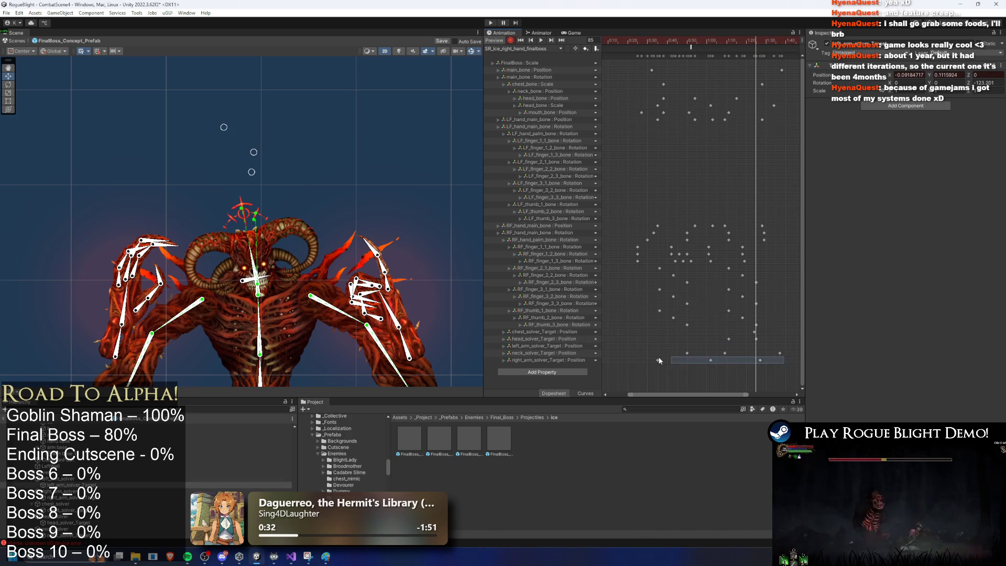
{"action": "key", "text": "Delete"}
{"action": "key", "text": "Delete"}
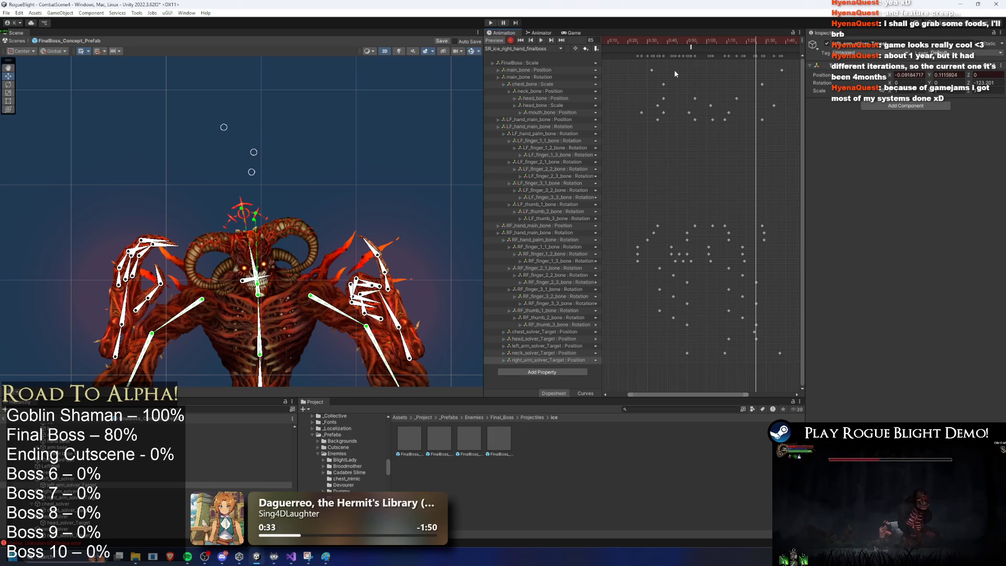
Preview the clip, then at frame 85 nudge the right arm's IK target left, keying chest_solver_Target near X -0.24, Y 0.83
{"action": "key", "text": "space"}
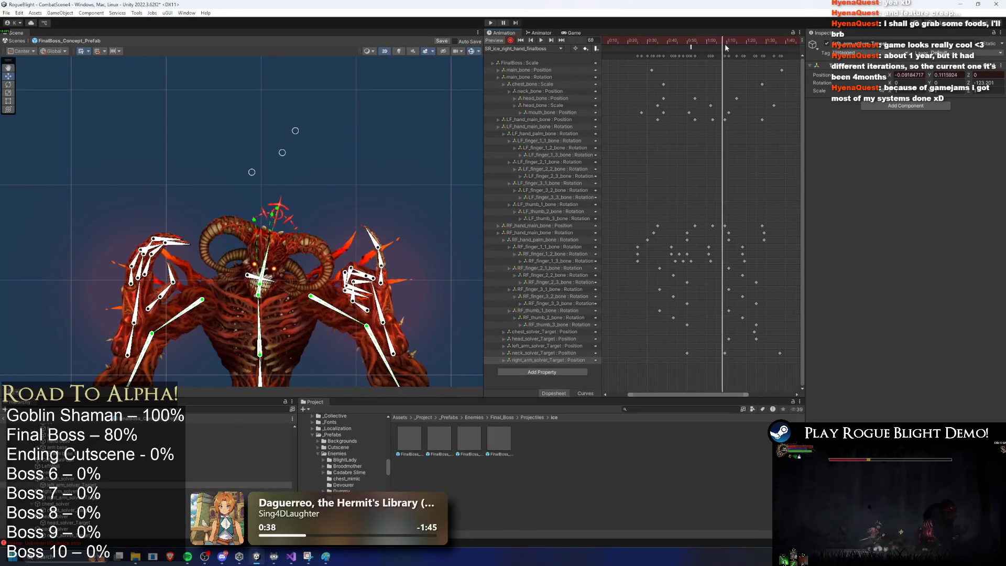
{"action": "left_click", "coordinate": [758, 46]}
{"action": "left_click_drag", "start_coordinate": [755, 51], "coordinate": [757, 50]}
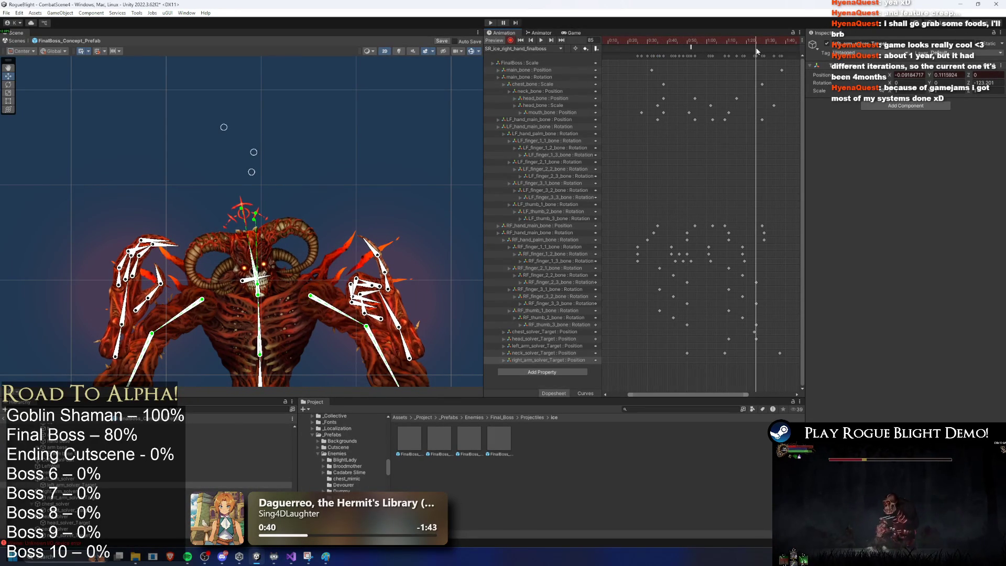
{"action": "left_click", "coordinate": [555, 331]}
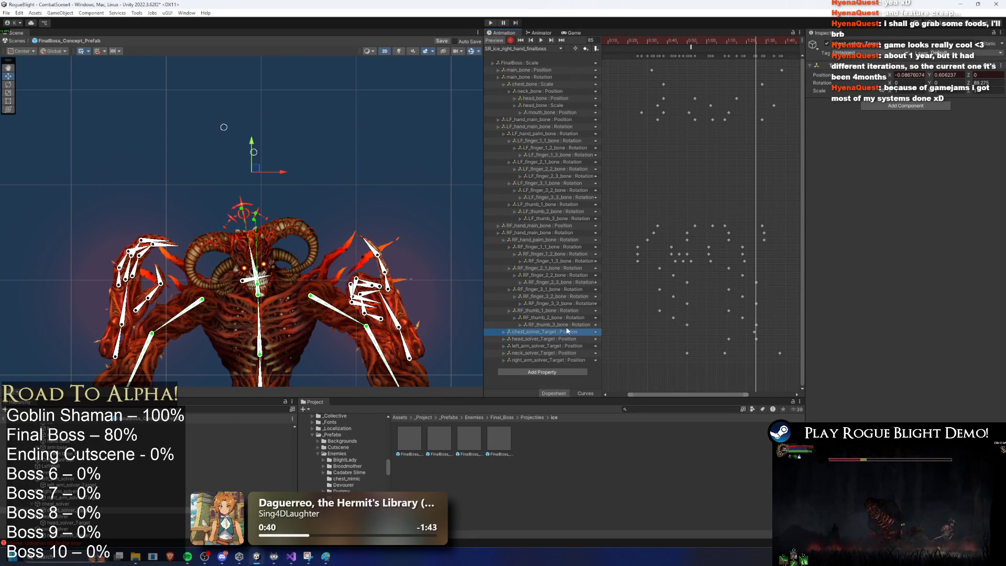
{"action": "left_click", "coordinate": [272, 140]}
{"action": "left_click_drag", "start_coordinate": [239, 174], "coordinate": [238, 174]}
{"action": "left_click", "coordinate": [755, 332]}
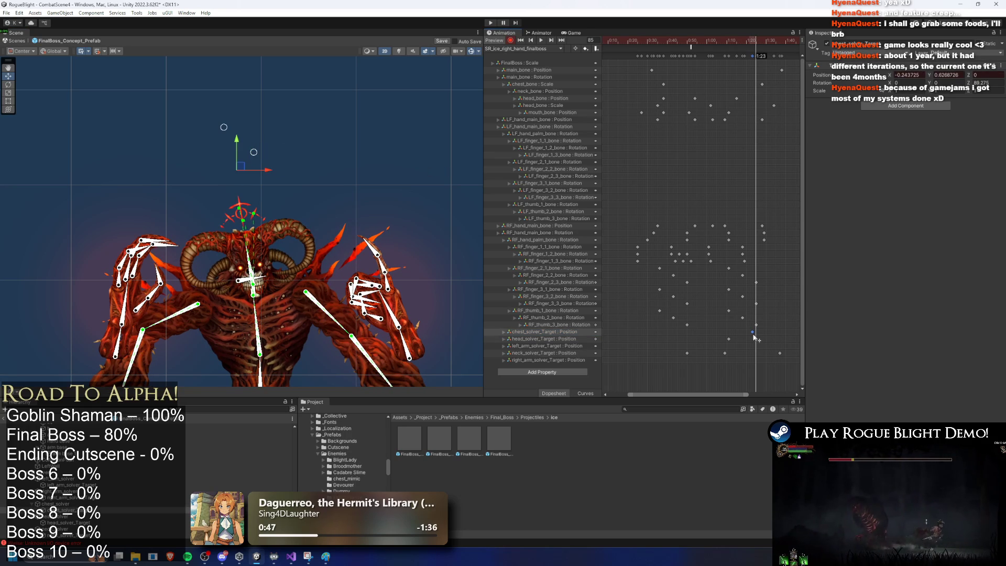
{"action": "scroll", "coordinate": [740, 72], "scroll_direction": "down", "scroll_amount": 2}
{"action": "mouse_move", "coordinate": [696, 42]}
{"action": "left_mouse_down"}
{"action": "mouse_move", "coordinate": [660, 47]}
{"action": "mouse_move", "coordinate": [700, 57]}
{"action": "left_mouse_up"}
{"action": "left_click", "coordinate": [268, 159]}
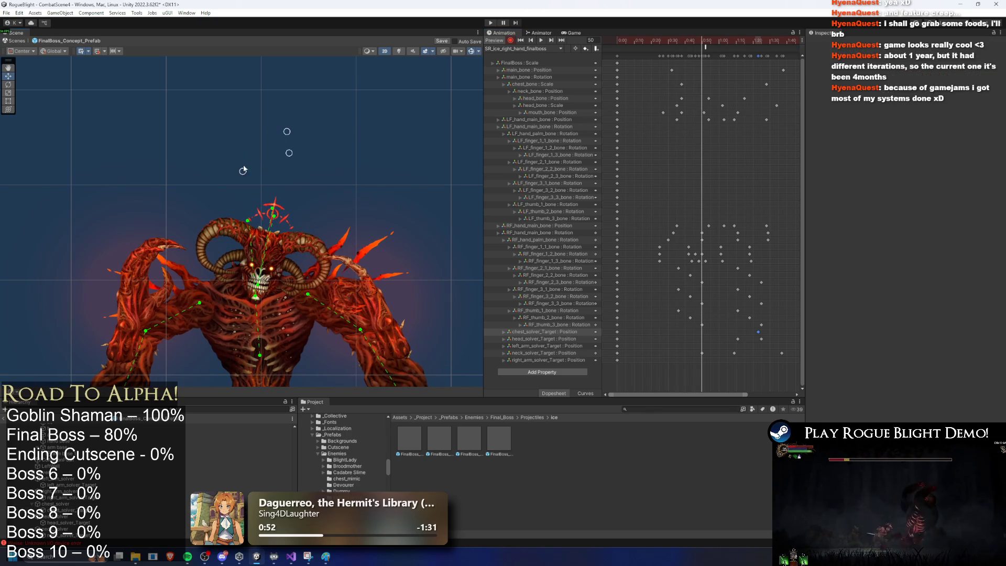
At frame 50, nudge the IK target slightly right and preview the motion
{"action": "left_click_drag", "start_coordinate": [273, 179], "coordinate": [277, 178]}
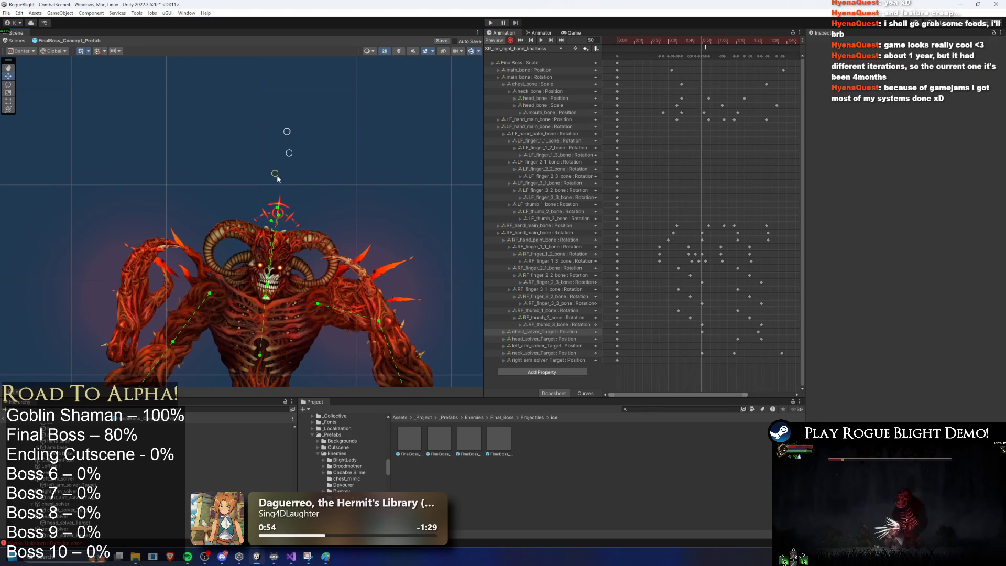
{"action": "left_click_drag", "start_coordinate": [701, 39], "coordinate": [706, 49]}
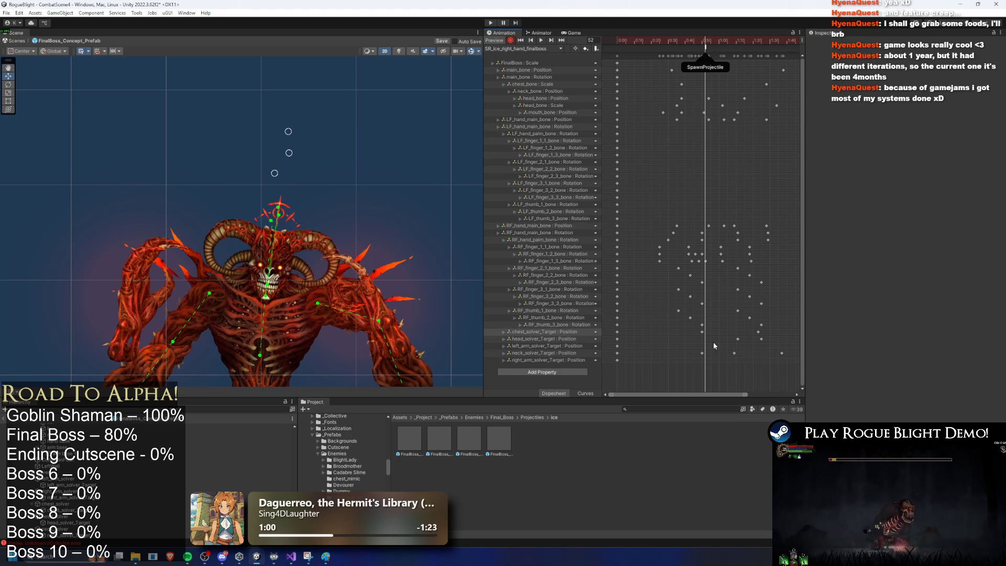
{"action": "key", "text": "space"}
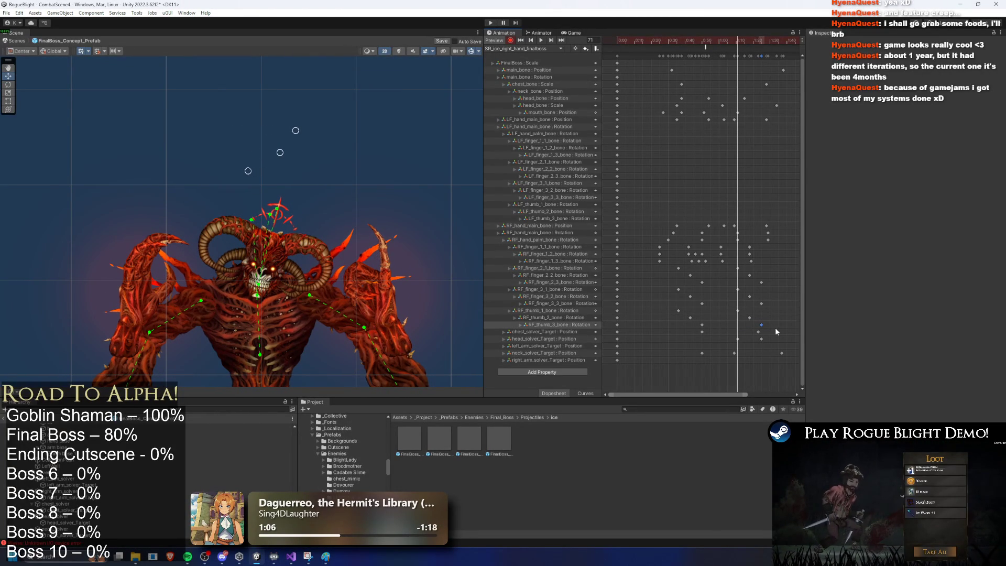
Drag the neck_solver_Target key later in the clip, toward frame 89
{"action": "mouse_move", "coordinate": [709, 322]}
{"action": "left_mouse_down"}
{"action": "mouse_move", "coordinate": [698, 330]}
{"action": "mouse_move", "coordinate": [711, 339]}
{"action": "mouse_move", "coordinate": [697, 332]}
{"action": "mouse_move", "coordinate": [707, 341]}
{"action": "left_mouse_up"}
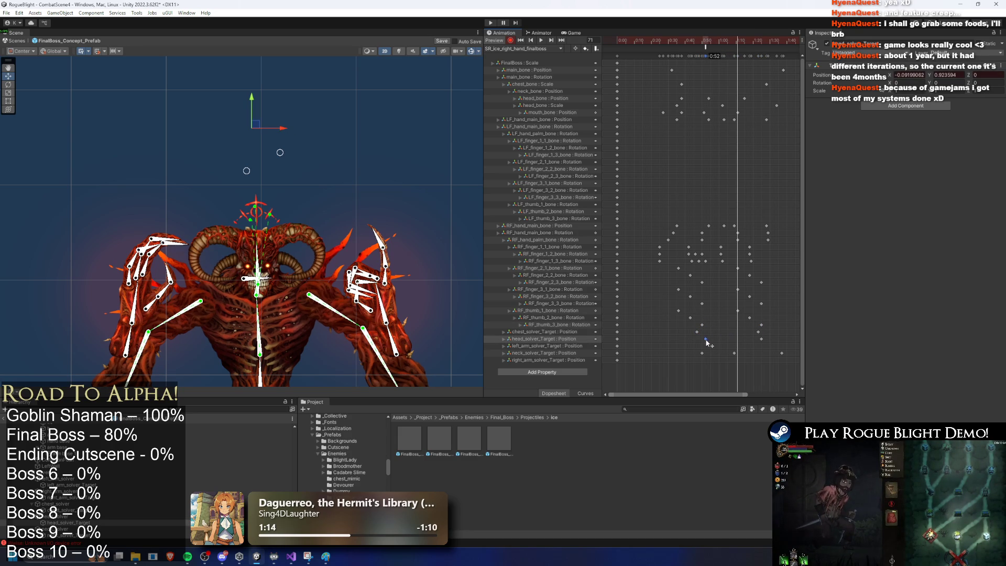
{"action": "left_click", "coordinate": [734, 353]}
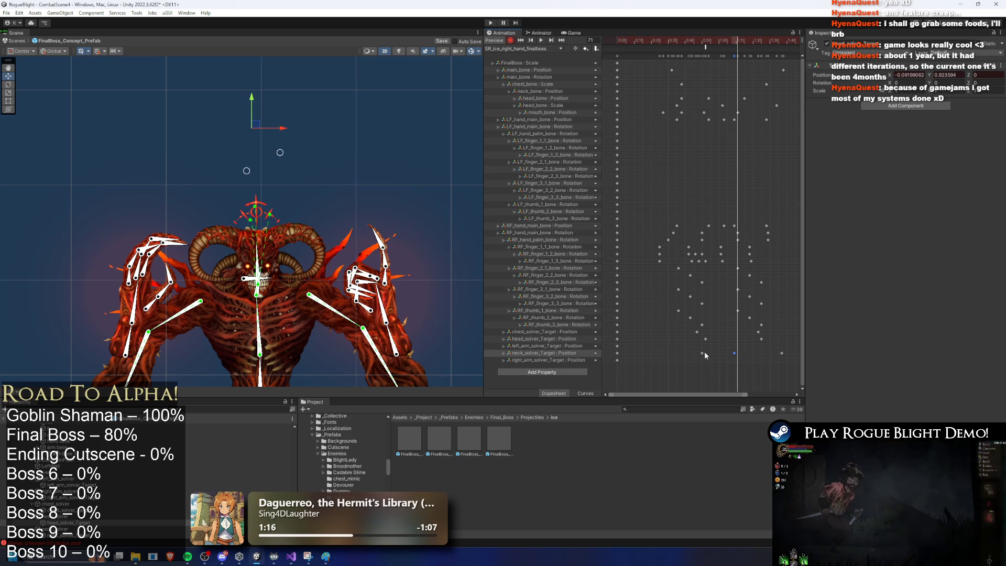
{"action": "left_click", "coordinate": [716, 42]}
{"action": "left_click_drag", "start_coordinate": [715, 43], "coordinate": [769, 56]}
{"action": "left_click_drag", "start_coordinate": [734, 353], "coordinate": [778, 352]}
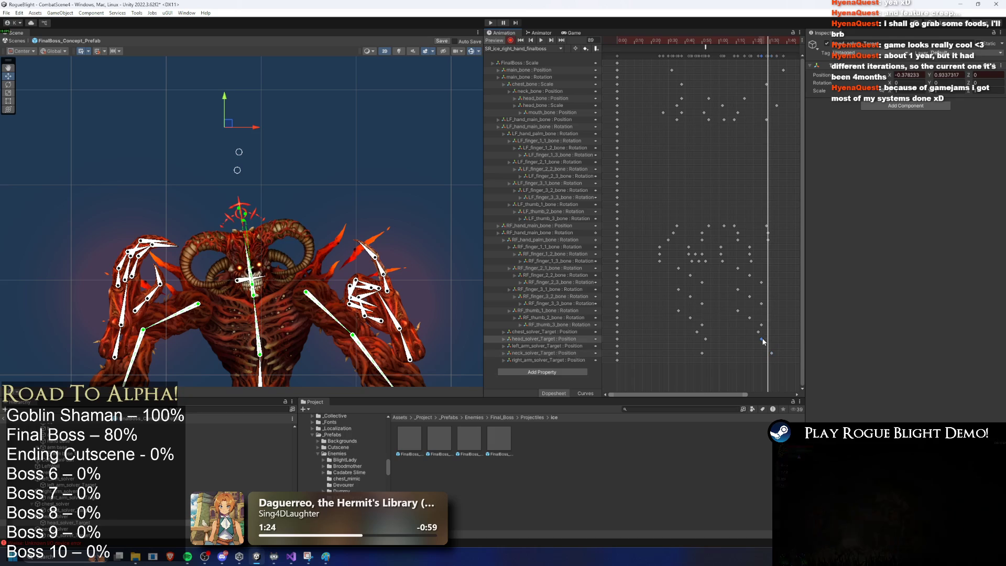
Box-select the chest, head and neck solver keys and scale them left to happen sooner
{"action": "left_click", "coordinate": [760, 341]}
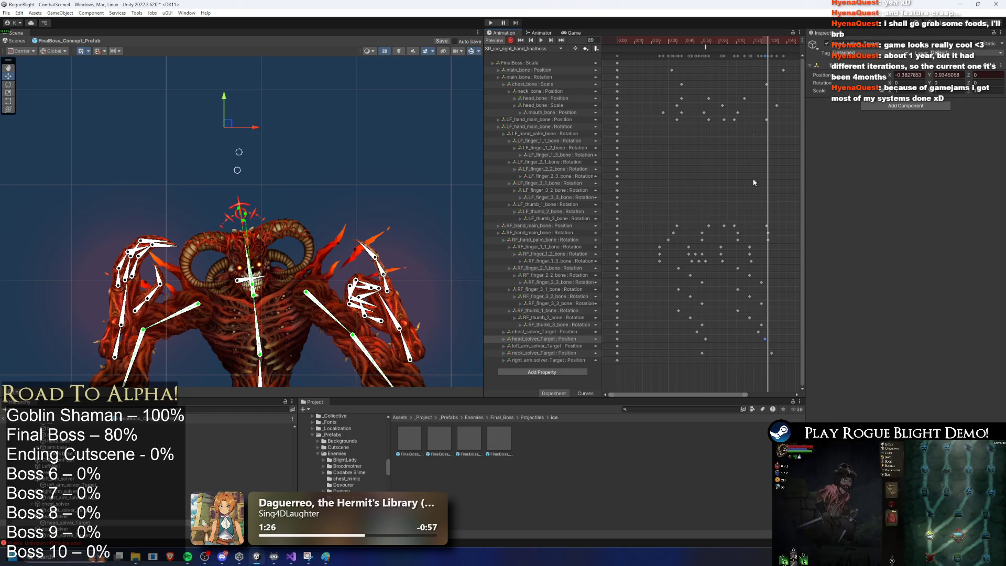
{"action": "key", "text": "space"}
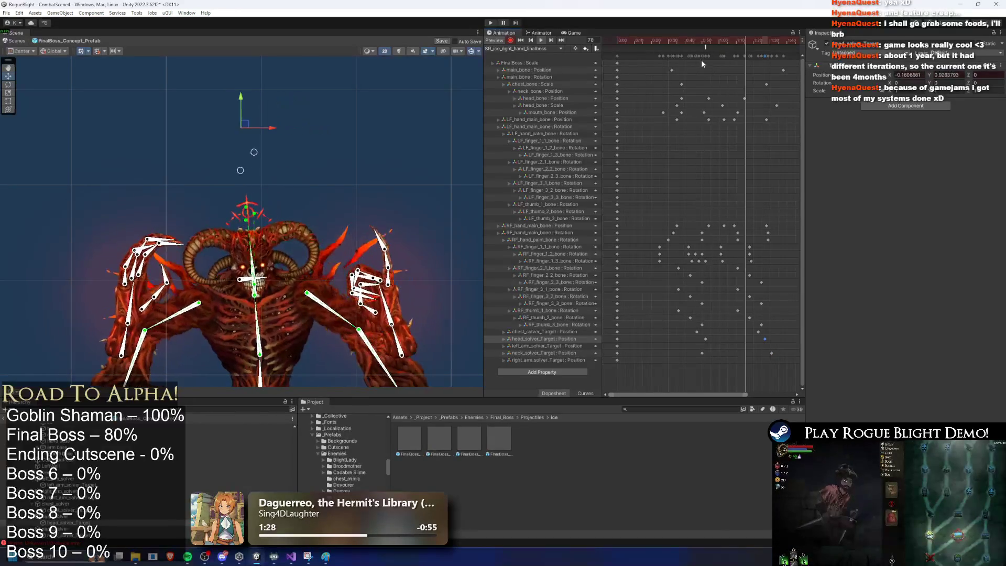
{"action": "left_click_drag", "start_coordinate": [785, 357], "coordinate": [692, 325]}
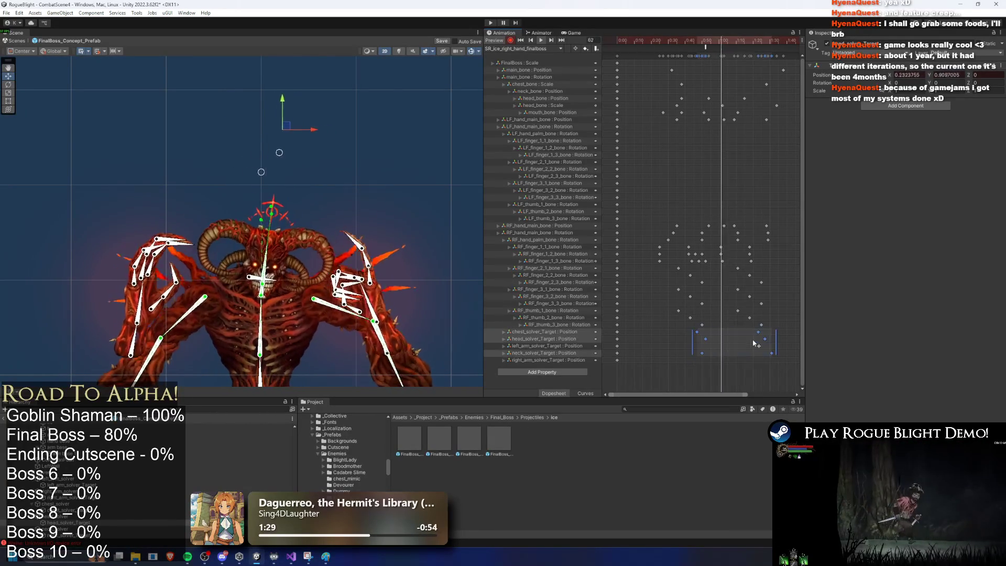
{"action": "mouse_move", "coordinate": [773, 339]}
{"action": "left_mouse_down"}
{"action": "mouse_move", "coordinate": [706, 339]}
{"action": "mouse_move", "coordinate": [748, 339]}
{"action": "mouse_move", "coordinate": [749, 352]}
{"action": "mouse_move", "coordinate": [704, 353]}
{"action": "left_mouse_up"}
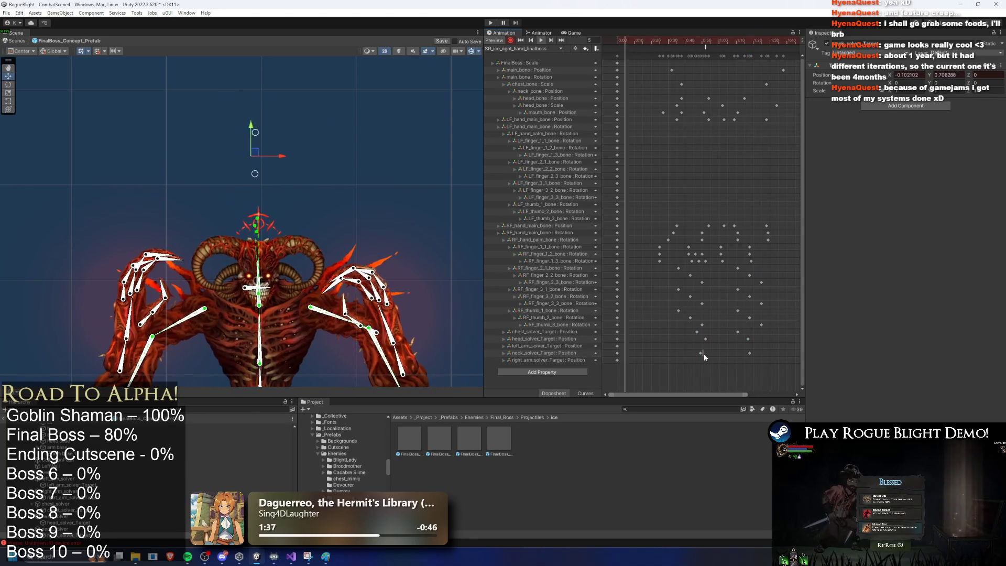